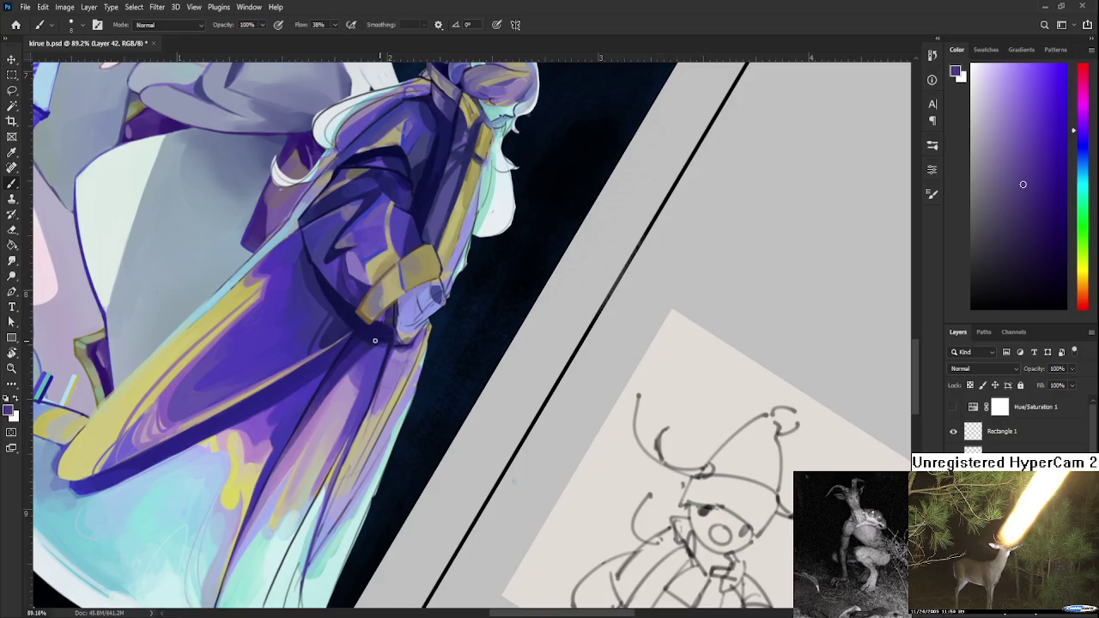
- Sample dark navy and purple robe shades and deepen the fold shadows below the cuff
{"action": "left_click", "coordinate": [373, 337], "text": "alt"}
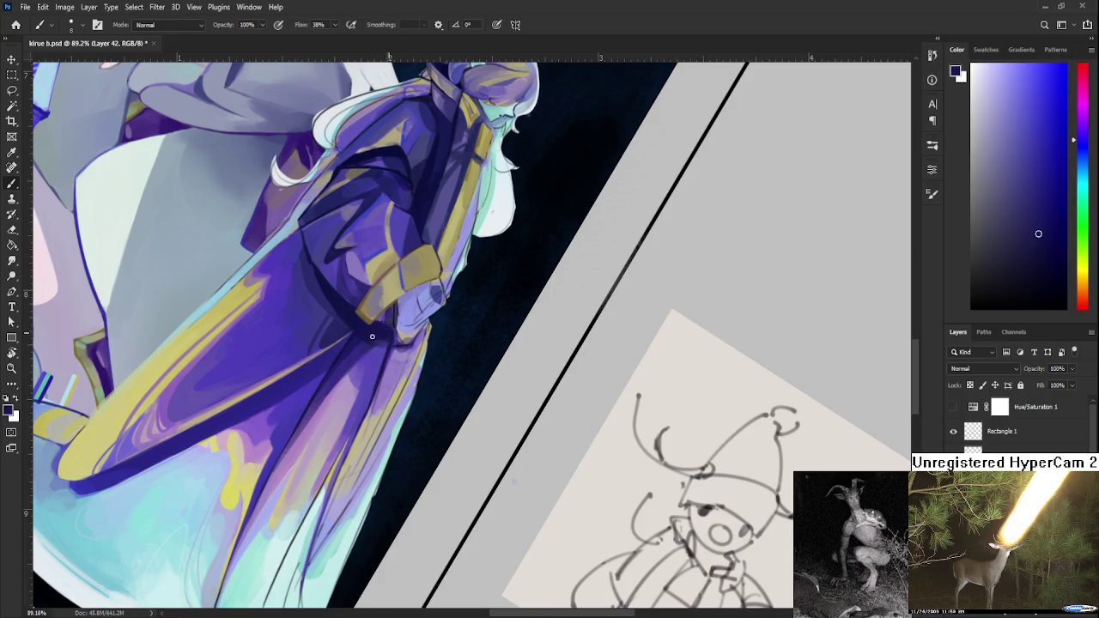
{"action": "left_click", "coordinate": [383, 342], "text": "alt"}
{"action": "left_click", "coordinate": [373, 338], "text": "alt"}
{"action": "left_click", "coordinate": [380, 355], "text": "alt"}
{"action": "left_click", "coordinate": [375, 339], "text": "alt"}
{"action": "left_click", "coordinate": [387, 336], "text": "alt"}
{"action": "left_click", "coordinate": [384, 351], "text": "alt"}
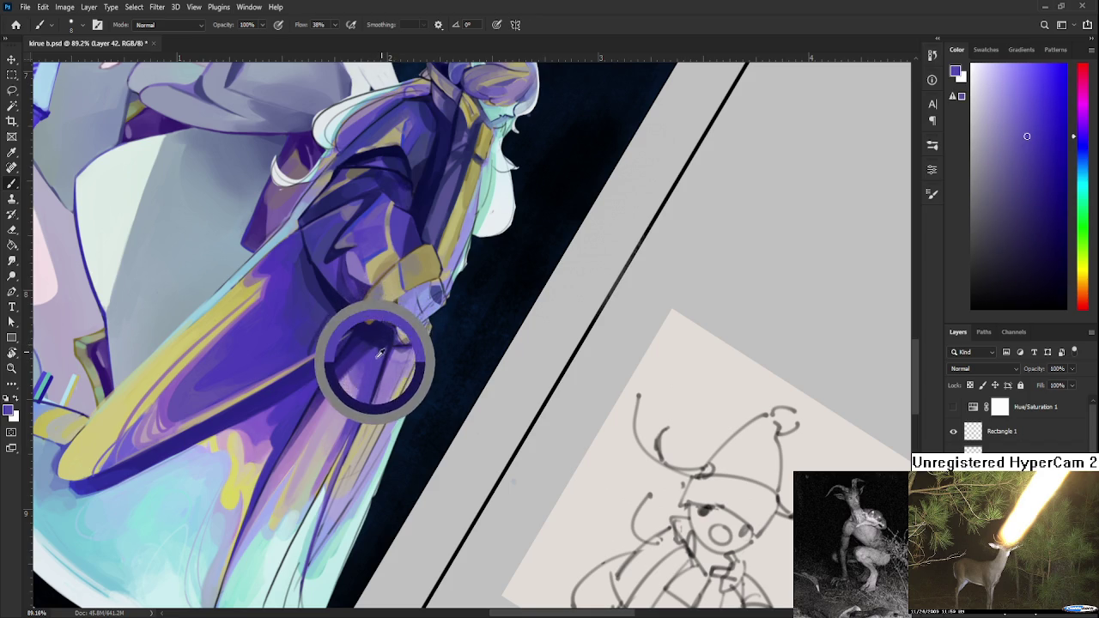
{"action": "left_click", "coordinate": [385, 351], "text": "alt"}
{"action": "left_click", "coordinate": [380, 340], "text": "alt"}
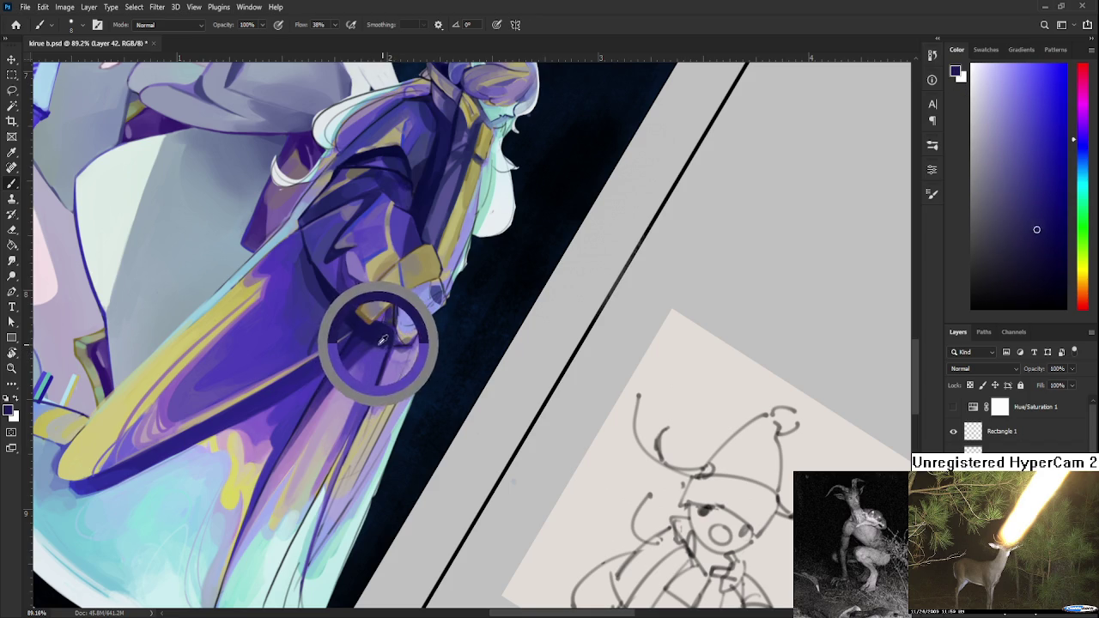
{"action": "left_click", "coordinate": [380, 341], "text": "alt"}
{"action": "left_click", "coordinate": [382, 348], "text": "alt"}
{"action": "left_click", "coordinate": [382, 343], "text": "alt"}
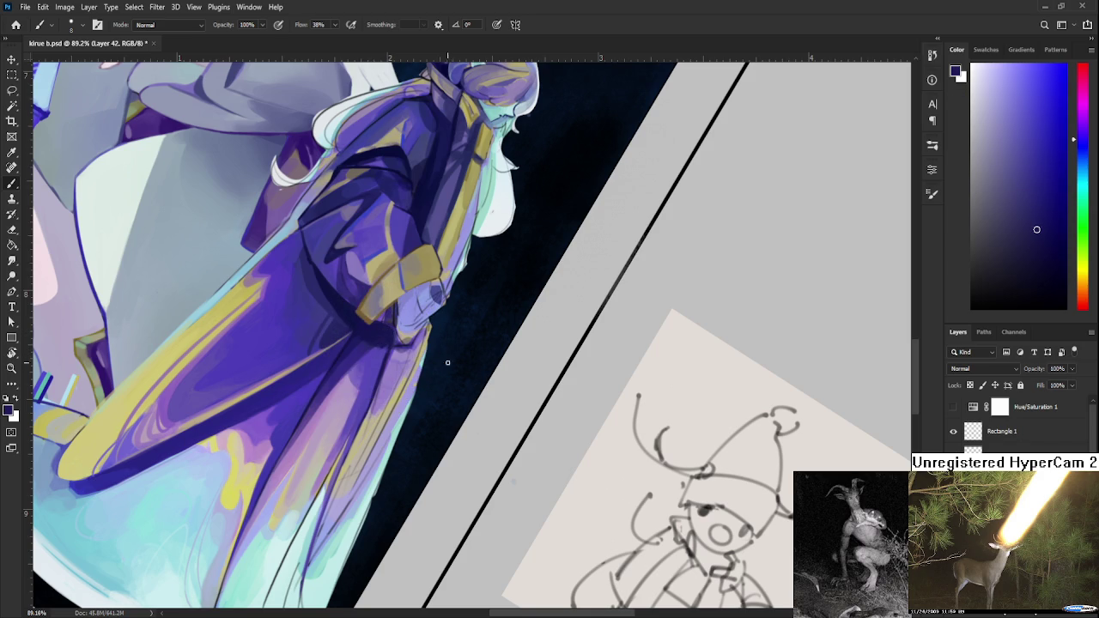
- Reframe the lower robe and keep darkening its folds with sampled navy and mid-purple tones
{"action": "left_click_drag", "start_coordinate": [405, 371], "coordinate": [421, 319]}
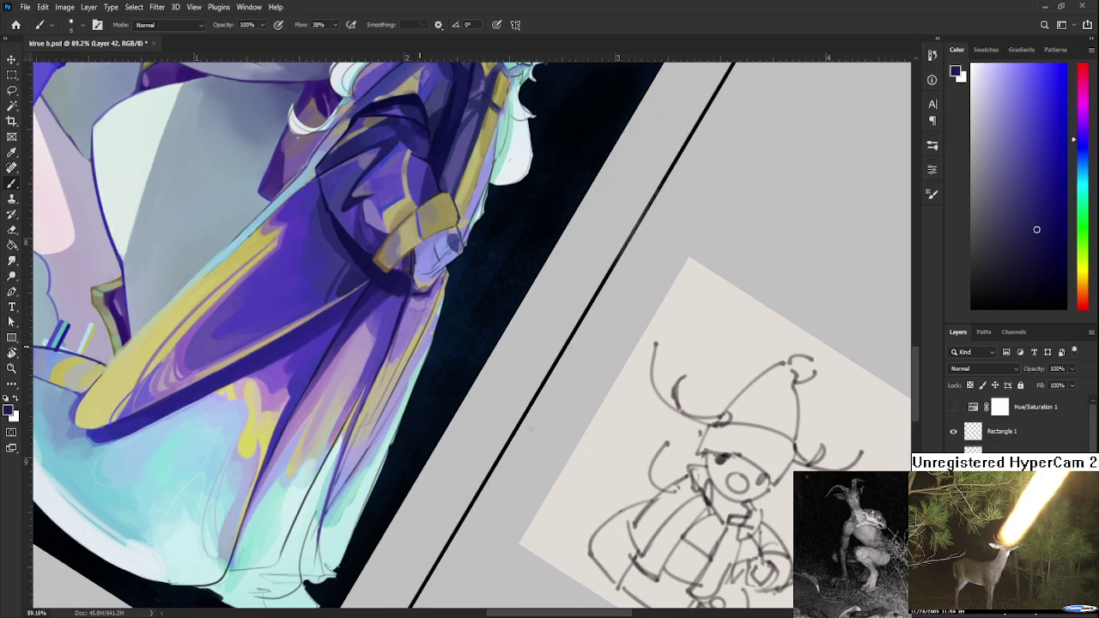
{"action": "scroll", "coordinate": [418, 325], "scroll_direction": "down", "scroll_amount": 3}
{"action": "scroll", "coordinate": [418, 325], "scroll_direction": "up", "scroll_amount": 2}
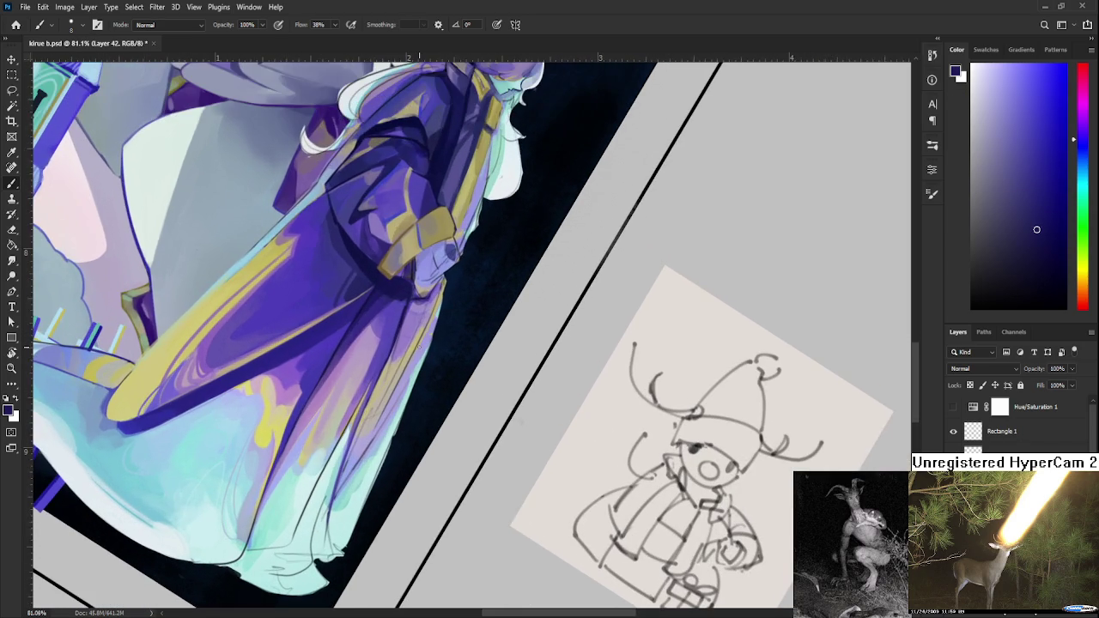
{"action": "left_click_drag", "start_coordinate": [418, 325], "coordinate": [406, 383]}
{"action": "left_click", "coordinate": [385, 359], "text": "alt"}
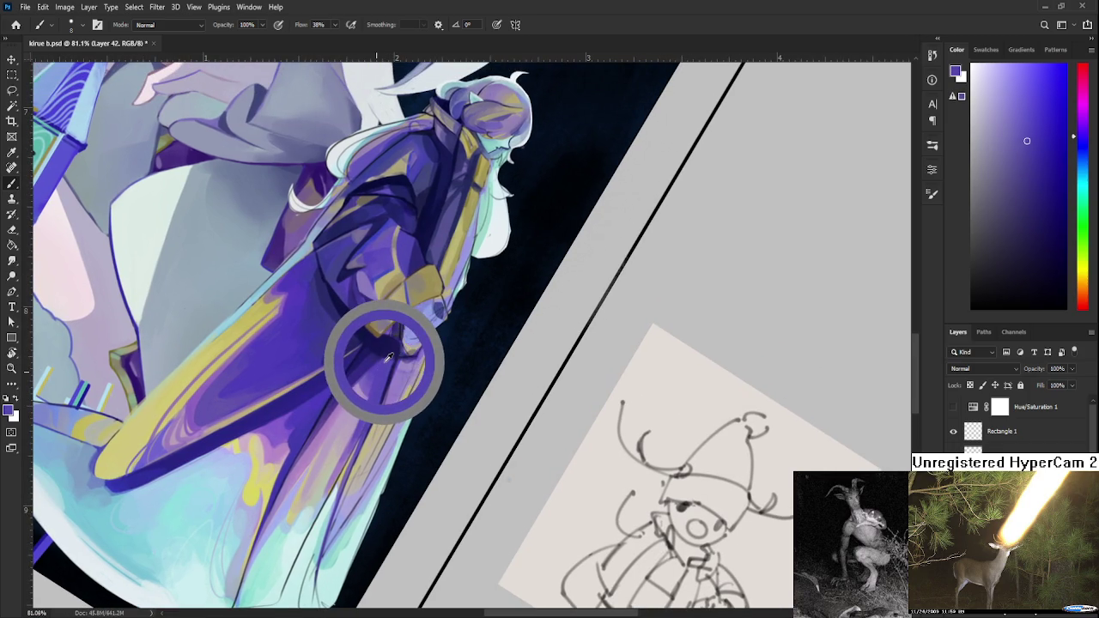
{"action": "left_click_drag", "start_coordinate": [388, 359], "coordinate": [392, 357]}
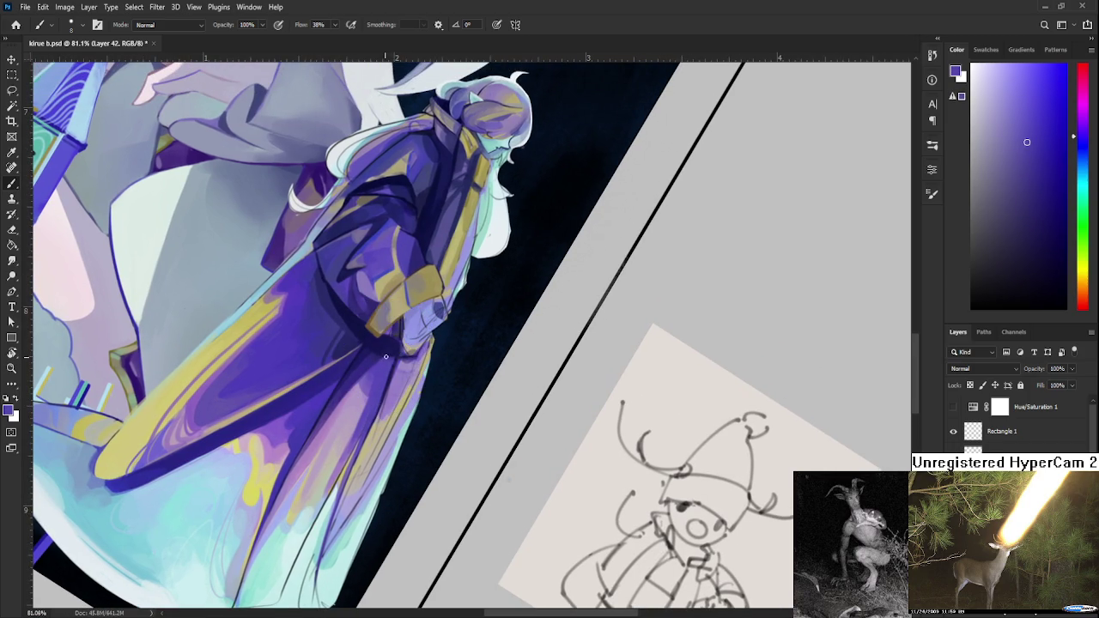
{"action": "left_click", "coordinate": [393, 358], "text": "alt"}
{"action": "left_click", "coordinate": [393, 356], "text": "alt"}
{"action": "mouse_move", "coordinate": [390, 361]}
{"action": "left_mouse_down"}
{"action": "mouse_move", "coordinate": [394, 344]}
{"action": "mouse_move", "coordinate": [384, 365]}
{"action": "left_mouse_up"}
{"action": "left_click", "coordinate": [399, 351], "text": "alt"}
{"action": "left_click", "coordinate": [400, 350], "text": "alt"}
{"action": "left_click", "coordinate": [390, 358], "text": "alt"}
{"action": "left_click", "coordinate": [400, 352], "text": "alt"}
{"action": "left_click", "coordinate": [387, 384], "text": "alt"}
{"action": "scroll", "coordinate": [398, 343], "scroll_direction": "down", "scroll_amount": 2}
- Zoom out to review the full canvas, then zoom to about 98% onto the robe hem
{"action": "scroll", "coordinate": [399, 343], "scroll_direction": "down", "scroll_amount": 1}
{"action": "scroll", "coordinate": [399, 344], "scroll_direction": "up", "scroll_amount": 1}
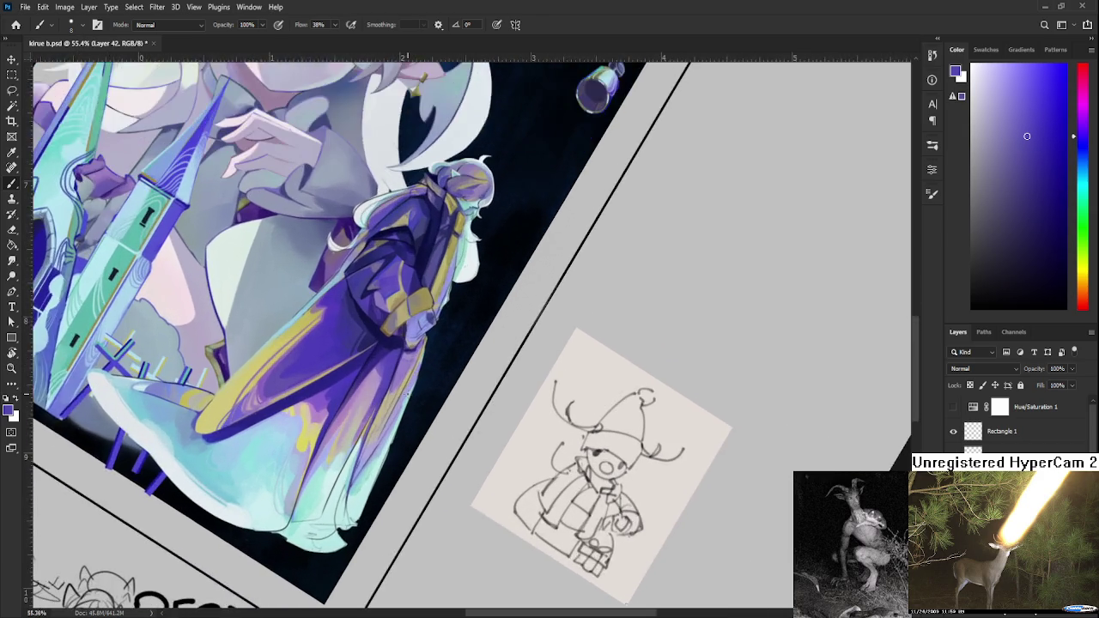
{"action": "scroll", "coordinate": [399, 343], "scroll_direction": "up", "scroll_amount": 1}
{"action": "scroll", "coordinate": [386, 421], "scroll_direction": "up", "scroll_amount": 1}
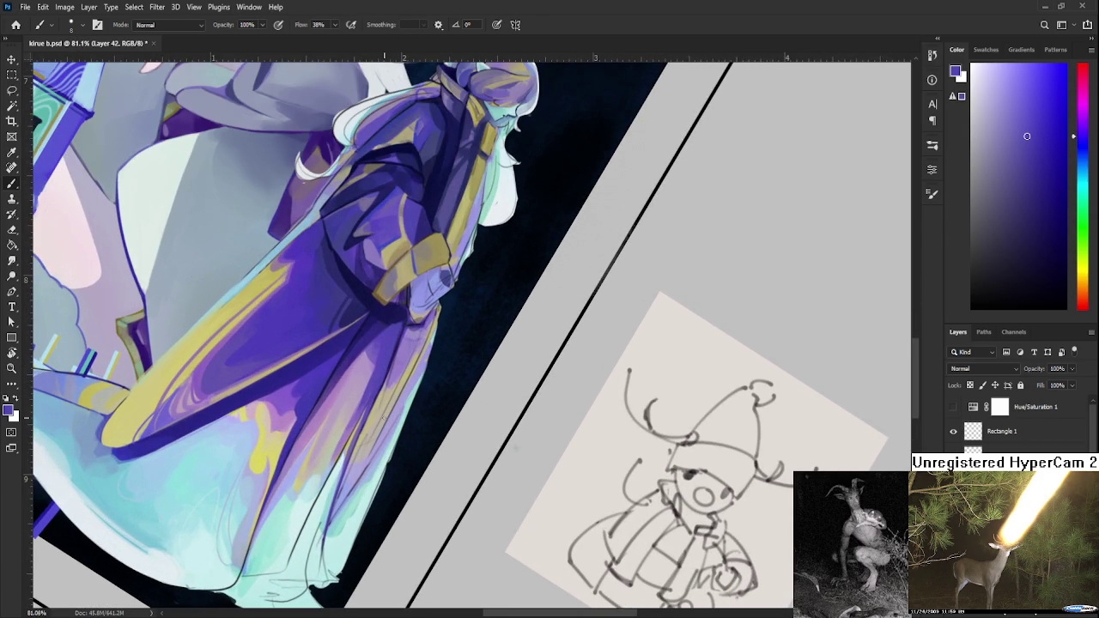
{"action": "scroll", "coordinate": [385, 419], "scroll_direction": "down", "scroll_amount": 3}
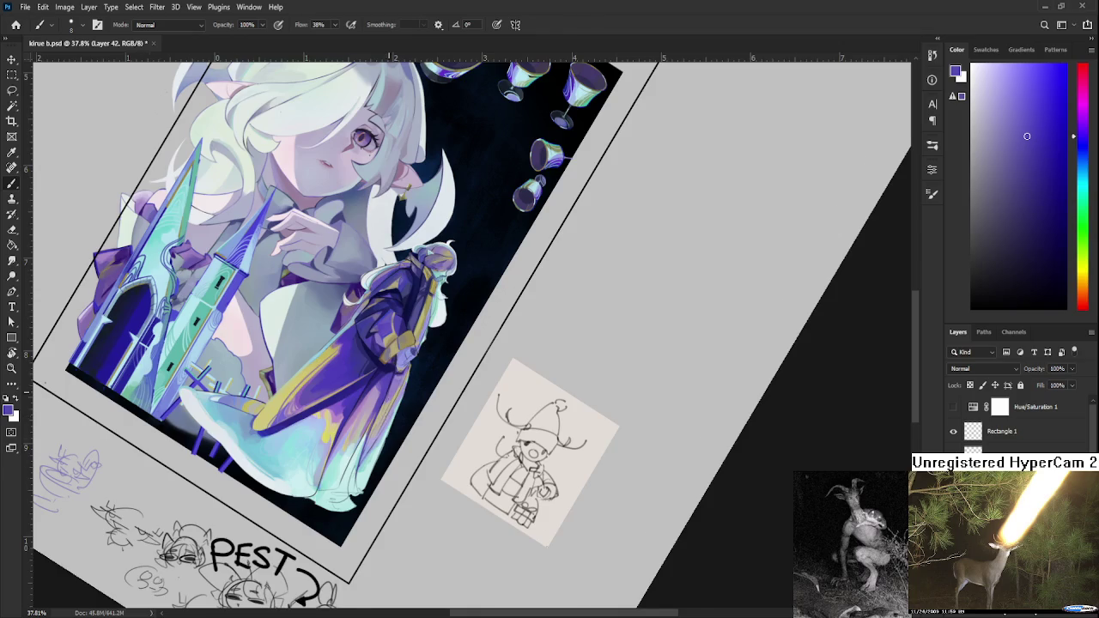
{"action": "scroll", "coordinate": [388, 391], "scroll_direction": "down", "scroll_amount": 1}
{"action": "scroll", "coordinate": [388, 391], "scroll_direction": "up", "scroll_amount": 1}
{"action": "scroll", "coordinate": [391, 397], "scroll_direction": "up", "scroll_amount": 2}
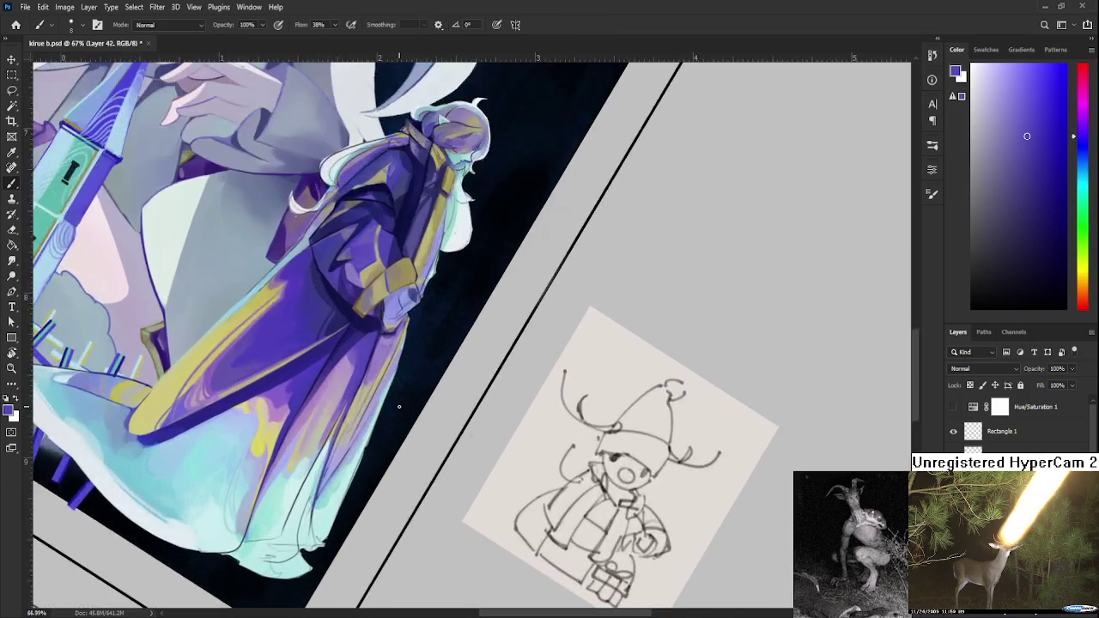
{"action": "scroll", "coordinate": [394, 406], "scroll_direction": "up", "scroll_amount": 2}
{"action": "left_click_drag", "start_coordinate": [395, 406], "coordinate": [416, 350]}
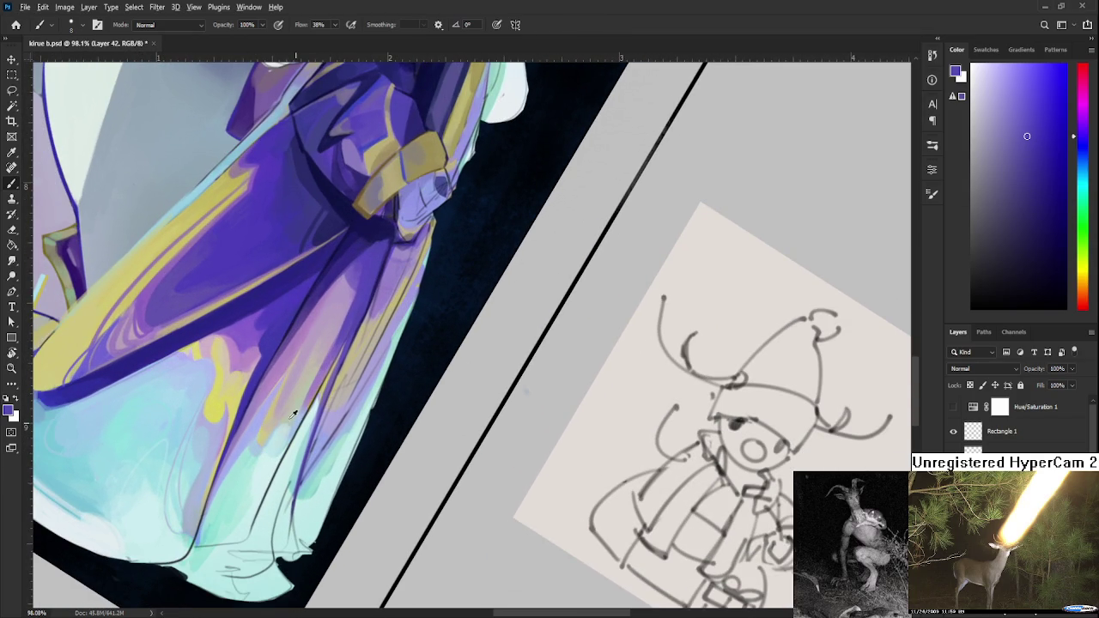
{"action": "left_click", "coordinate": [289, 408], "text": "alt"}
- Enlarge the brush and work mauve and grey-green hem tones into the upper skirt folds
{"action": "key", "text": "bracketright"}
{"action": "key", "text": "bracketright"}
{"action": "key", "text": "bracketright"}
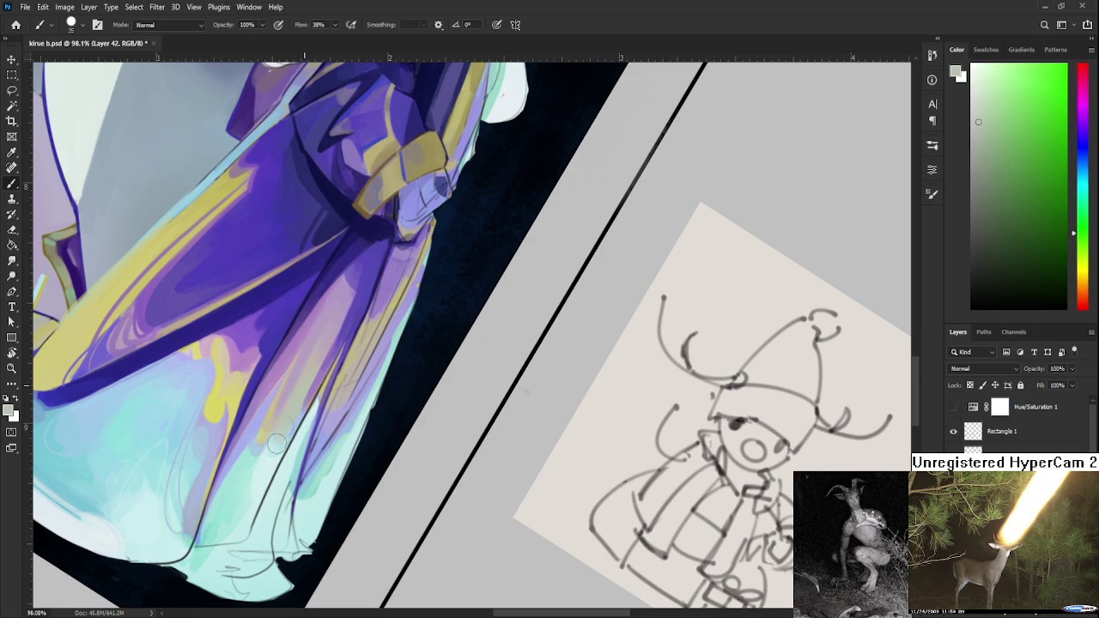
{"action": "left_click", "coordinate": [316, 371], "text": "alt"}
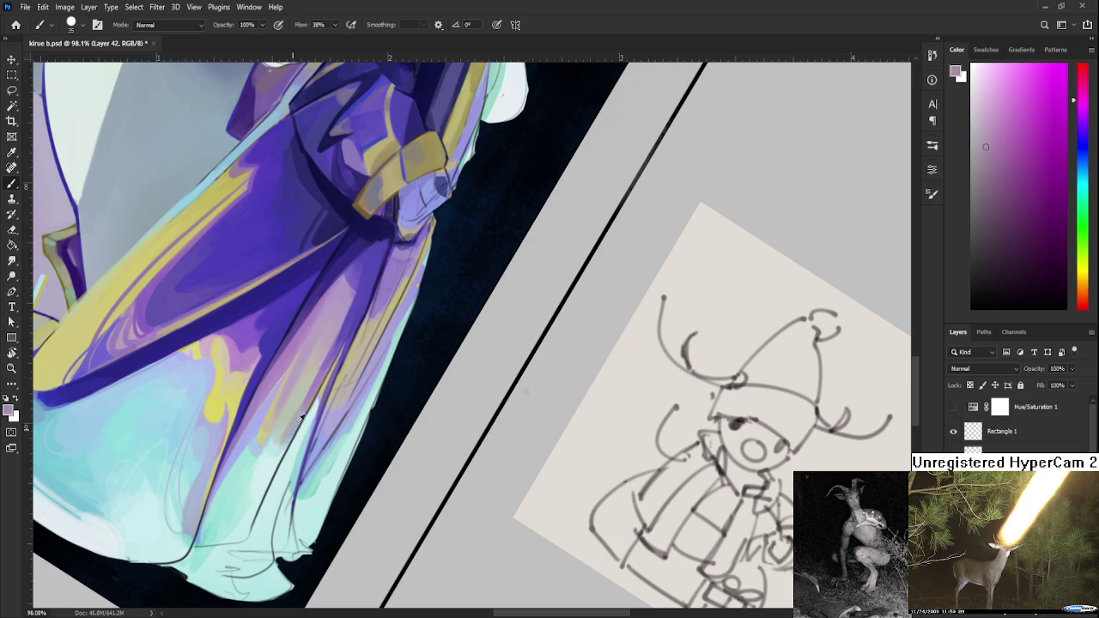
{"action": "left_click", "coordinate": [303, 389], "text": "alt"}
{"action": "left_click", "coordinate": [316, 368], "text": "alt"}
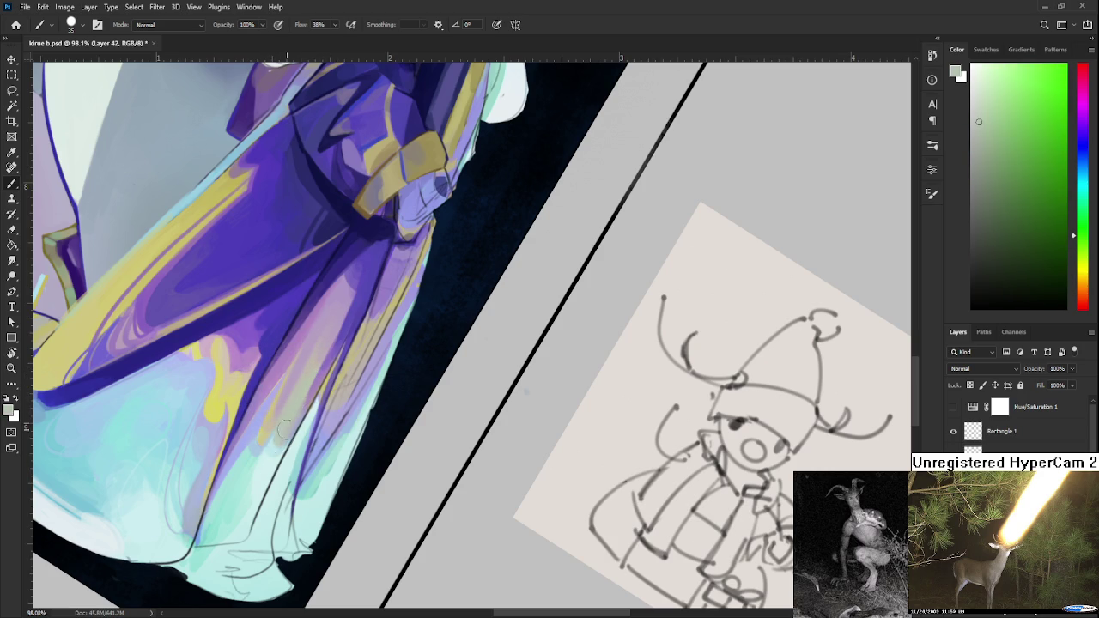
{"action": "left_click", "coordinate": [306, 393], "text": "alt"}
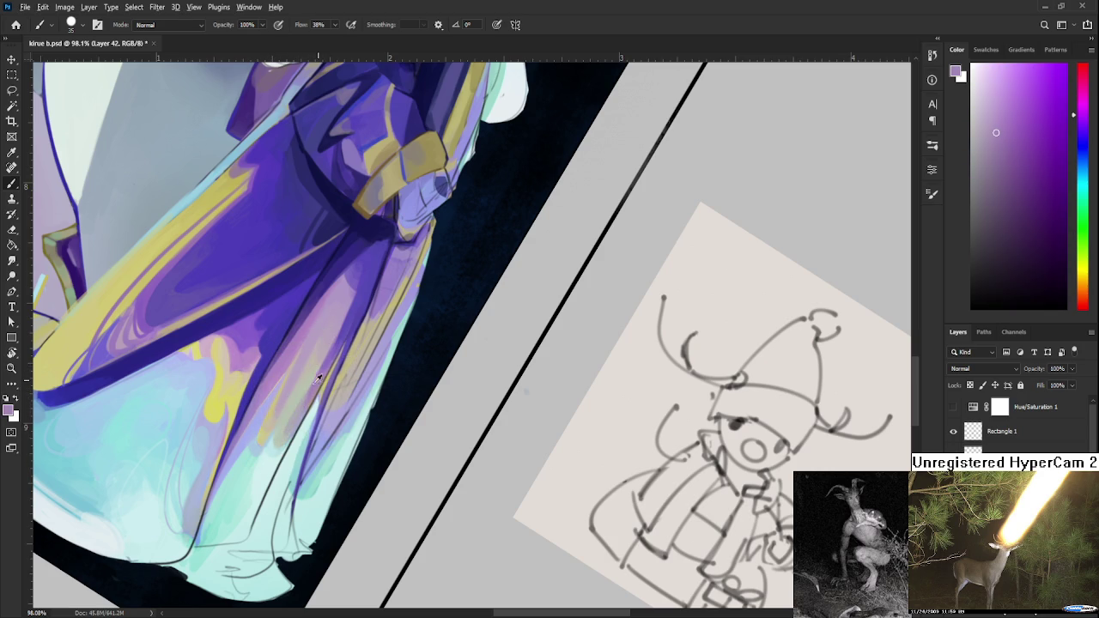
{"action": "left_click", "coordinate": [319, 376], "text": "alt"}
{"action": "mouse_move", "coordinate": [304, 390]}
{"action": "left_mouse_down"}
{"action": "mouse_move", "coordinate": [267, 464]}
{"action": "mouse_move", "coordinate": [323, 384]}
{"action": "left_mouse_up"}
{"action": "left_click", "coordinate": [258, 484], "text": "alt"}
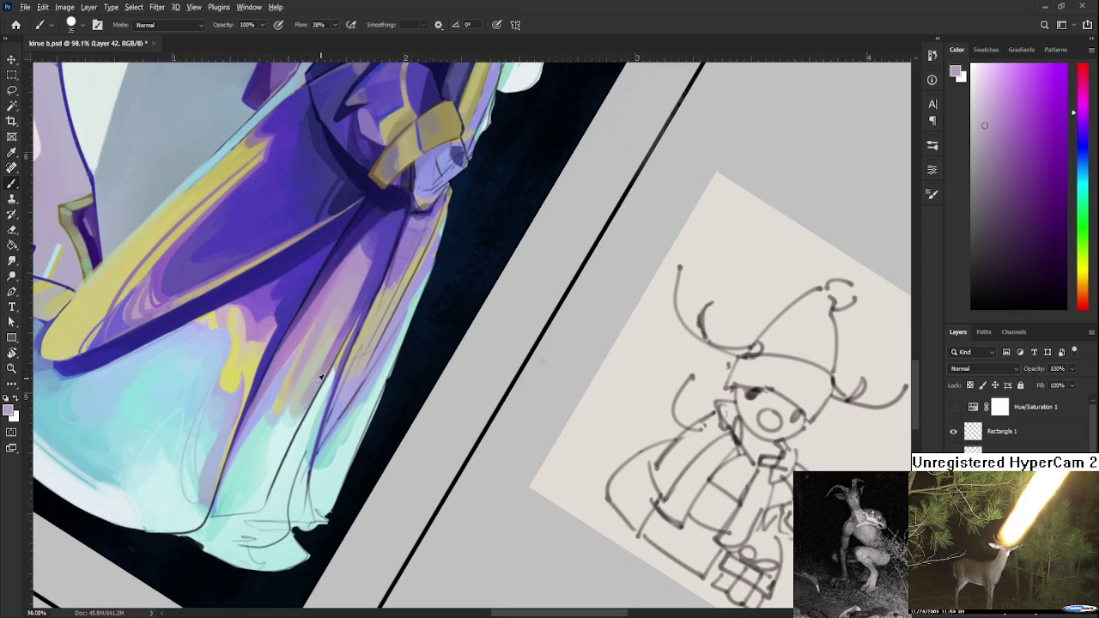
{"action": "left_click", "coordinate": [289, 405], "text": "alt"}
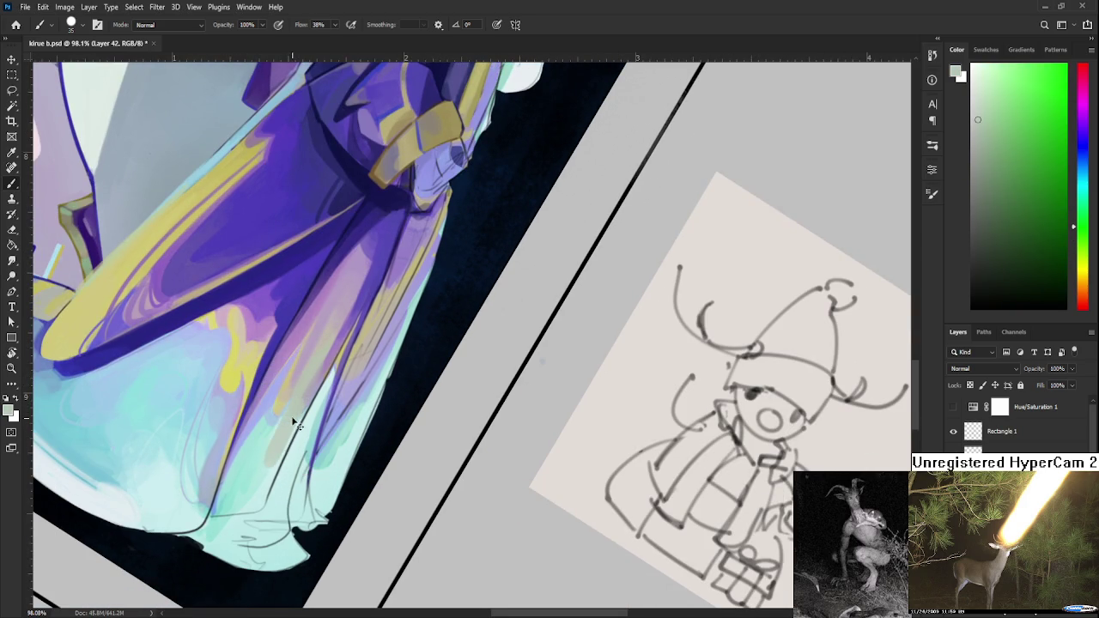
{"action": "left_click", "coordinate": [274, 458], "text": "alt"}
{"action": "left_click", "coordinate": [300, 404], "text": "alt"}
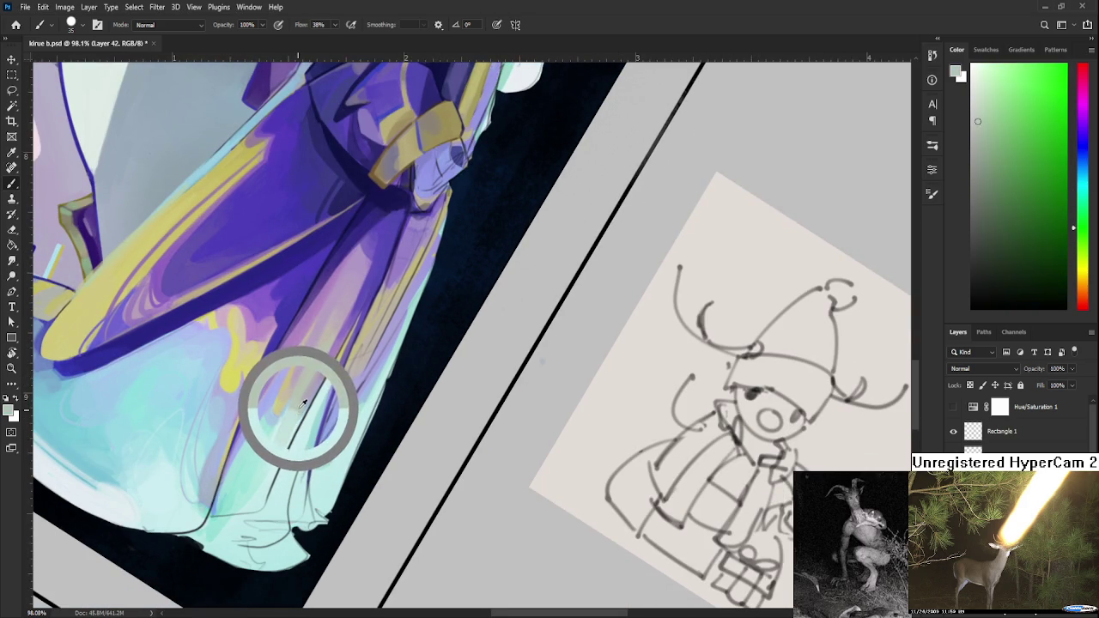
- Paint soft light cyan and light blue strokes over the hem fold
{"action": "left_click", "coordinate": [275, 466], "text": "alt"}
{"action": "left_click", "coordinate": [288, 438], "text": "alt"}
{"action": "left_click", "coordinate": [273, 469], "text": "alt"}
{"action": "left_click", "coordinate": [300, 405], "text": "alt"}
{"action": "left_click", "coordinate": [274, 463], "text": "alt"}
{"action": "left_click", "coordinate": [287, 435], "text": "alt"}
{"action": "left_click", "coordinate": [300, 417], "text": "alt"}
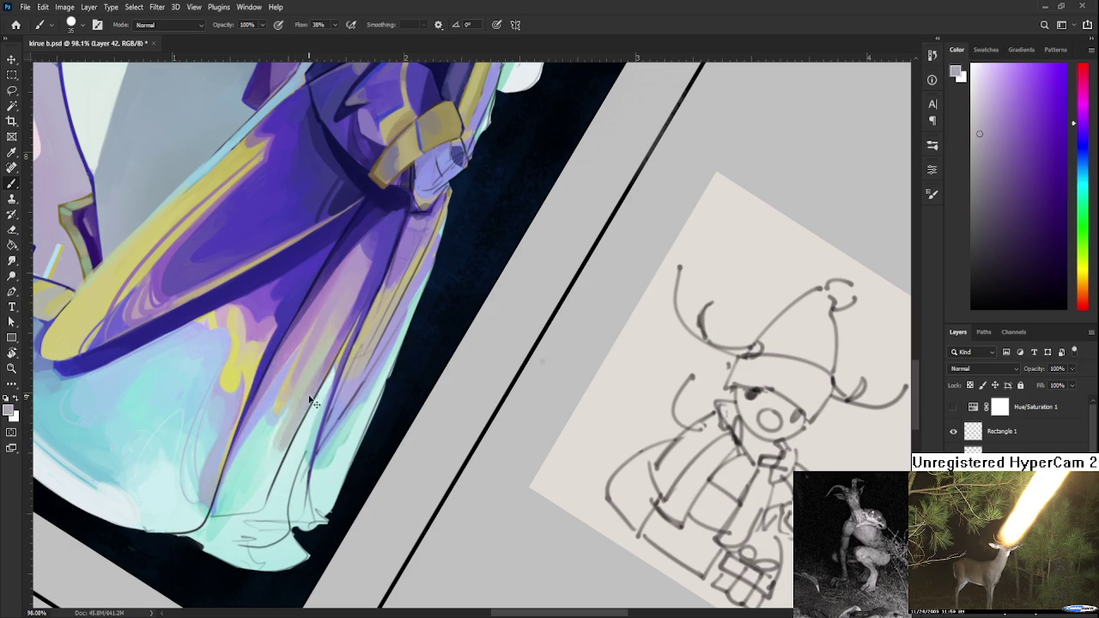
{"action": "left_click", "coordinate": [285, 442], "text": "alt"}
{"action": "left_click", "coordinate": [276, 450], "text": "alt"}
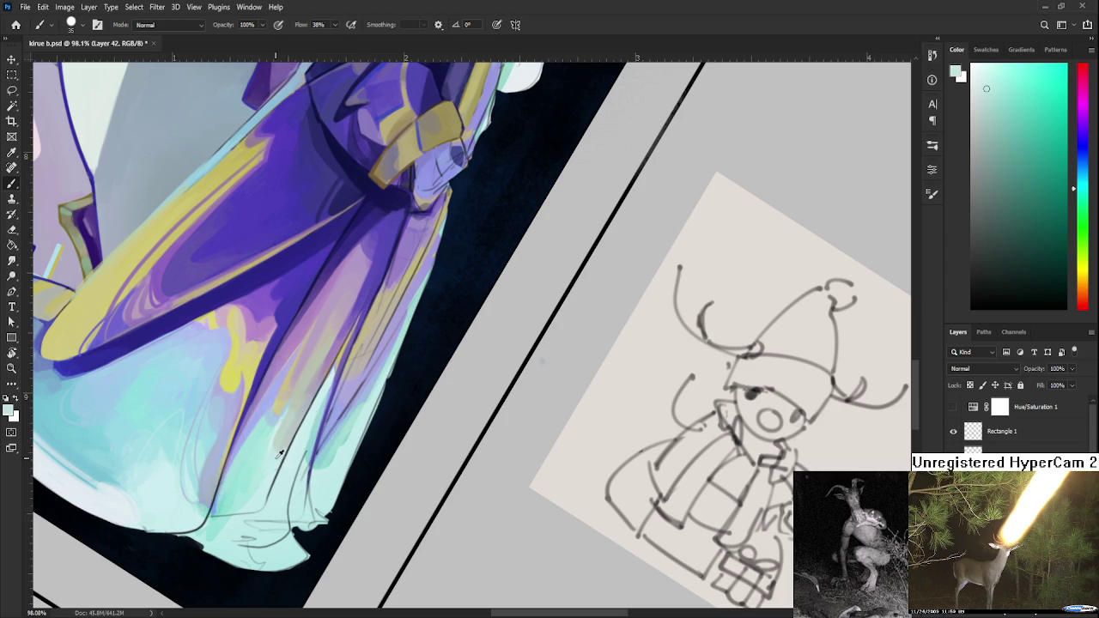
{"action": "left_click", "coordinate": [282, 442], "text": "alt"}
{"action": "left_click", "coordinate": [276, 420], "text": "alt"}
{"action": "left_click", "coordinate": [265, 416], "text": "alt"}
{"action": "left_click", "coordinate": [277, 441], "text": "alt"}
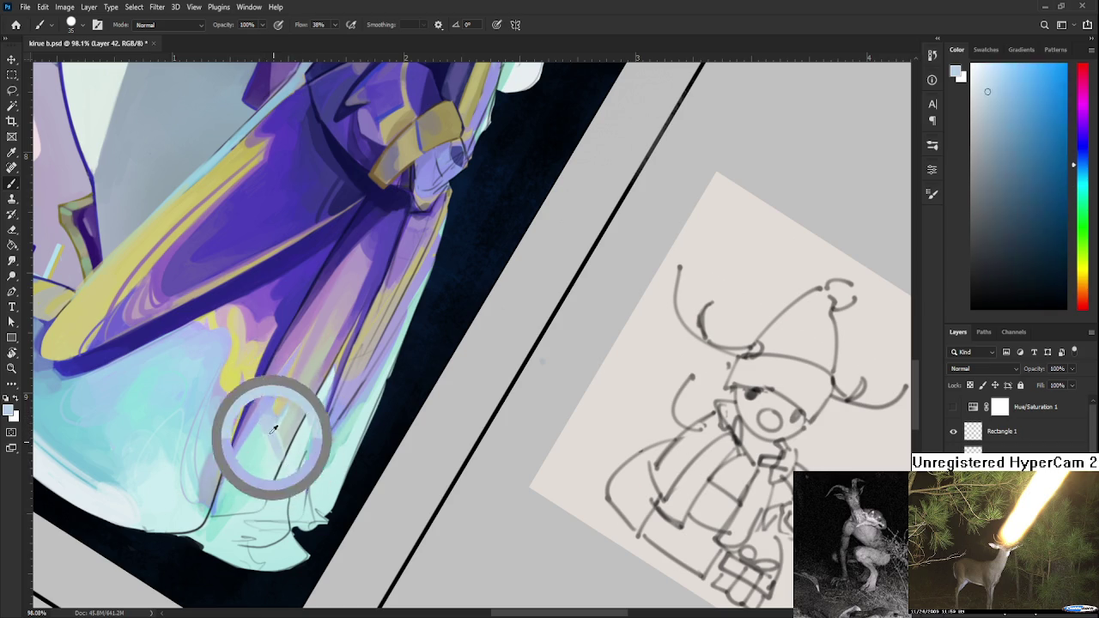
{"action": "left_click", "coordinate": [269, 400], "text": "alt"}
{"action": "left_click_drag", "start_coordinate": [269, 443], "coordinate": [258, 410]}
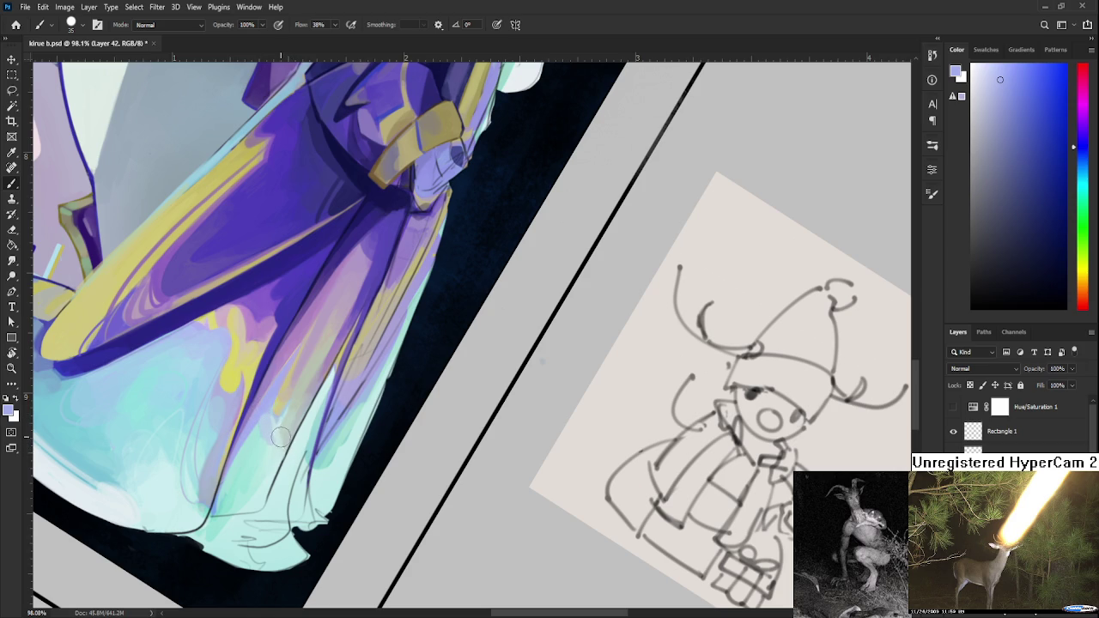
- Layer light cyan, blue and greener hem shades into the lower skirt folds
{"action": "left_click", "coordinate": [276, 439], "text": "alt"}
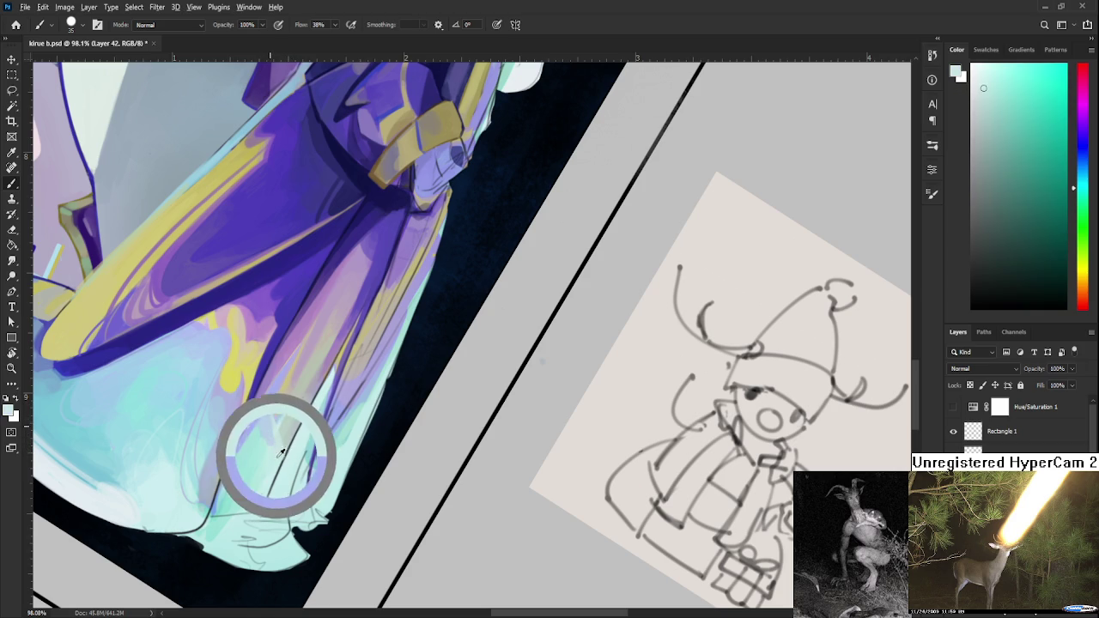
{"action": "left_click", "coordinate": [276, 430], "text": "alt"}
{"action": "left_click", "coordinate": [275, 438], "text": "alt"}
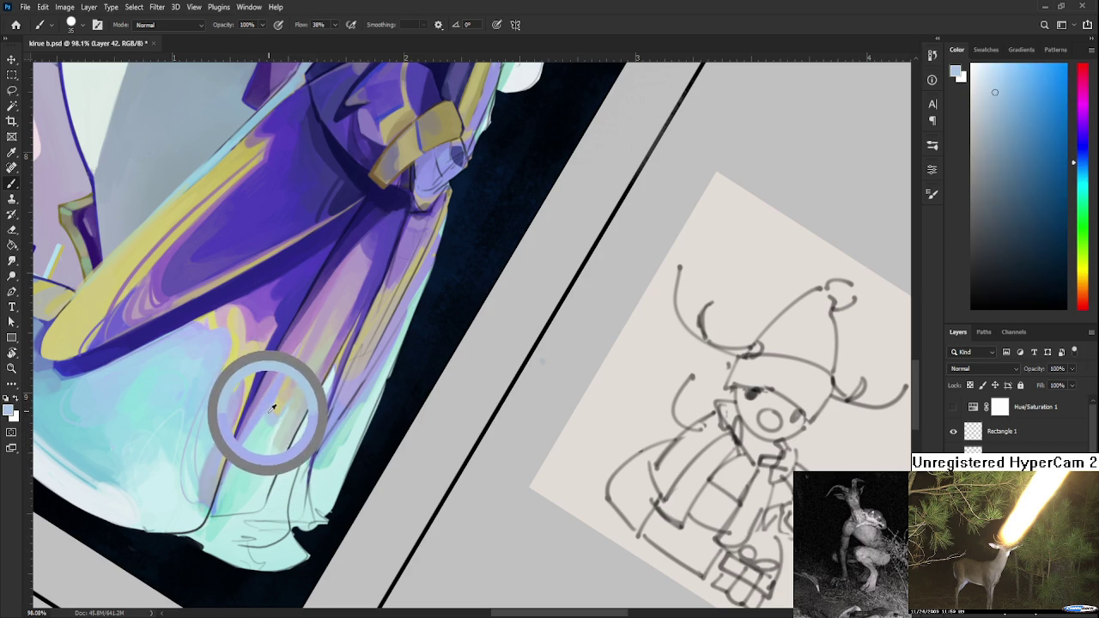
{"action": "left_click", "coordinate": [275, 454], "text": "alt"}
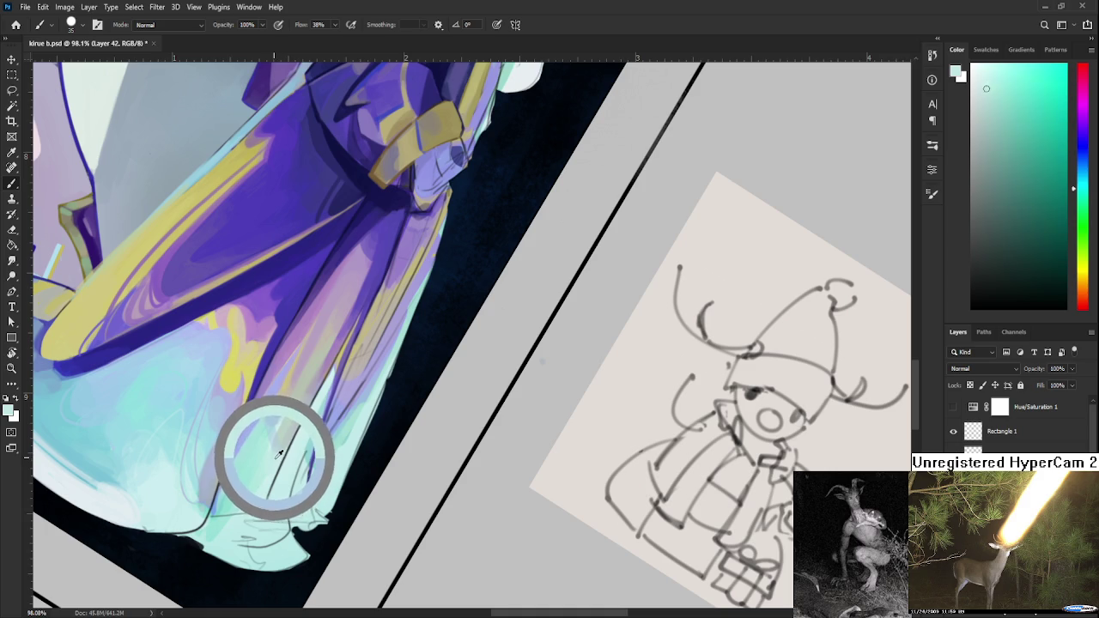
{"action": "left_click", "coordinate": [278, 454], "text": "alt"}
{"action": "left_click", "coordinate": [280, 454], "text": "alt"}
{"action": "left_click", "coordinate": [280, 455], "text": "alt"}
{"action": "left_click", "coordinate": [279, 455], "text": "alt"}
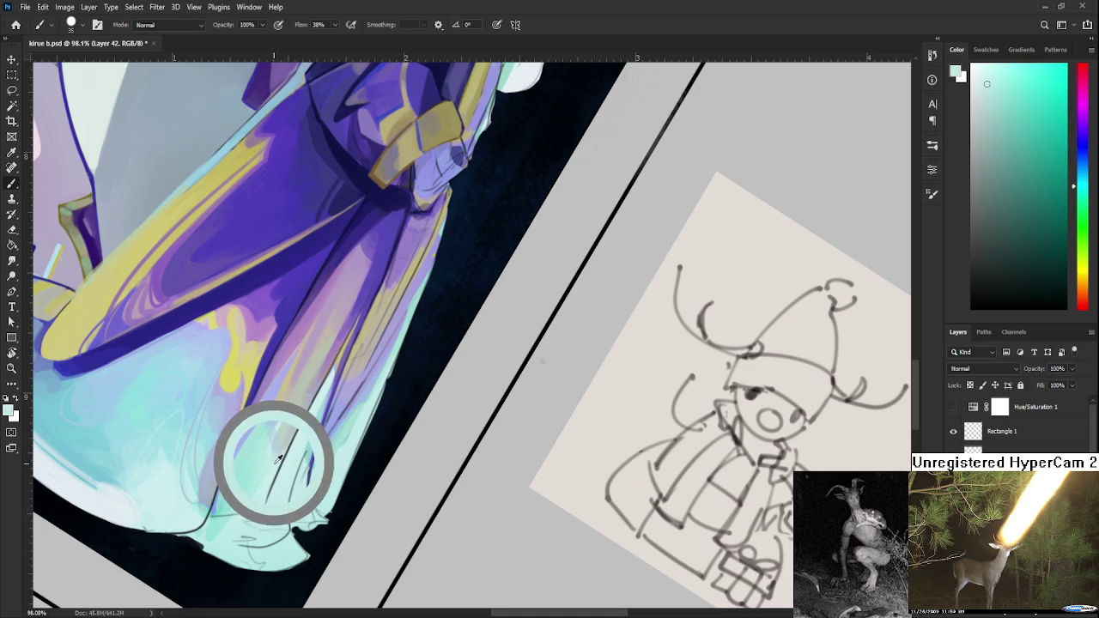
{"action": "left_click", "coordinate": [280, 441], "text": "alt"}
{"action": "left_click", "coordinate": [282, 448], "text": "alt"}
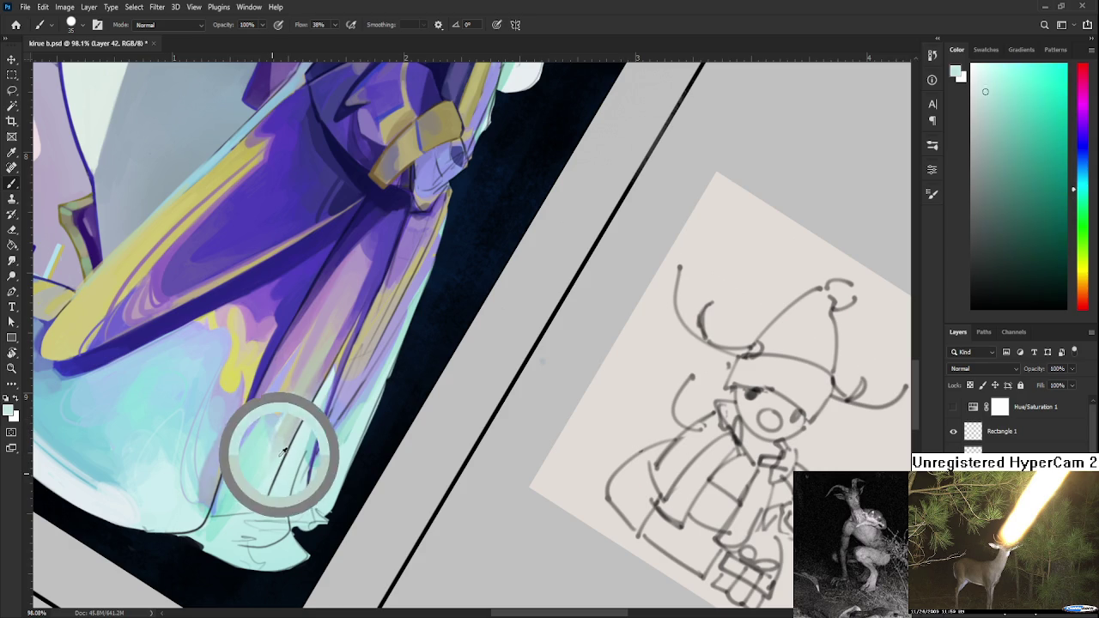
{"action": "left_click", "coordinate": [283, 446], "text": "alt"}
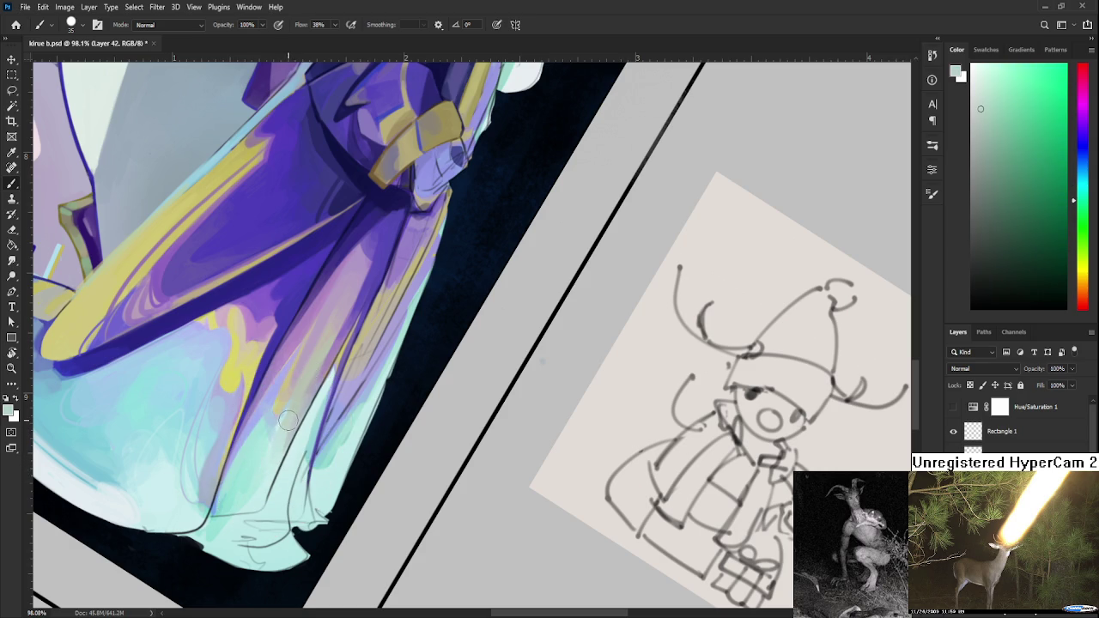
{"action": "left_click", "coordinate": [274, 461], "text": "alt"}
{"action": "left_click", "coordinate": [295, 419], "text": "alt"}
{"action": "left_click", "coordinate": [295, 418], "text": "alt"}
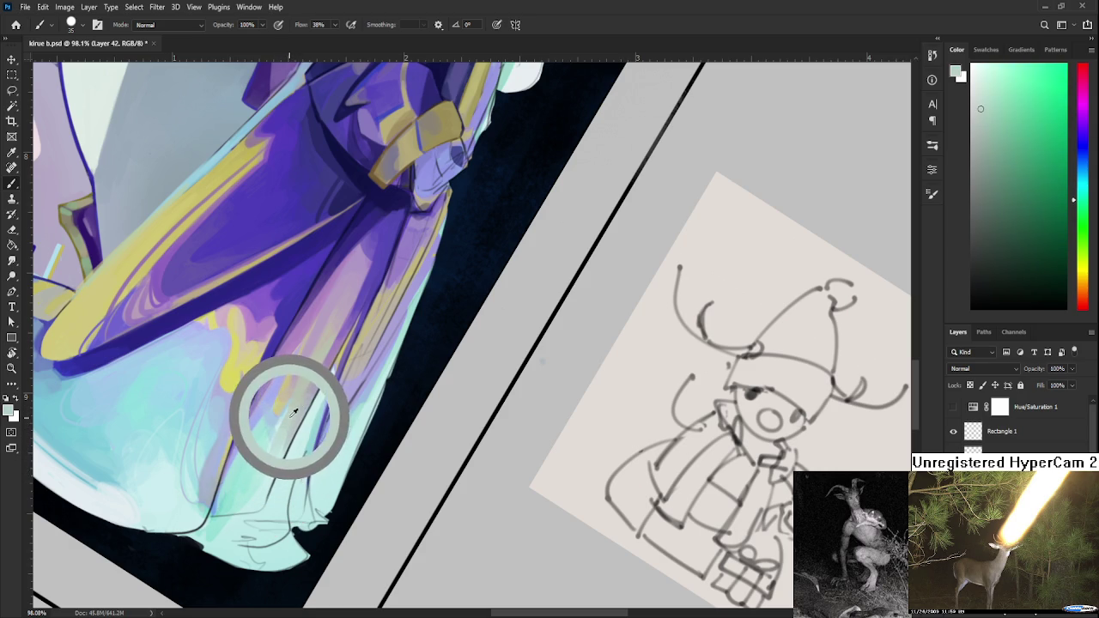
- Blend mint and blue skirt tones over the lower skirt folds
{"action": "left_click", "coordinate": [283, 417], "text": "alt"}
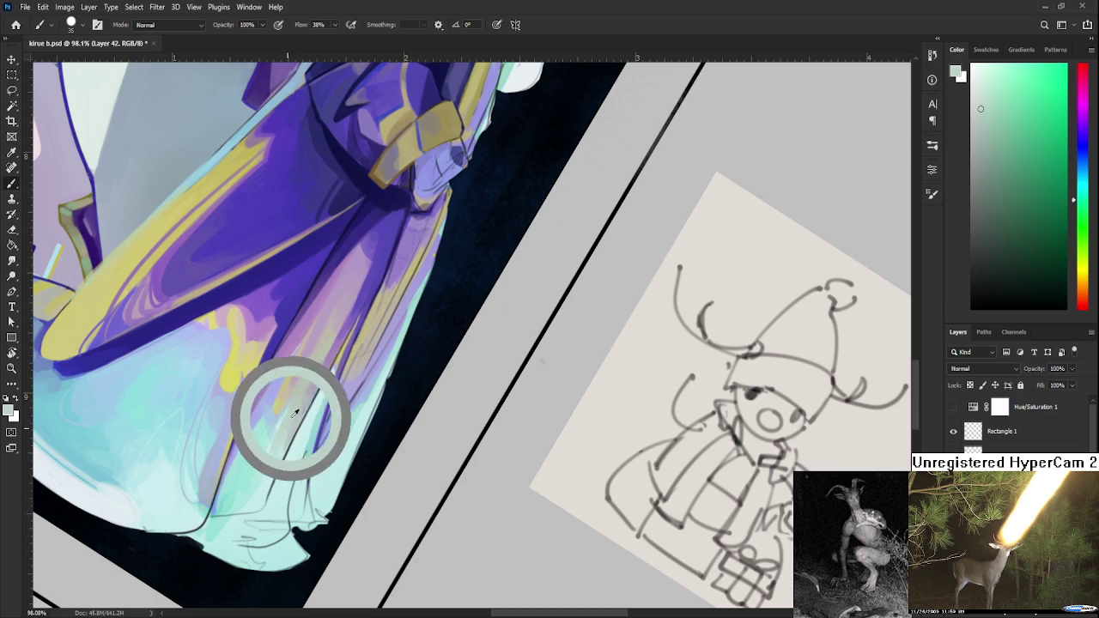
{"action": "left_click_drag", "start_coordinate": [269, 460], "coordinate": [257, 486]}
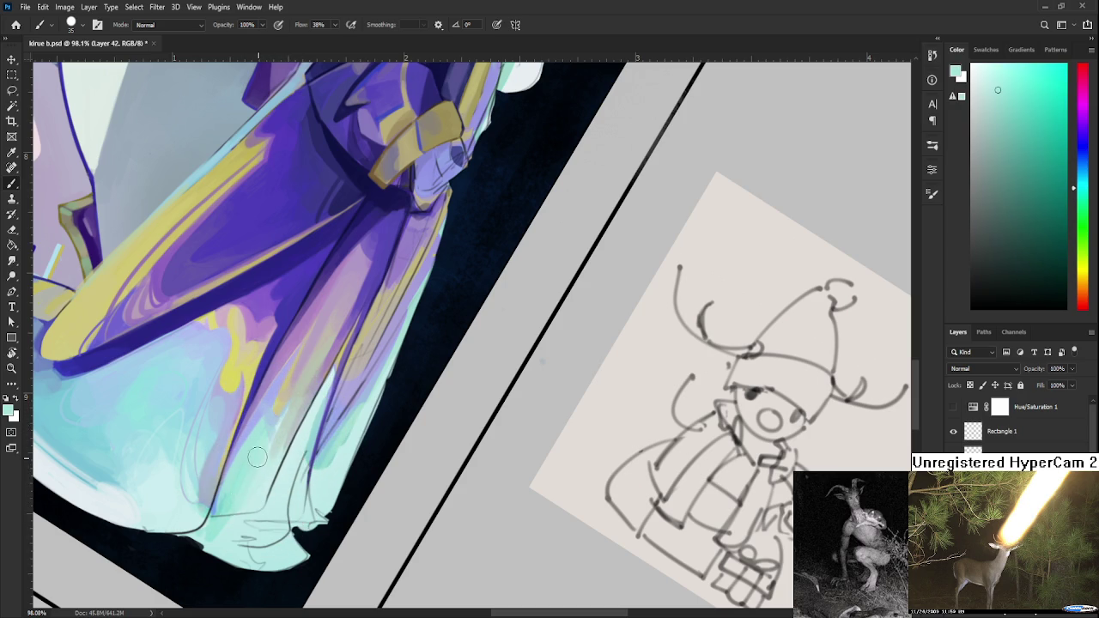
{"action": "left_click", "coordinate": [258, 434], "text": "alt"}
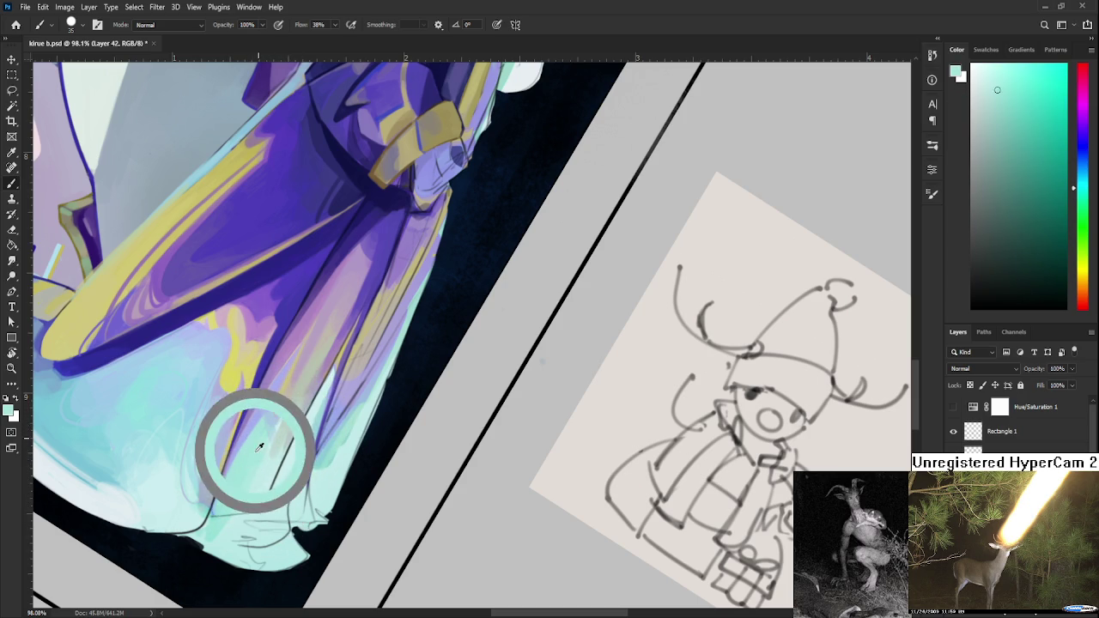
{"action": "left_click", "coordinate": [264, 430], "text": "alt"}
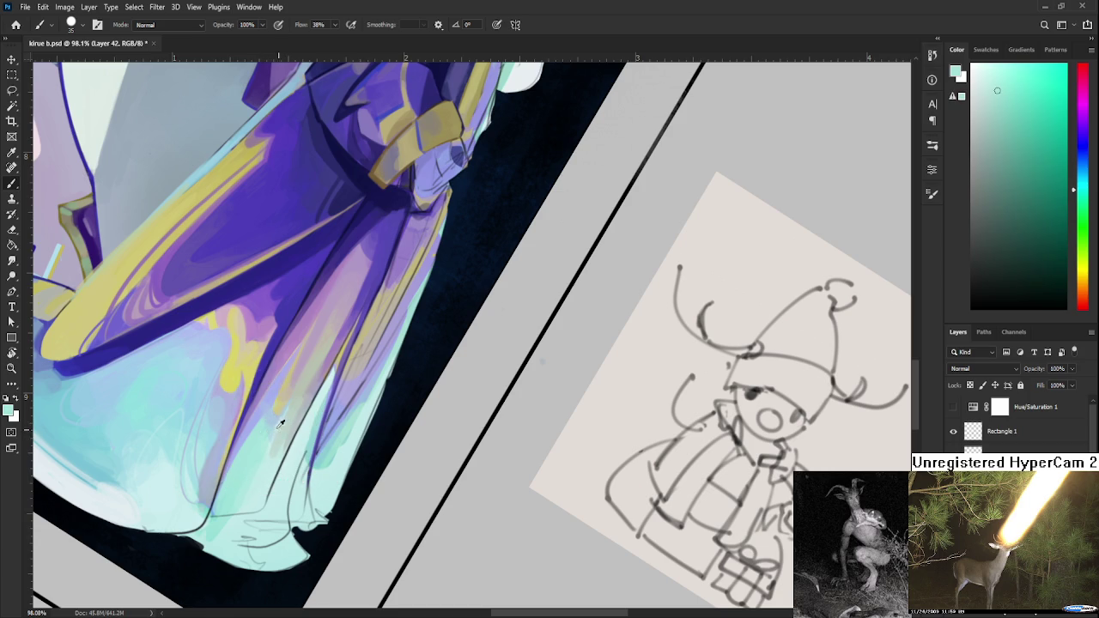
{"action": "left_click", "coordinate": [273, 402], "text": "alt"}
{"action": "left_click_drag", "start_coordinate": [273, 402], "coordinate": [266, 425]}
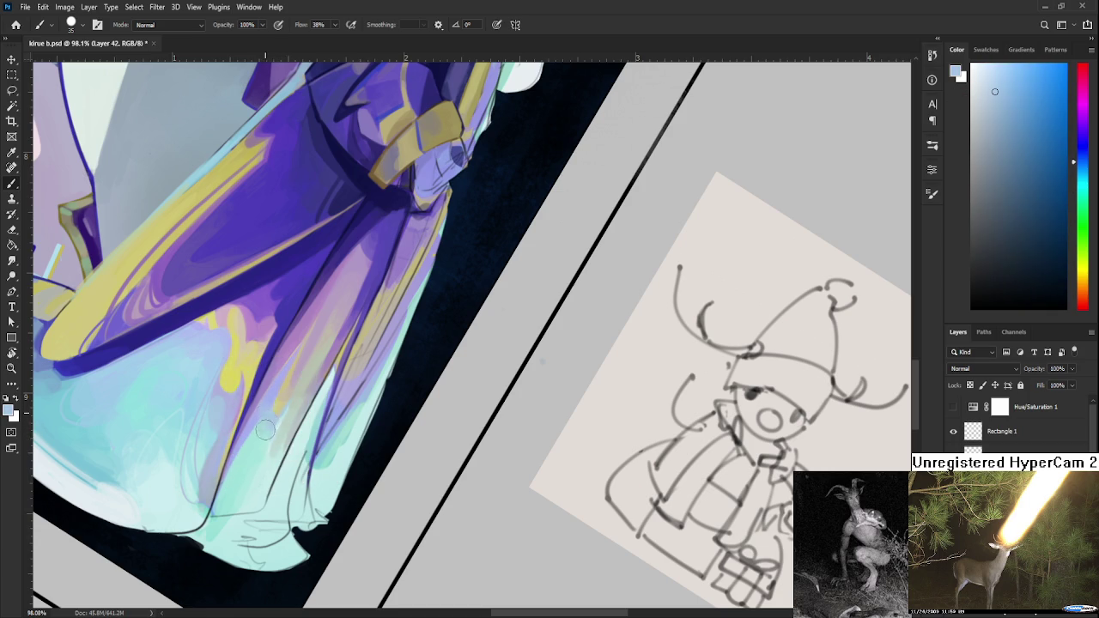
{"action": "left_click", "coordinate": [265, 416], "text": "alt"}
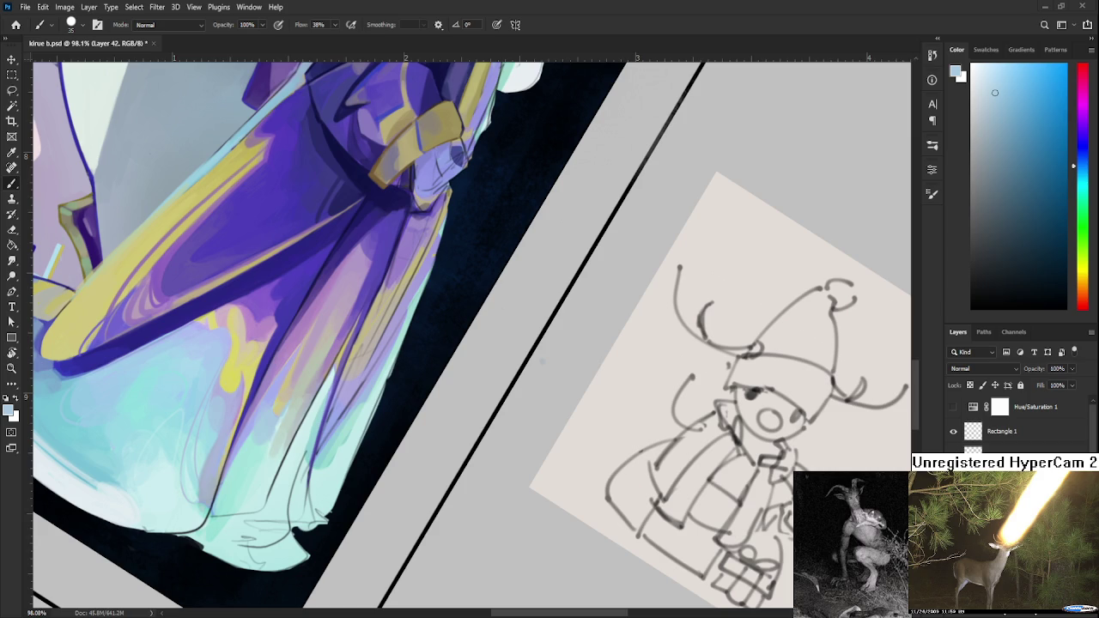
{"action": "key", "text": "r"}
{"action": "left_click_drag", "start_coordinate": [286, 420], "coordinate": [330, 455]}
- Brush pale yellow, light cyan and light green robe tones into the lower folds
{"action": "key", "text": "b"}
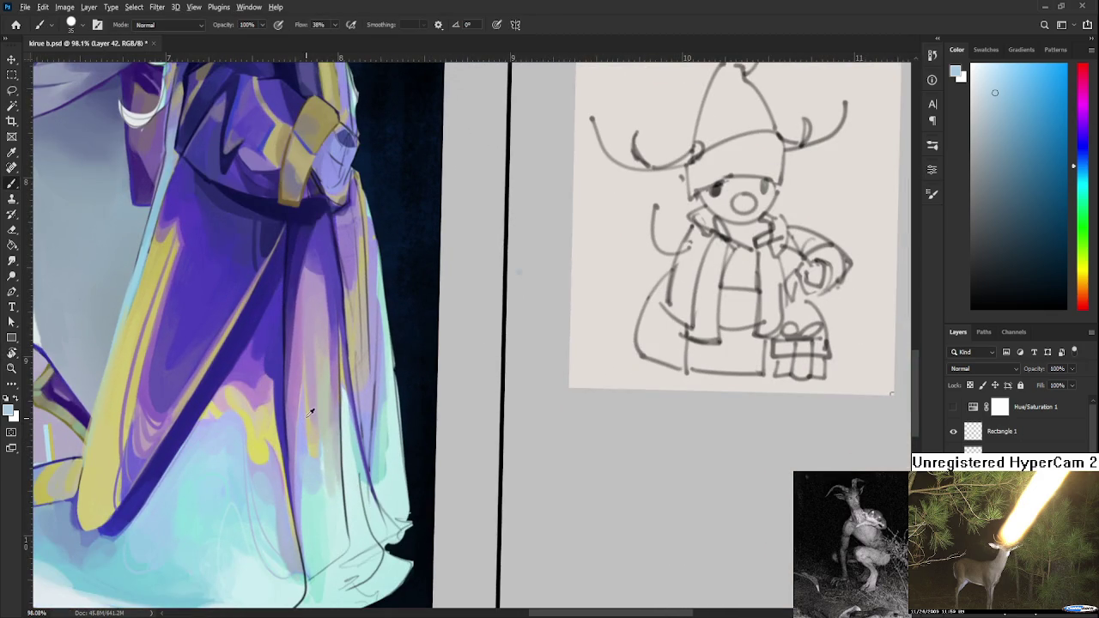
{"action": "left_click", "coordinate": [312, 434], "text": "alt"}
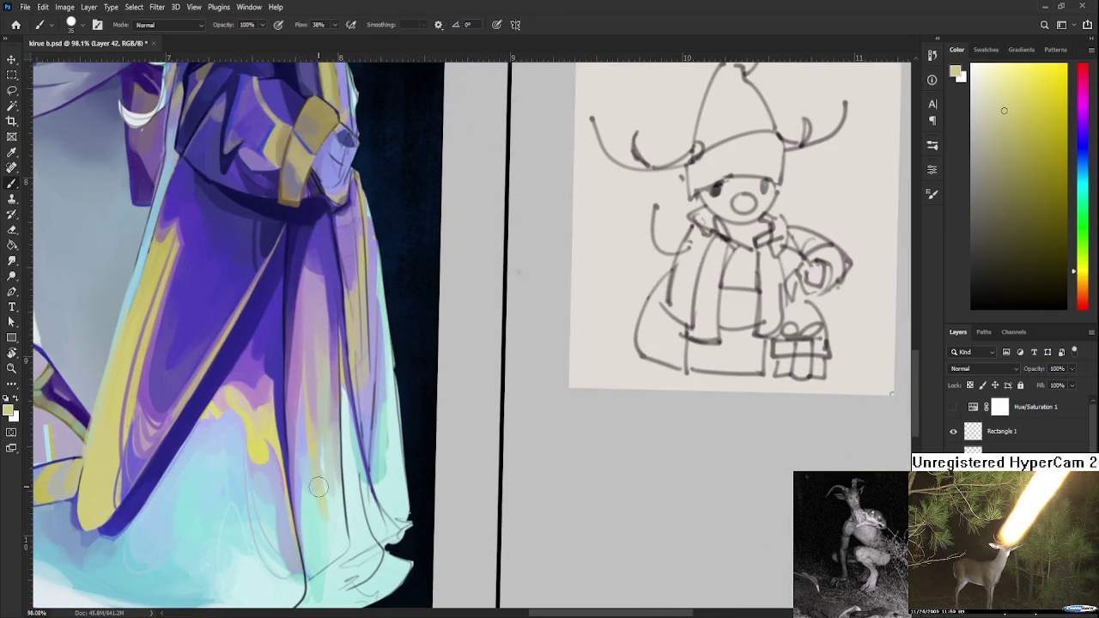
{"action": "left_click", "coordinate": [330, 536], "text": "alt"}
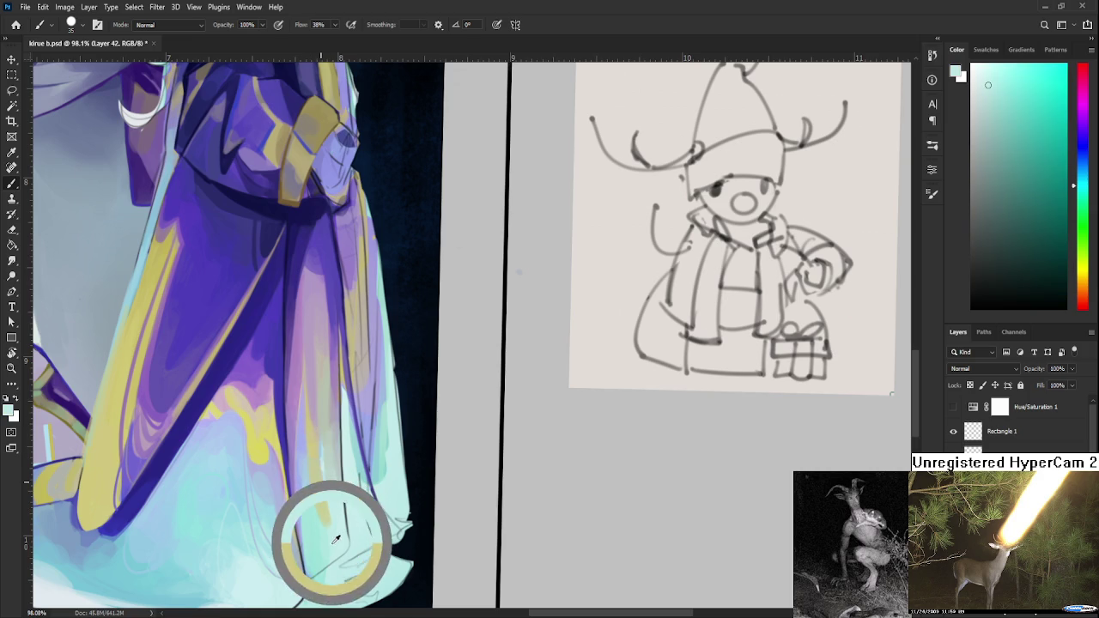
{"action": "left_click", "coordinate": [320, 488], "text": "alt"}
{"action": "left_click", "coordinate": [330, 528], "text": "alt"}
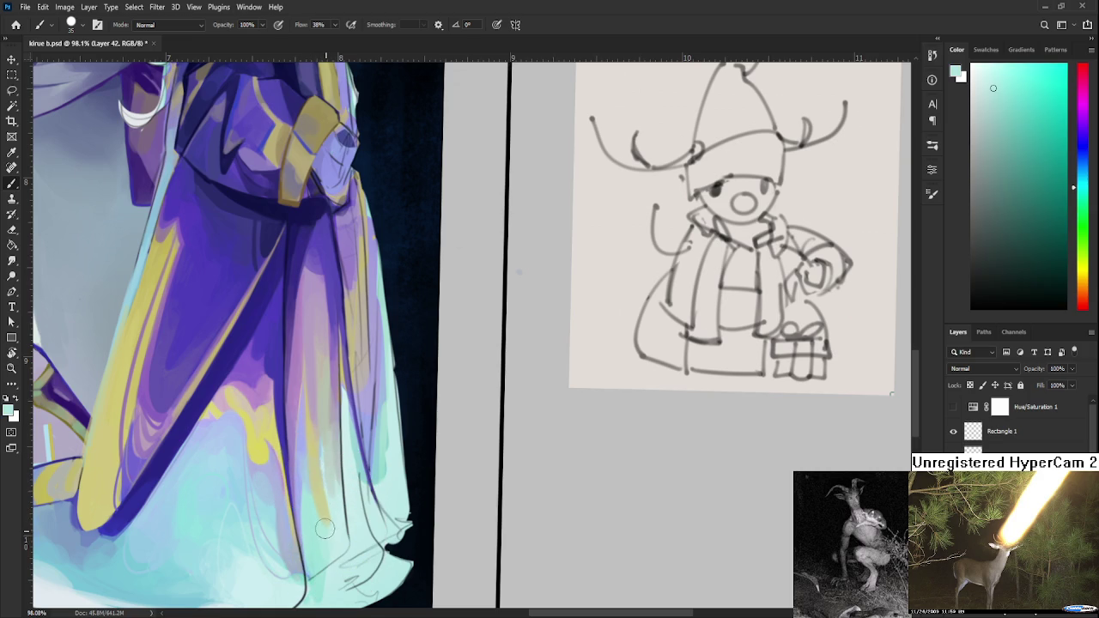
{"action": "left_click", "coordinate": [315, 478], "text": "alt"}
{"action": "left_click", "coordinate": [309, 441], "text": "alt"}
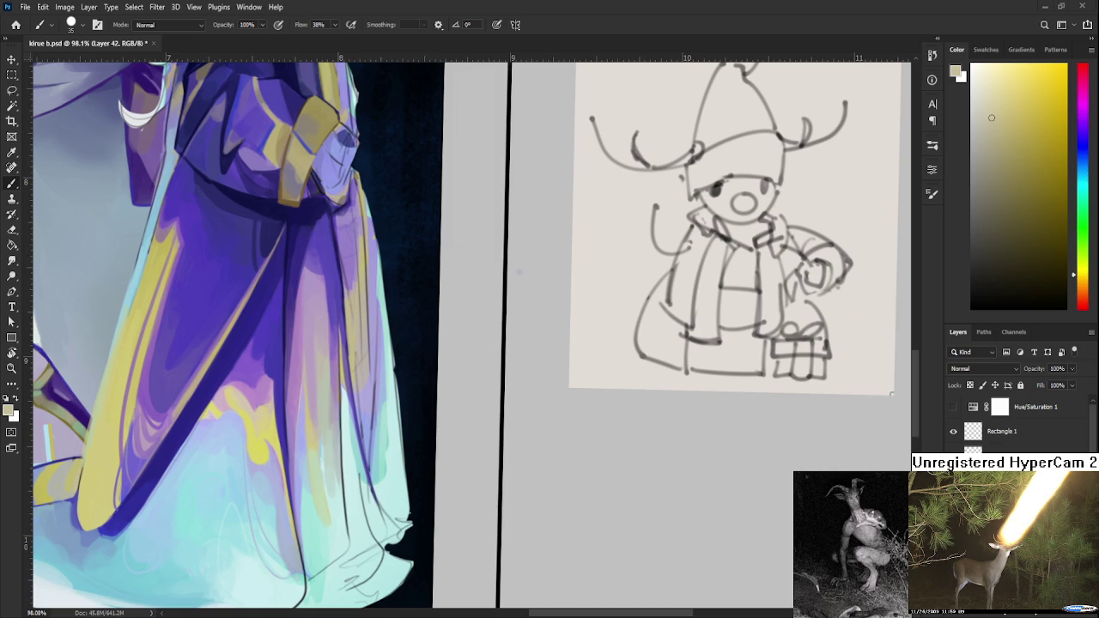
{"action": "left_click_drag", "start_coordinate": [329, 441], "coordinate": [283, 413]}
- Sample a light teal from the painted skirt to blend into the lower folds
{"action": "left_click", "coordinate": [281, 497], "text": "alt"}
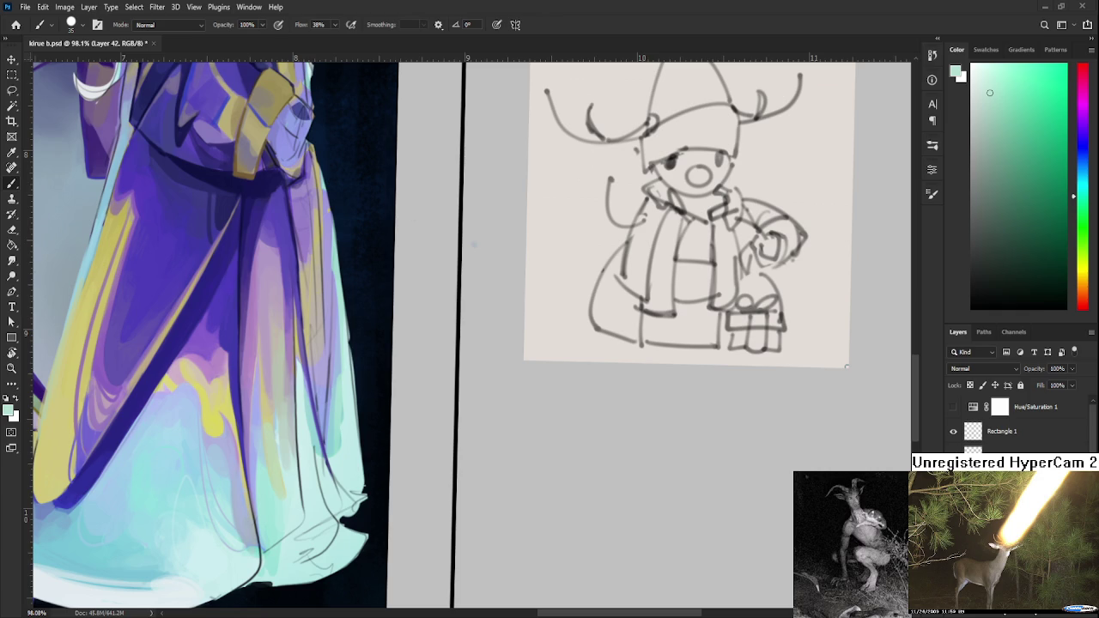
- Zoom out to review the robe and straighten the tilted canvas view
{"action": "scroll", "coordinate": [396, 501], "scroll_direction": "down", "scroll_amount": 2}
{"action": "scroll", "coordinate": [396, 501], "scroll_direction": "down", "scroll_amount": 2}
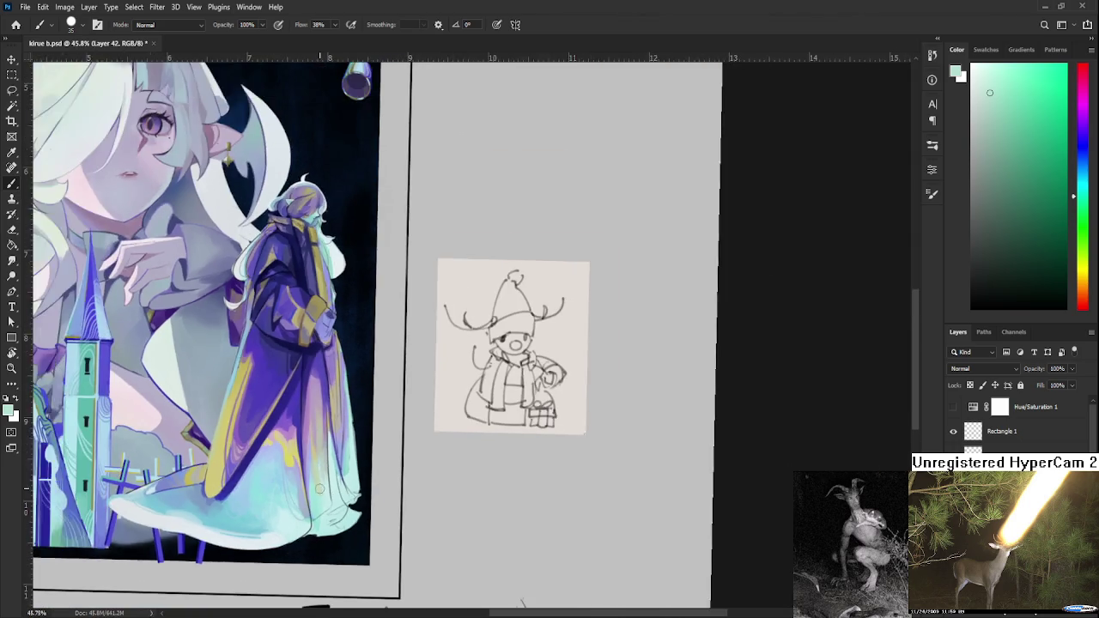
{"action": "scroll", "coordinate": [322, 489], "scroll_direction": "up", "scroll_amount": 3}
{"action": "scroll", "coordinate": [320, 491], "scroll_direction": "up", "scroll_amount": 1}
{"action": "scroll", "coordinate": [344, 490], "scroll_direction": "down", "scroll_amount": 1}
{"action": "scroll", "coordinate": [386, 485], "scroll_direction": "down", "scroll_amount": 1}
{"action": "scroll", "coordinate": [422, 481], "scroll_direction": "down", "scroll_amount": 2}
{"action": "scroll", "coordinate": [423, 481], "scroll_direction": "up", "scroll_amount": 2}
{"action": "scroll", "coordinate": [416, 486], "scroll_direction": "up", "scroll_amount": 2}
{"action": "scroll", "coordinate": [407, 494], "scroll_direction": "up", "scroll_amount": 1}
{"action": "key", "text": "r"}
{"action": "left_click_drag", "start_coordinate": [328, 409], "coordinate": [367, 389]}
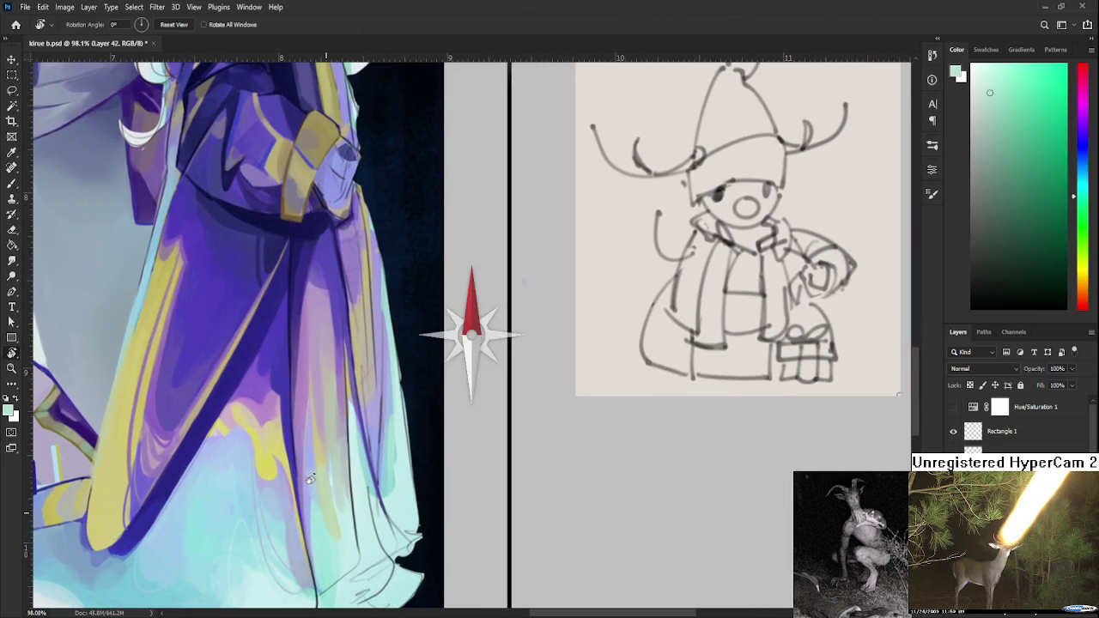
{"action": "left_click_drag", "start_coordinate": [387, 443], "coordinate": [378, 445]}
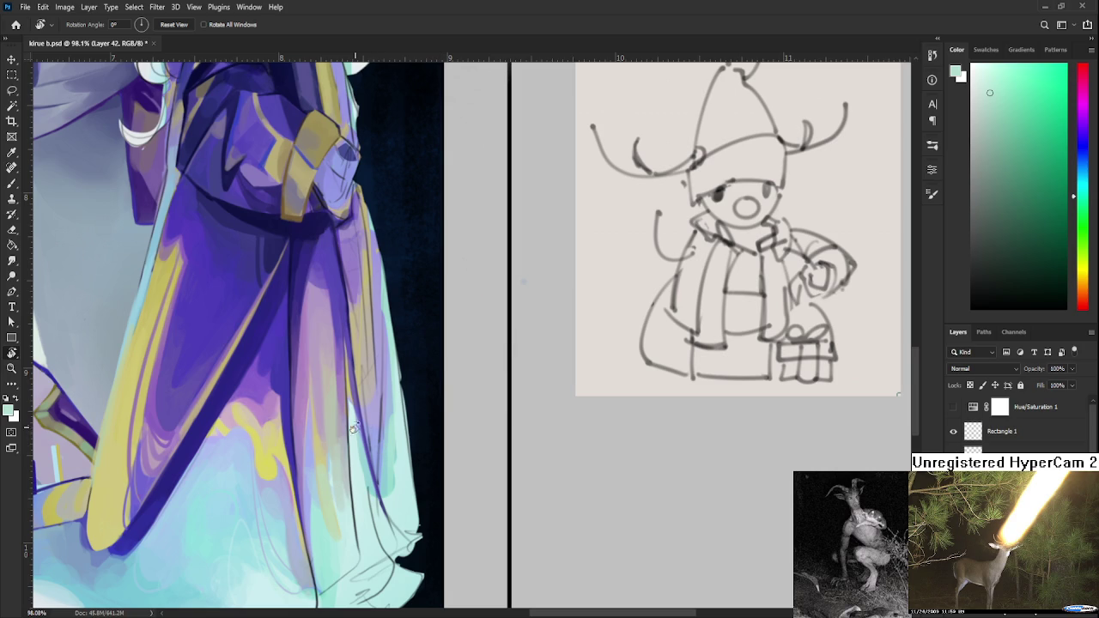
- Sample pale robe tones and paint a long stroke down the lower robe fold
{"action": "key", "text": "b"}
{"action": "left_click", "coordinate": [311, 431], "text": "alt"}
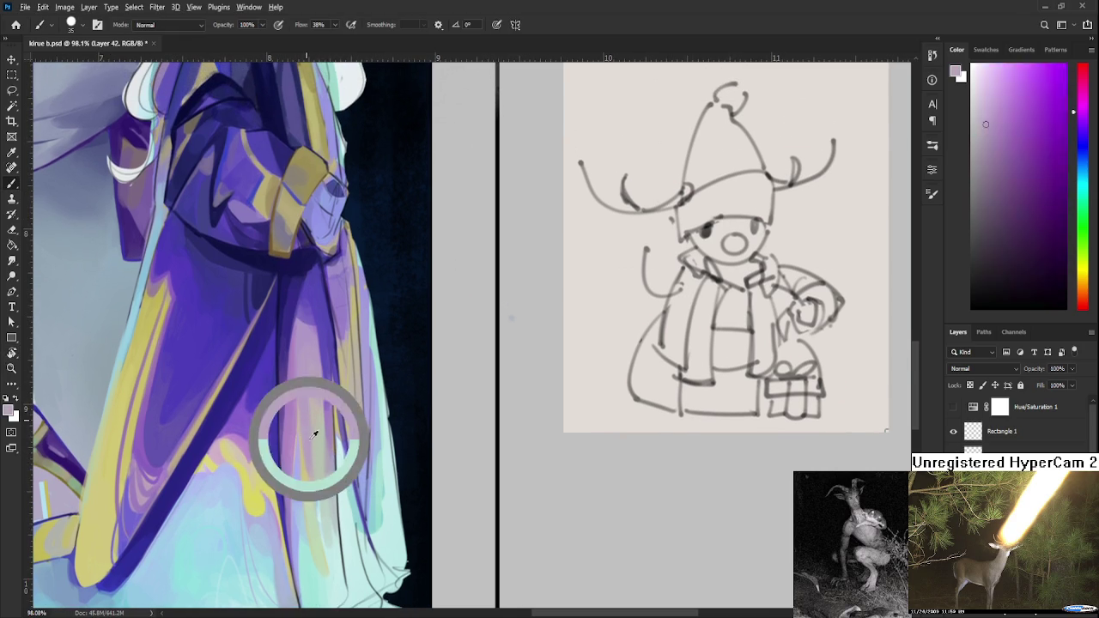
{"action": "left_click", "coordinate": [315, 455], "text": "alt"}
{"action": "left_click", "coordinate": [324, 464], "text": "alt"}
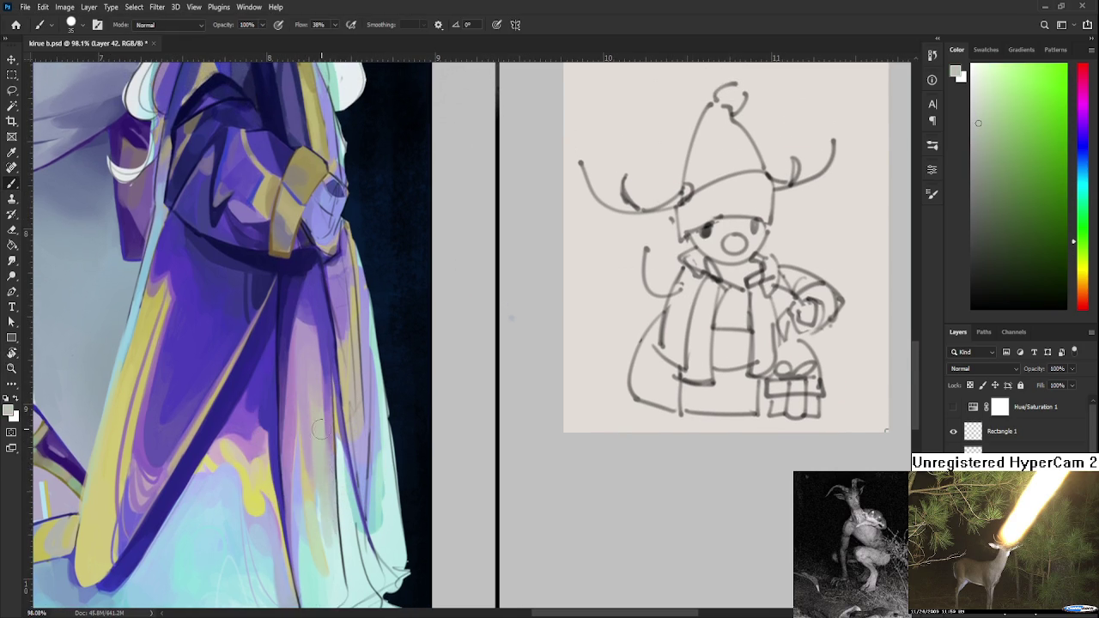
{"action": "left_click", "coordinate": [334, 491], "text": "alt"}
{"action": "left_click", "coordinate": [320, 481], "text": "alt"}
{"action": "left_click_drag", "start_coordinate": [342, 498], "coordinate": [334, 605]}
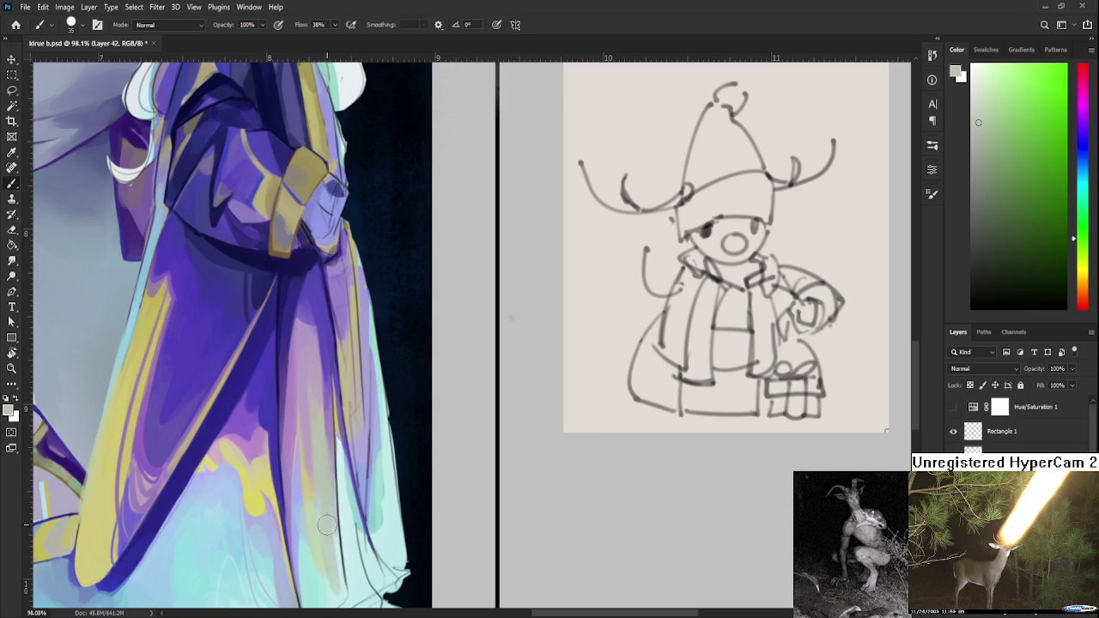
- Smooth the pale cyan and lilac area of the robe with sampled cyan and pale green
{"action": "left_click_drag", "start_coordinate": [337, 532], "coordinate": [330, 463]}
{"action": "left_click", "coordinate": [325, 514], "text": "alt"}
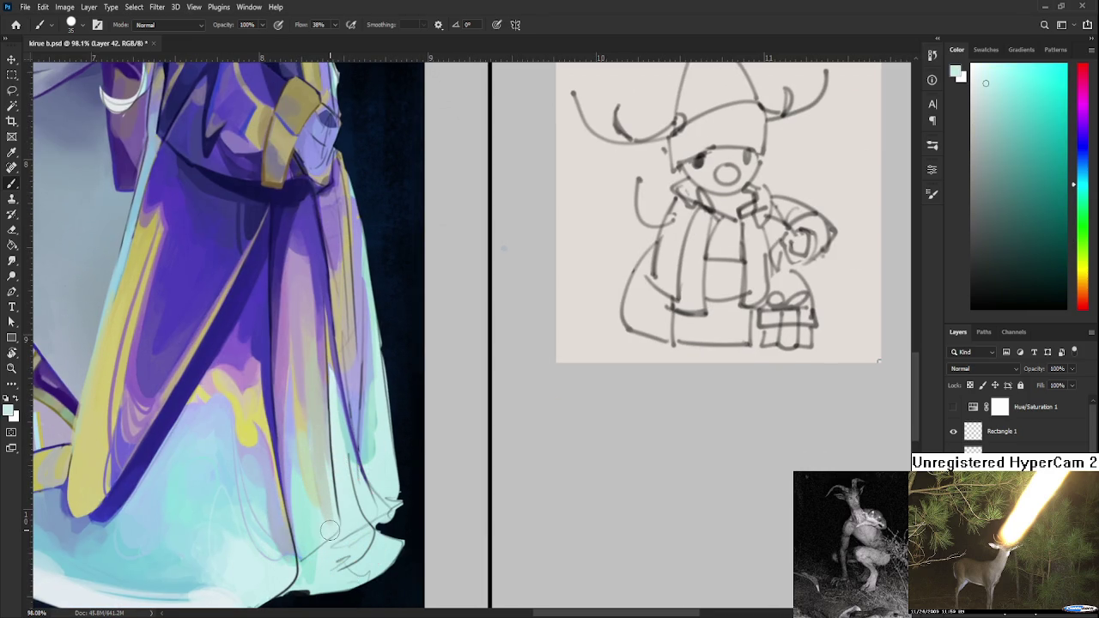
{"action": "left_click", "coordinate": [317, 420], "text": "alt"}
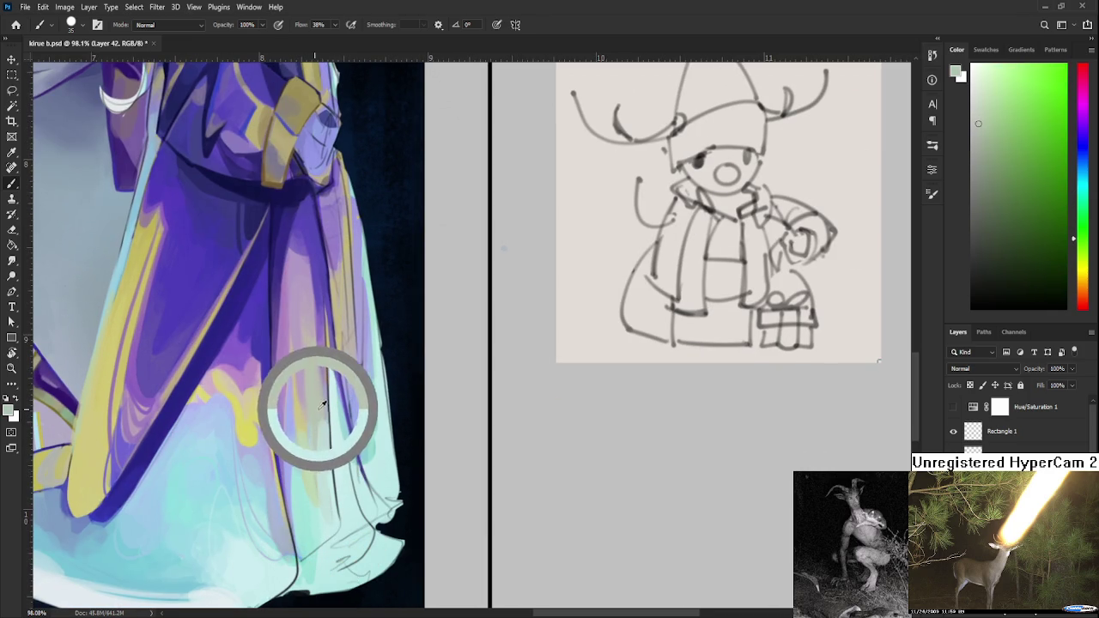
{"action": "left_click_drag", "start_coordinate": [323, 465], "coordinate": [340, 520]}
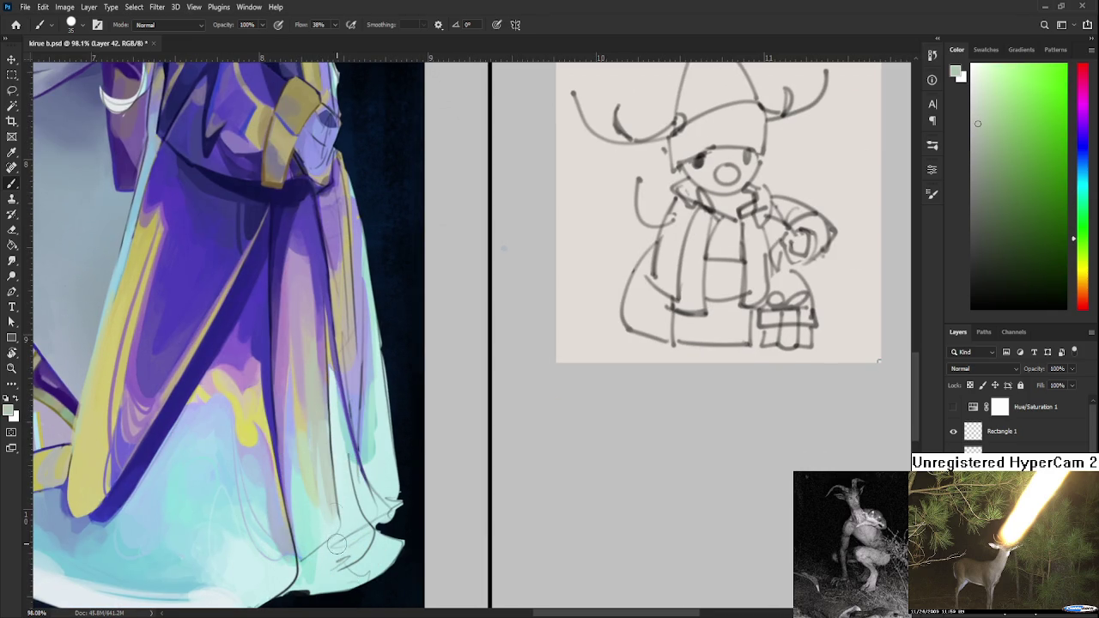
{"action": "scroll", "coordinate": [636, 446], "scroll_direction": "down", "scroll_amount": 3}
{"action": "scroll", "coordinate": [636, 447], "scroll_direction": "down", "scroll_amount": 3}
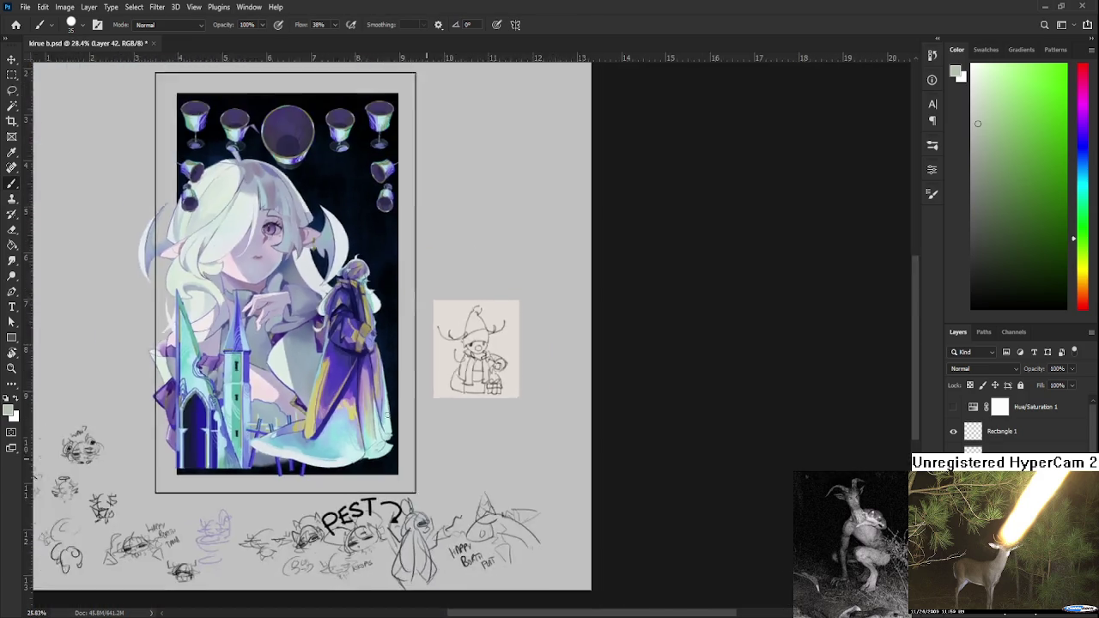
{"action": "scroll", "coordinate": [635, 447], "scroll_direction": "down", "scroll_amount": 2}
{"action": "scroll", "coordinate": [635, 446], "scroll_direction": "down", "scroll_amount": 1}
{"action": "scroll", "coordinate": [551, 440], "scroll_direction": "up", "scroll_amount": 5}
{"action": "key", "text": "r"}
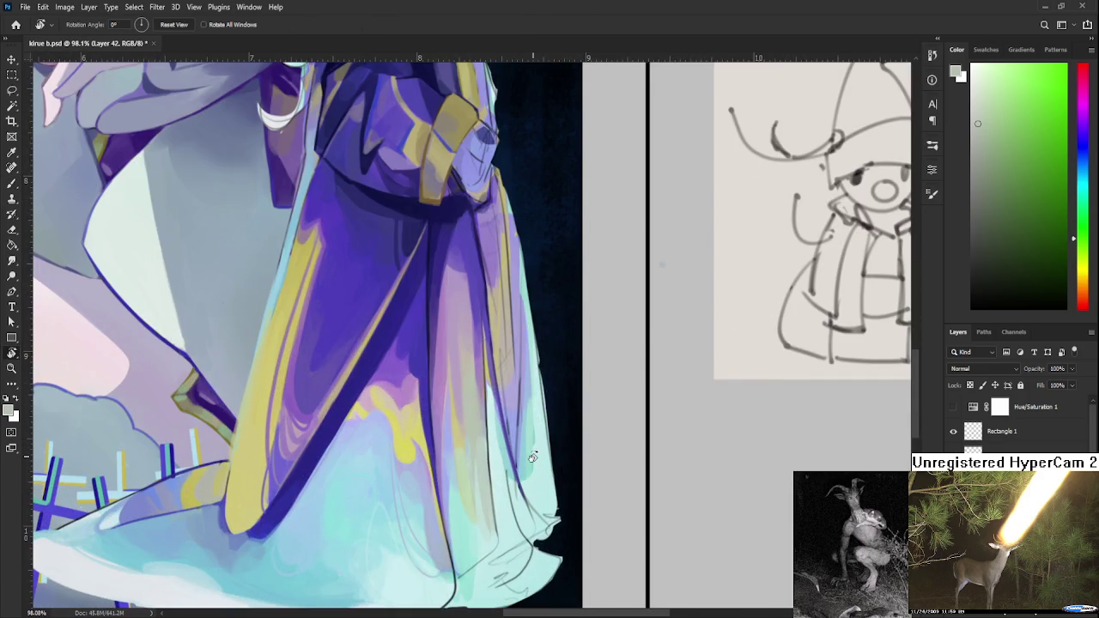
{"action": "left_click_drag", "start_coordinate": [550, 442], "coordinate": [216, 410]}
- Return to the Brush tool to continue painting the lower robe folds
{"action": "key", "text": "b"}
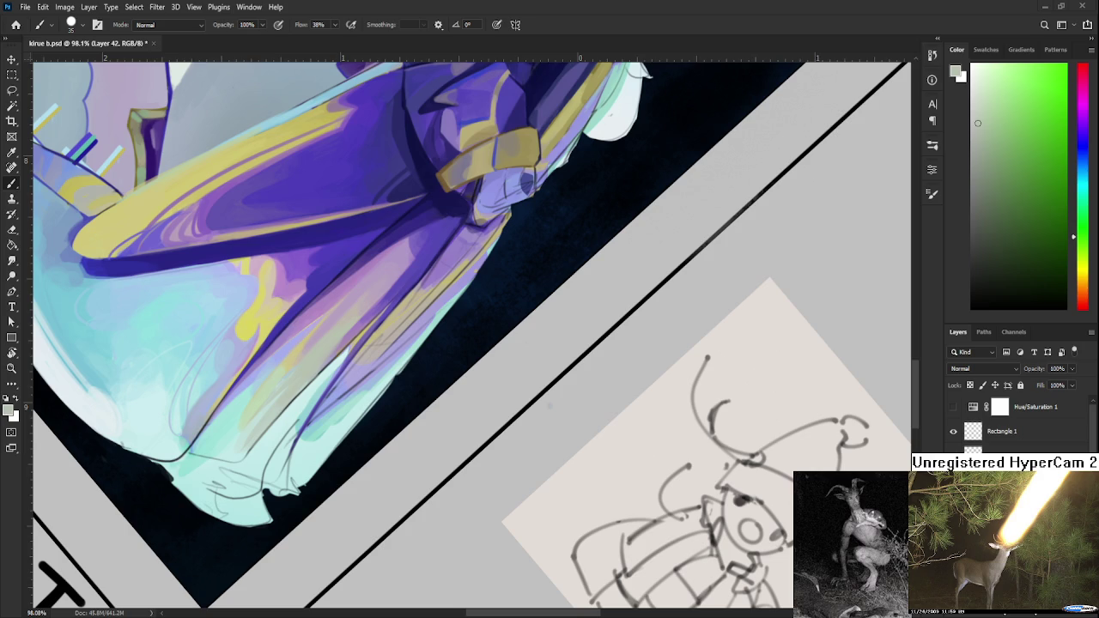
- Sample a series of purple, beige, light purple and magenta-pink tones from the robe's upper folds
{"action": "left_click_drag", "start_coordinate": [348, 326], "coordinate": [244, 412]}
{"action": "left_click", "coordinate": [273, 368], "text": "alt"}
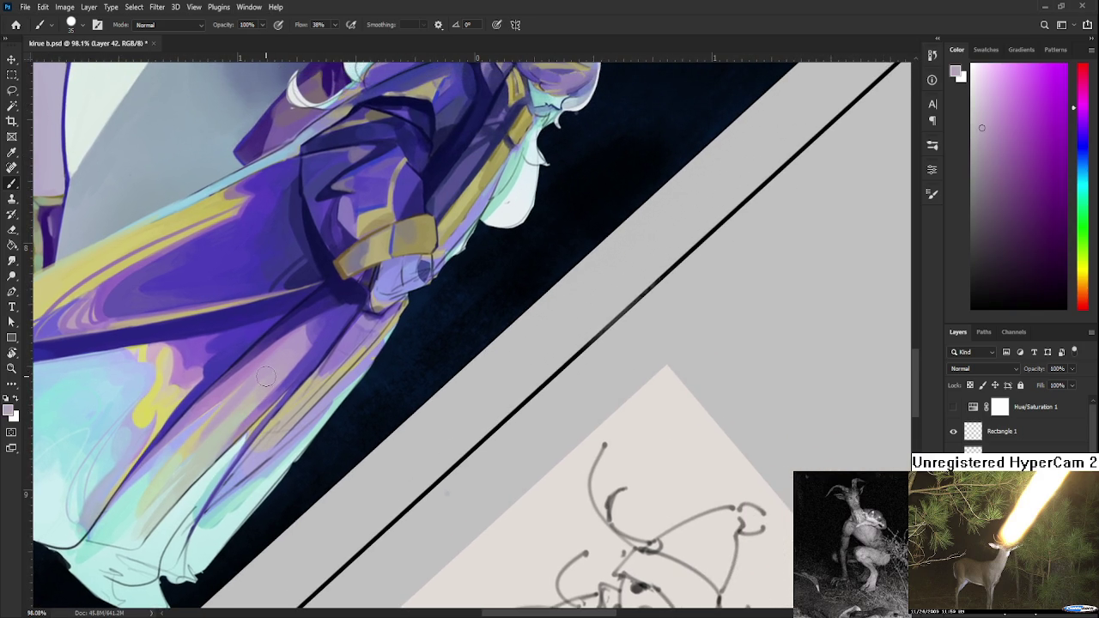
{"action": "left_click", "coordinate": [253, 398], "text": "alt"}
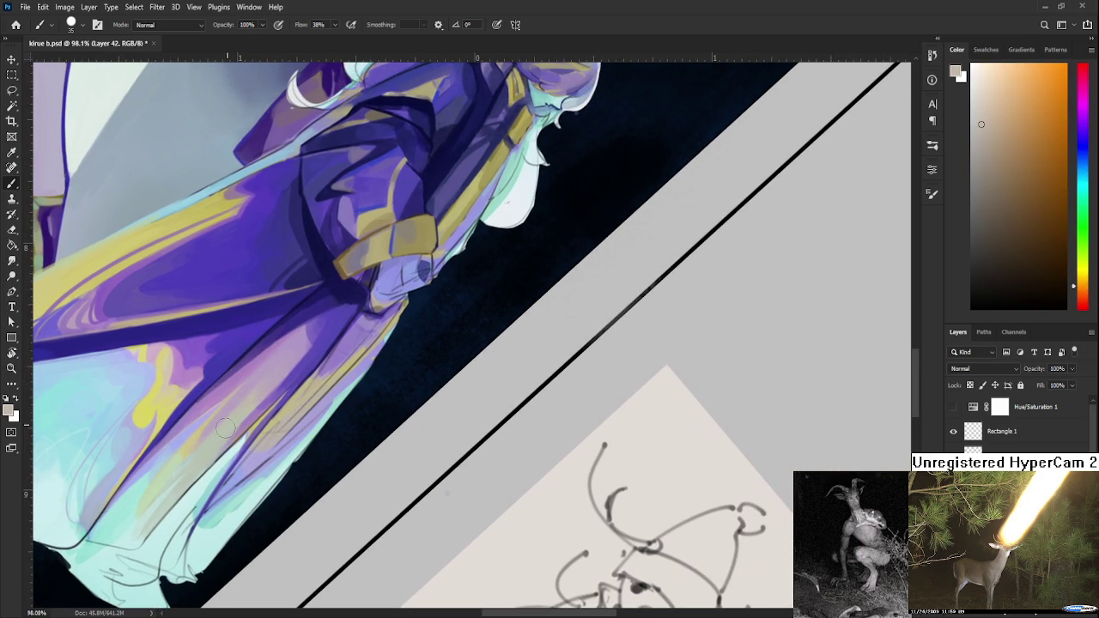
{"action": "left_click", "coordinate": [234, 412], "text": "alt"}
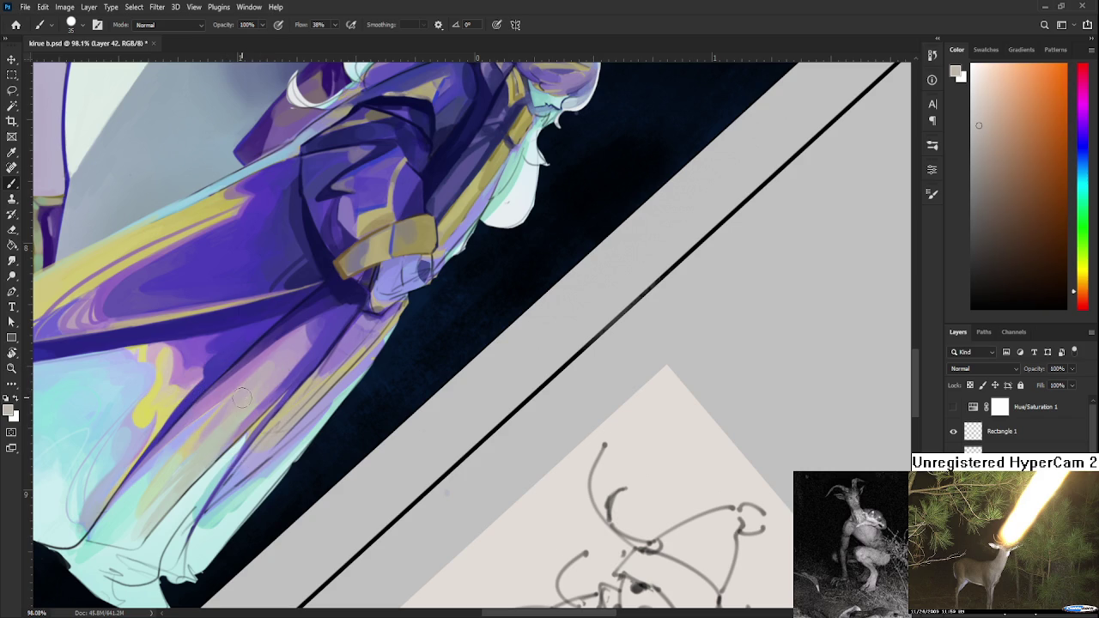
{"action": "left_click", "coordinate": [279, 366], "text": "alt"}
{"action": "left_click", "coordinate": [279, 368], "text": "alt"}
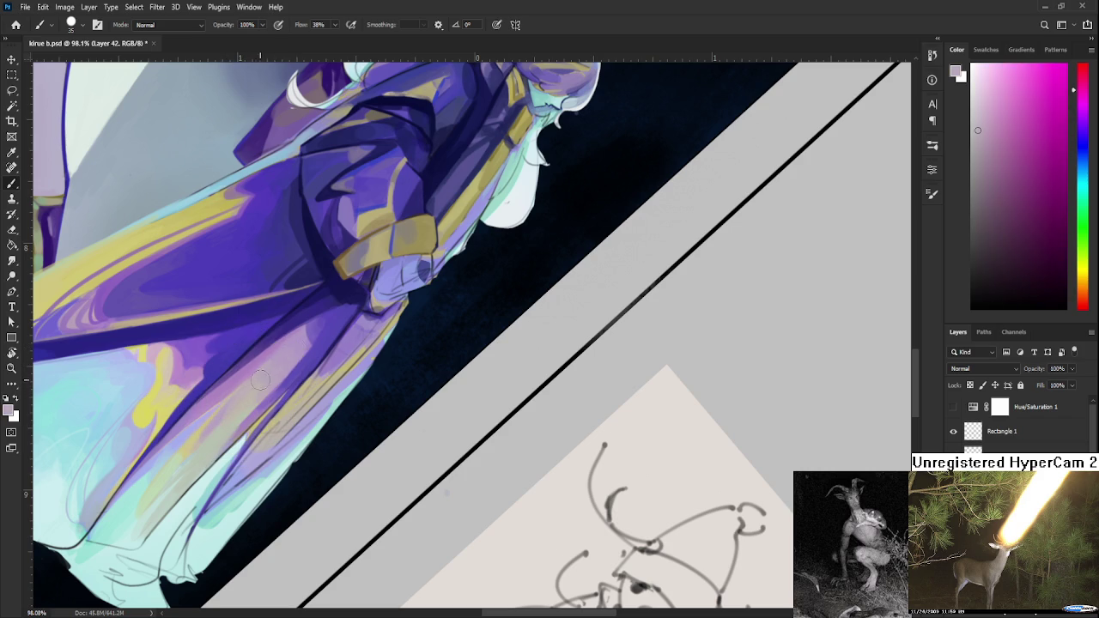
{"action": "left_click", "coordinate": [277, 361], "text": "alt"}
{"action": "left_click", "coordinate": [262, 376], "text": "alt"}
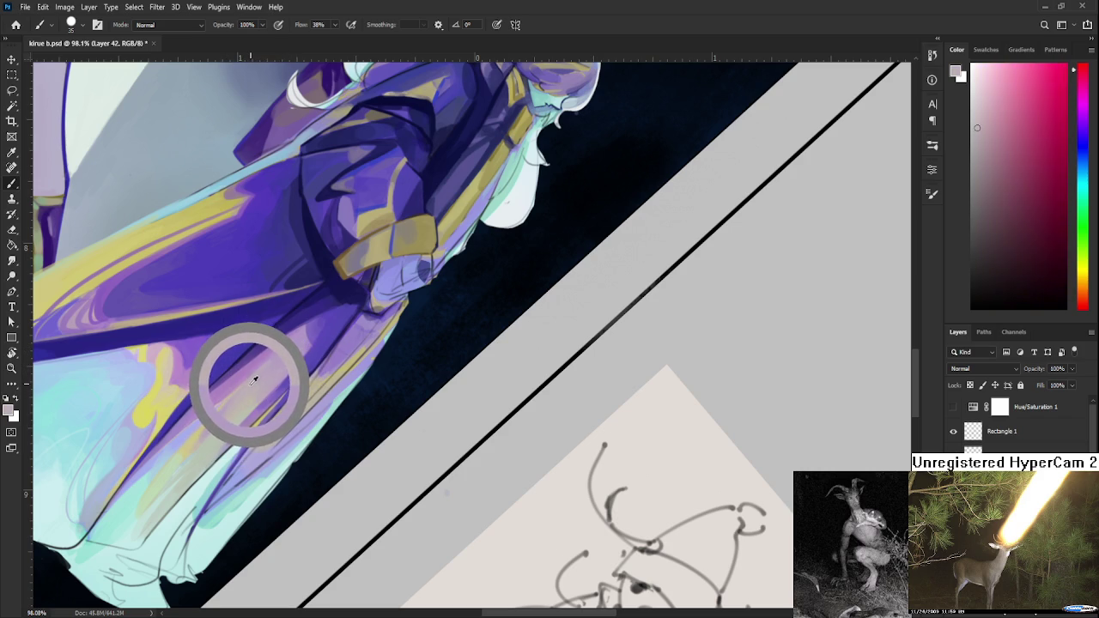
{"action": "left_click", "coordinate": [262, 369], "text": "alt"}
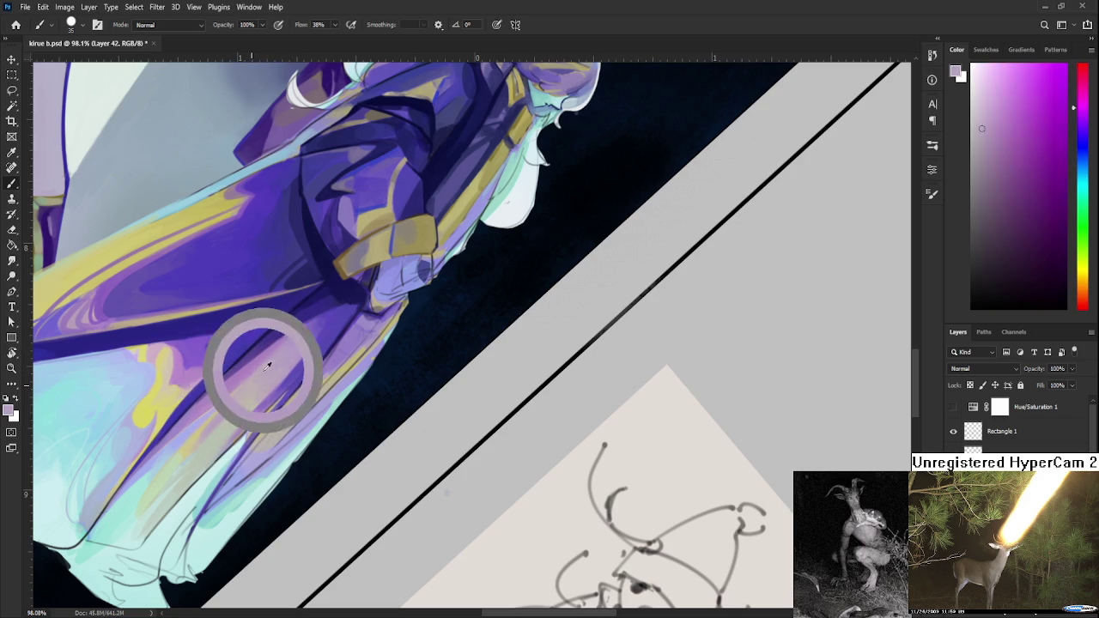
{"action": "left_click", "coordinate": [265, 367], "text": "alt"}
- Sample more red-pink, purple and light pink variations across the robe
{"action": "left_click", "coordinate": [250, 383], "text": "alt"}
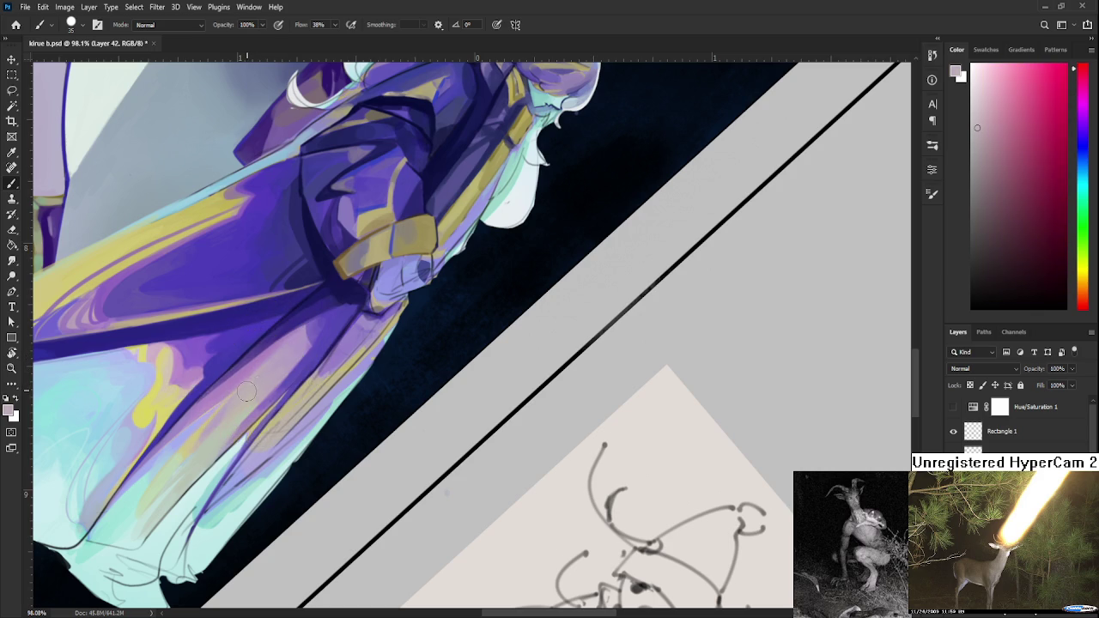
{"action": "left_click", "coordinate": [292, 347], "text": "alt"}
{"action": "left_click", "coordinate": [261, 371], "text": "alt"}
{"action": "left_click", "coordinate": [293, 343], "text": "alt"}
{"action": "left_click", "coordinate": [242, 396], "text": "alt"}
{"action": "left_click", "coordinate": [265, 371], "text": "alt"}
{"action": "left_click", "coordinate": [251, 383], "text": "alt"}
{"action": "left_click", "coordinate": [291, 353], "text": "alt"}
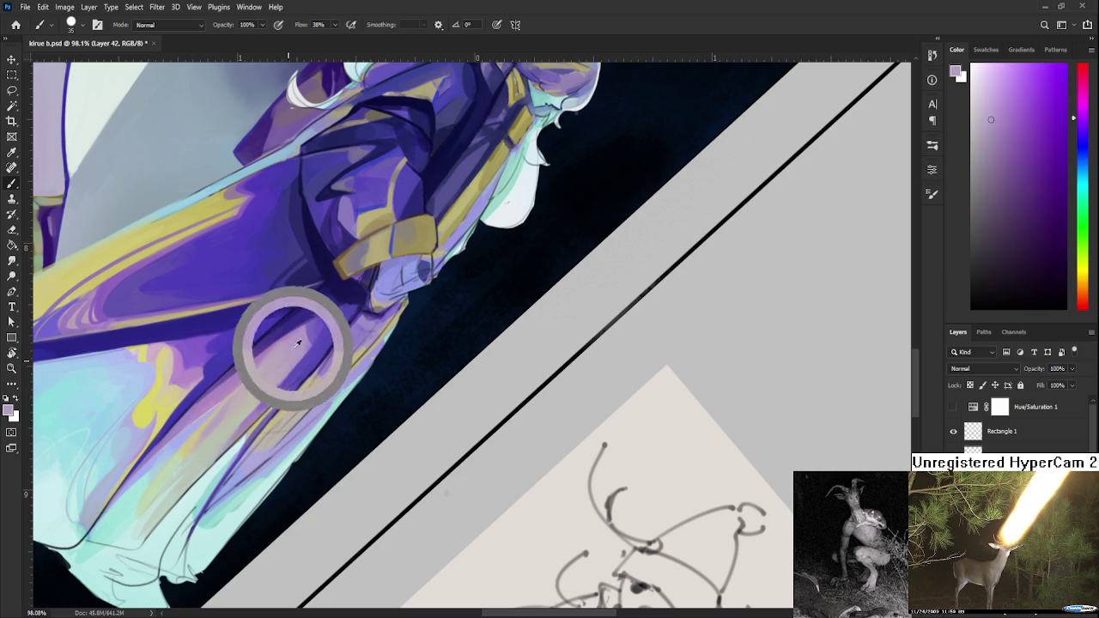
{"action": "left_click", "coordinate": [267, 377], "text": "alt"}
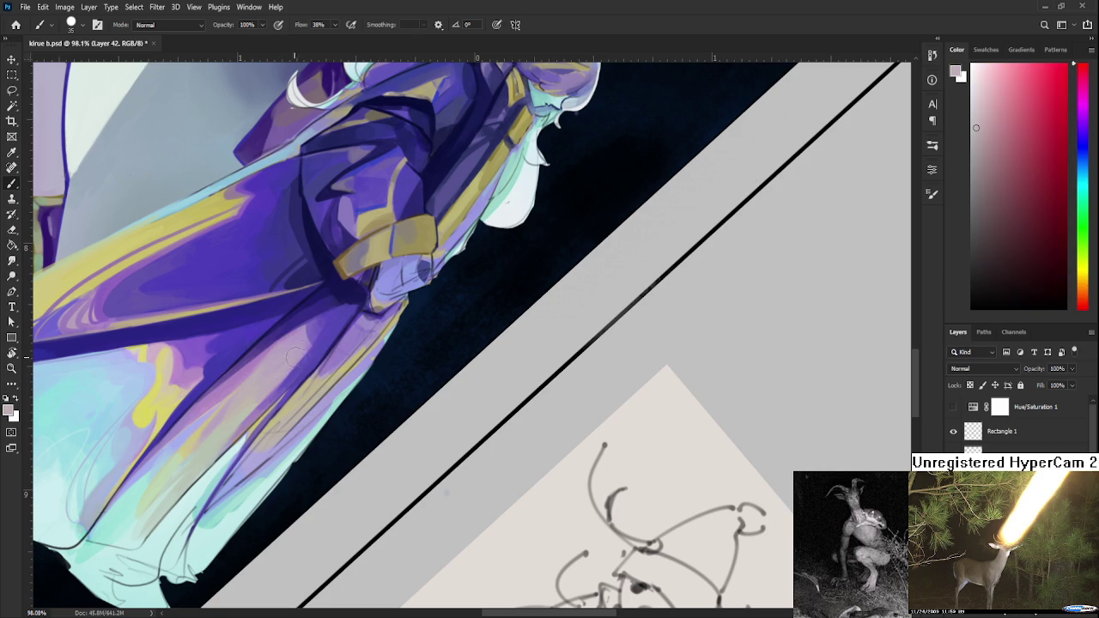
- Bring the robe's lower hem into view and pick up its pale cyan
{"action": "scroll", "coordinate": [306, 375], "scroll_direction": "down", "scroll_amount": 5}
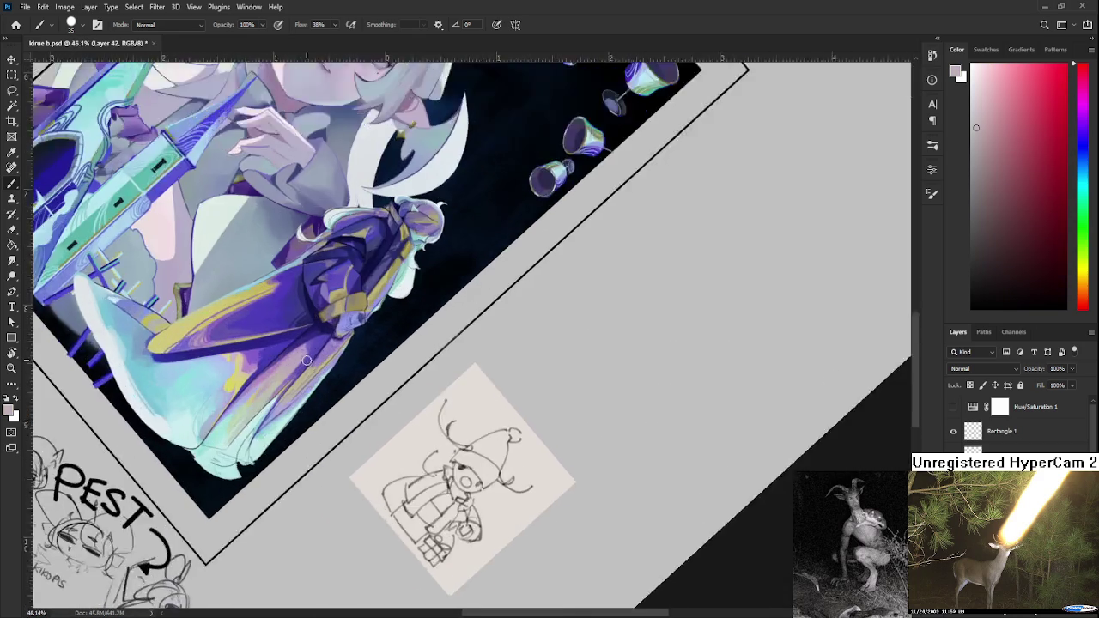
{"action": "scroll", "coordinate": [306, 376], "scroll_direction": "up", "scroll_amount": 5}
{"action": "scroll", "coordinate": [307, 376], "scroll_direction": "down", "scroll_amount": 3}
{"action": "mouse_move", "coordinate": [307, 375]}
{"action": "left_mouse_down"}
{"action": "mouse_move", "coordinate": [376, 459]}
{"action": "mouse_move", "coordinate": [419, 396]}
{"action": "left_mouse_up"}
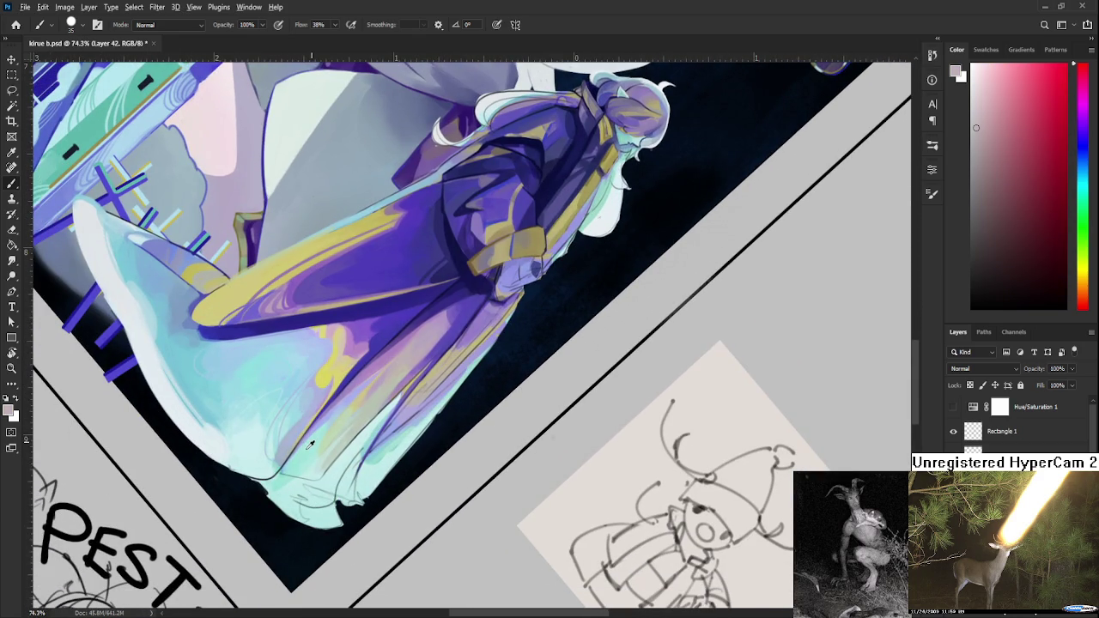
{"action": "left_click", "coordinate": [307, 443], "text": "alt"}
{"action": "left_click", "coordinate": [291, 488], "text": "alt"}
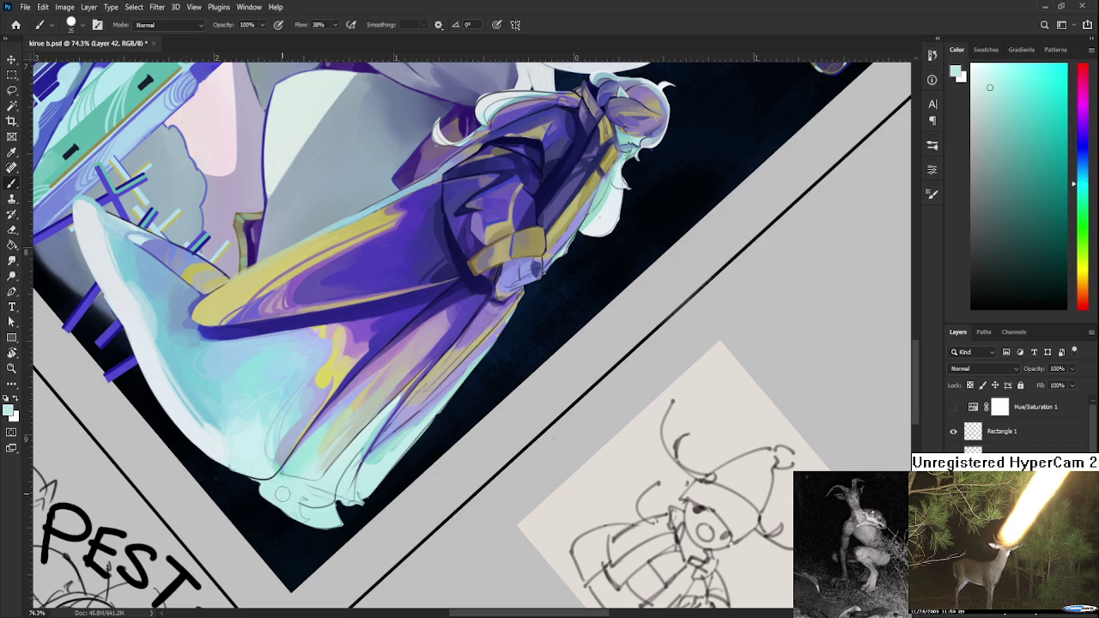
{"action": "mouse_move", "coordinate": [282, 500]}
{"action": "left_mouse_down"}
{"action": "mouse_move", "coordinate": [284, 484]}
{"action": "mouse_move", "coordinate": [391, 438]}
{"action": "mouse_move", "coordinate": [439, 479]}
{"action": "left_mouse_up"}
- Turn the canvas view upright, make the brush much smaller and sample the hem colour
{"action": "key", "text": "r"}
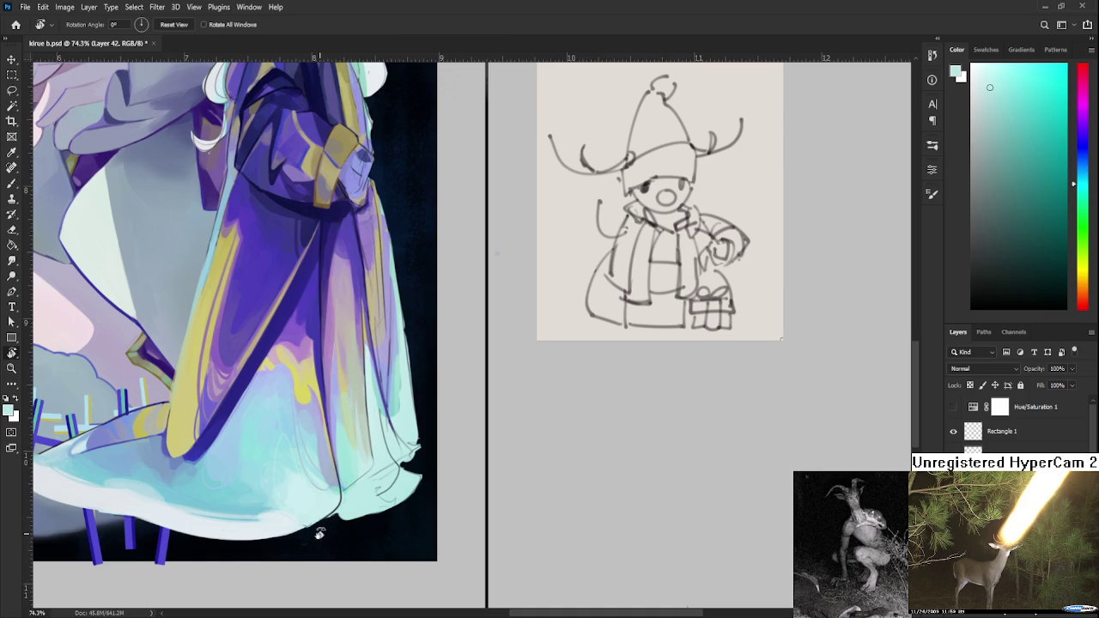
{"action": "key", "text": "b"}
{"action": "left_click", "coordinate": [305, 514], "text": "alt"}
{"action": "key", "text": "bracketleft"}
{"action": "key", "text": "bracketleft"}
{"action": "key", "text": "bracketleft"}
{"action": "left_click", "coordinate": [314, 515], "text": "alt"}
- Erase a stray bit of the light hem edge and resample the hem's pale colour
{"action": "key", "text": "e"}
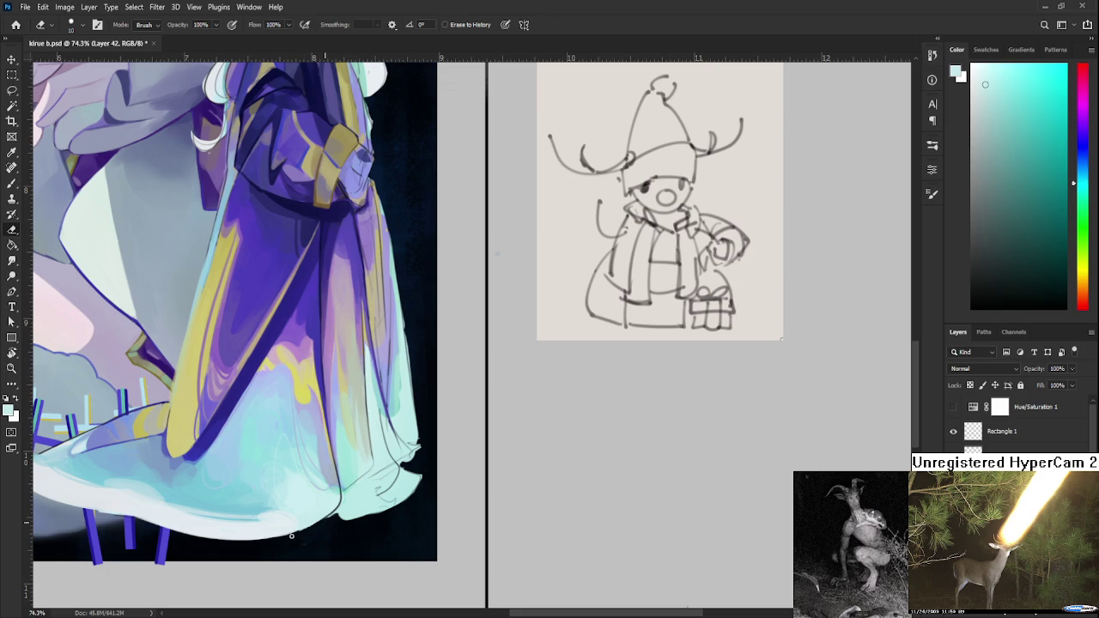
{"action": "left_click_drag", "start_coordinate": [330, 517], "coordinate": [352, 518]}
{"action": "key", "text": "b"}
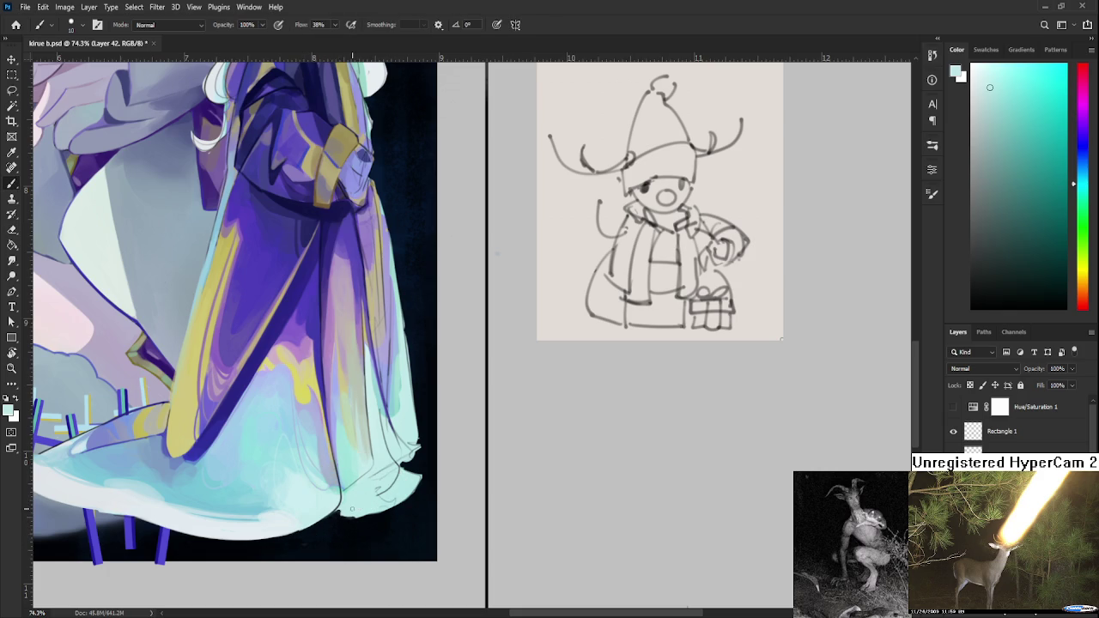
{"action": "left_click", "coordinate": [359, 505], "text": "alt"}
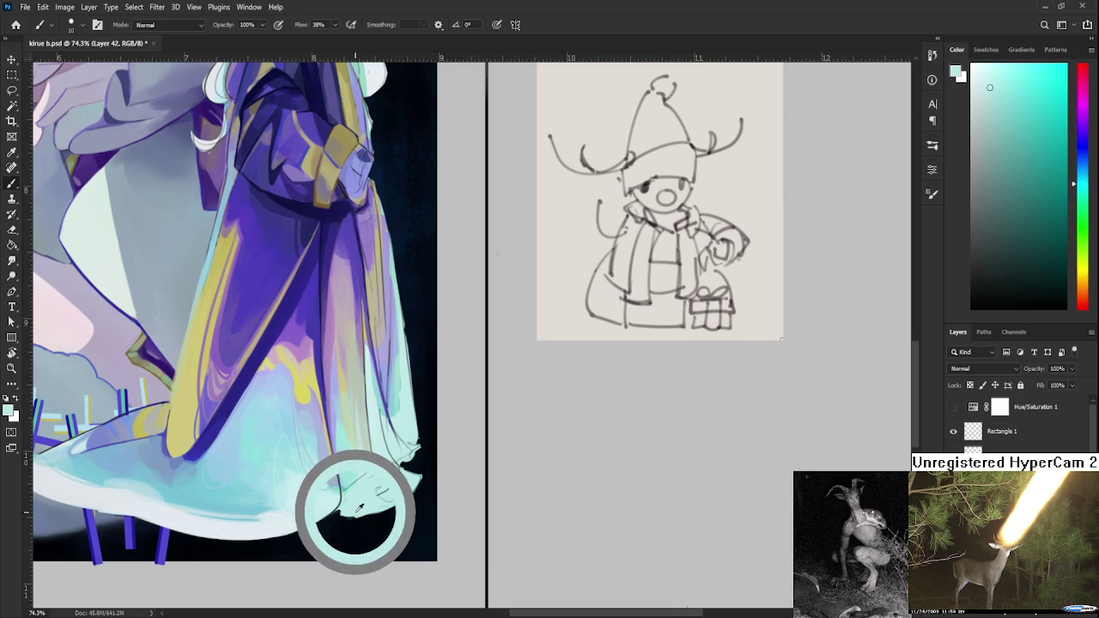
{"action": "left_click", "coordinate": [364, 506], "text": "alt"}
{"action": "left_click", "coordinate": [358, 508], "text": "alt"}
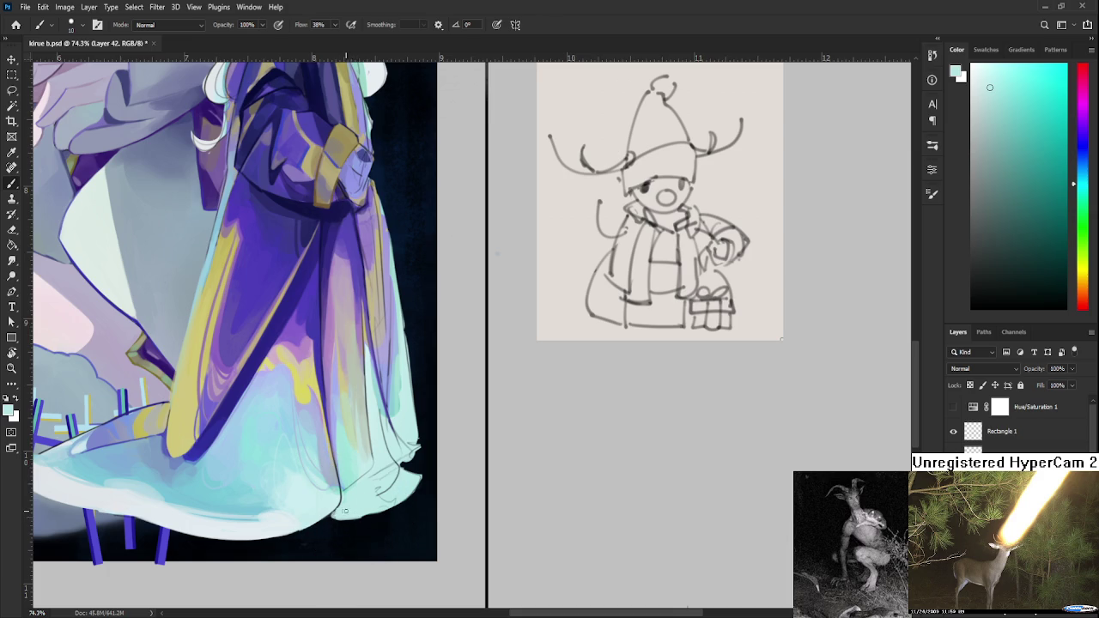
{"action": "key", "text": "e"}
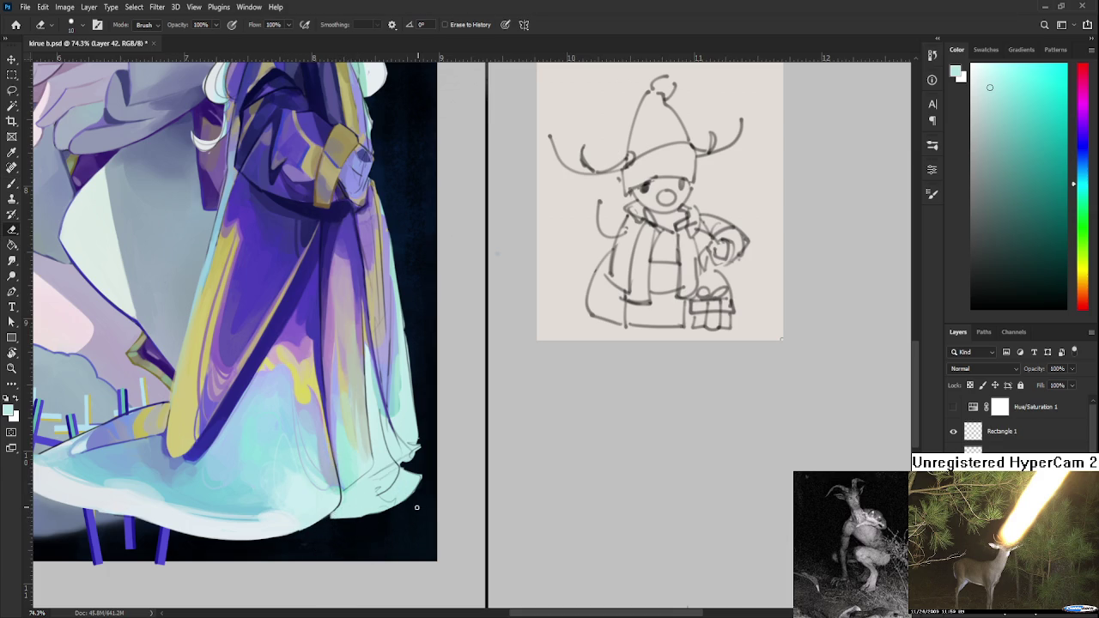
{"action": "key", "text": "b"}
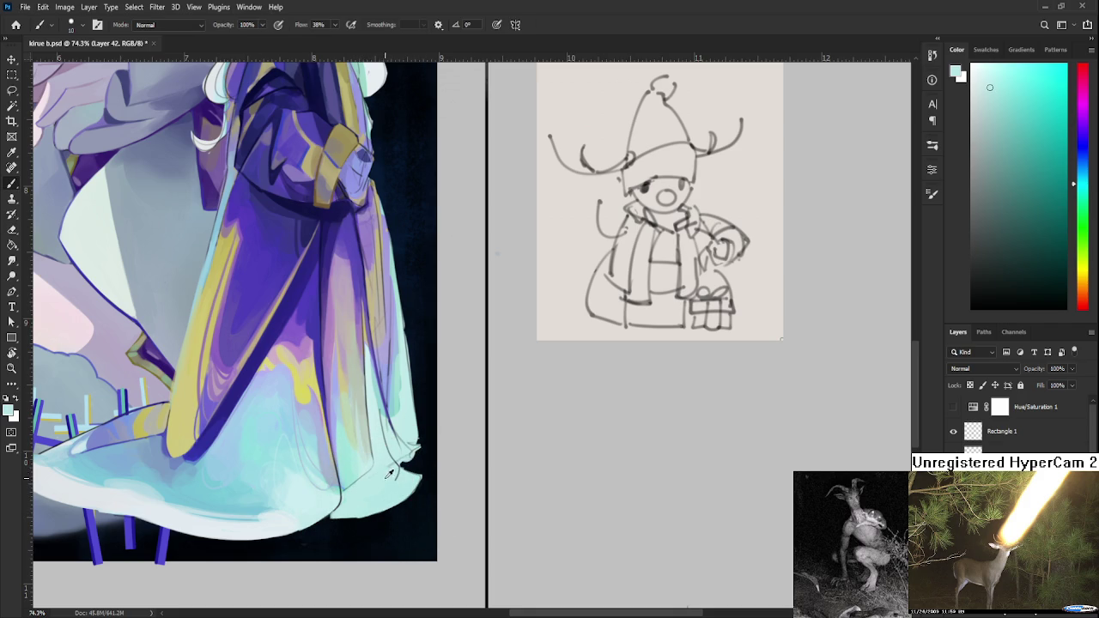
- Move up the robe, enlarge the brush and sample grey-pink, light tan and yellowish beige
{"action": "left_click", "coordinate": [383, 456], "text": "alt"}
{"action": "left_click_drag", "start_coordinate": [379, 443], "coordinate": [361, 487]}
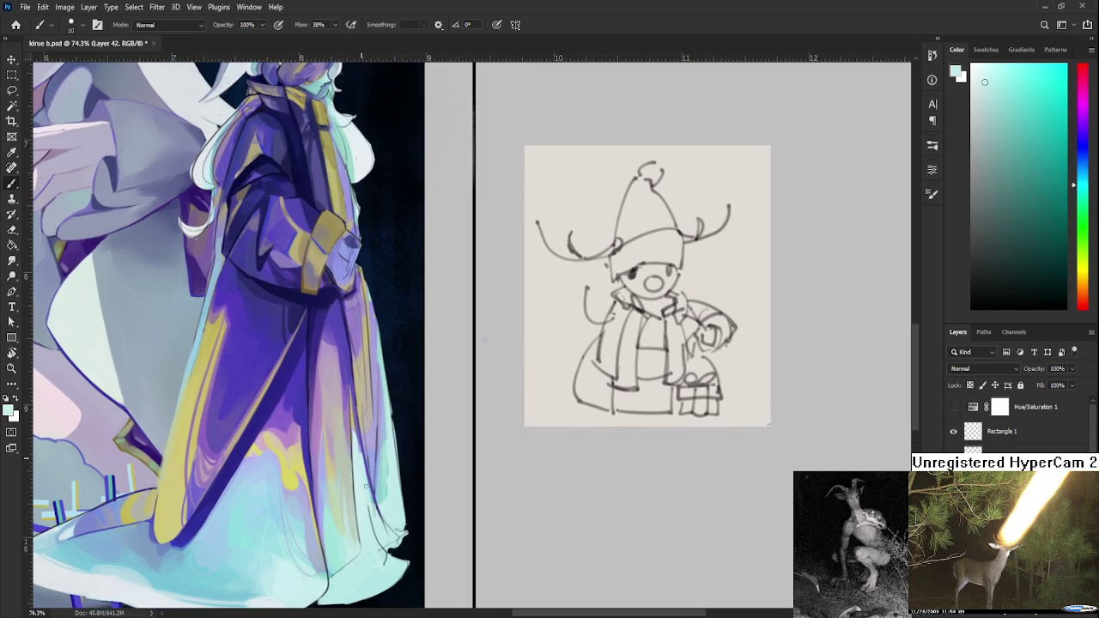
{"action": "left_click", "coordinate": [355, 437], "text": "alt"}
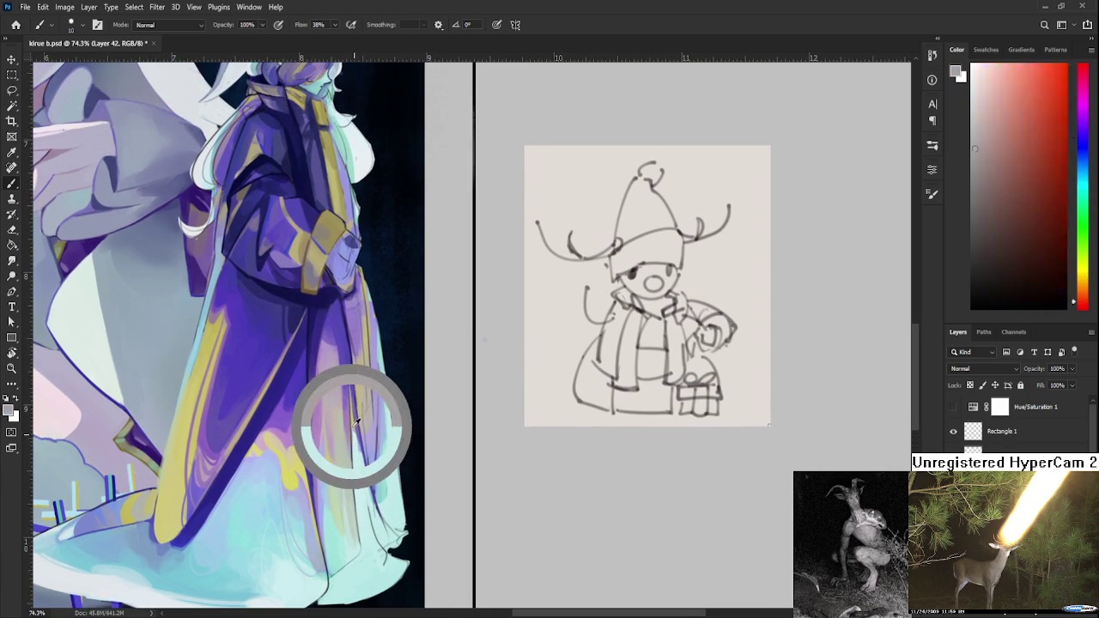
{"action": "key", "text": "bracketright"}
{"action": "key", "text": "bracketright"}
{"action": "key", "text": "bracketright"}
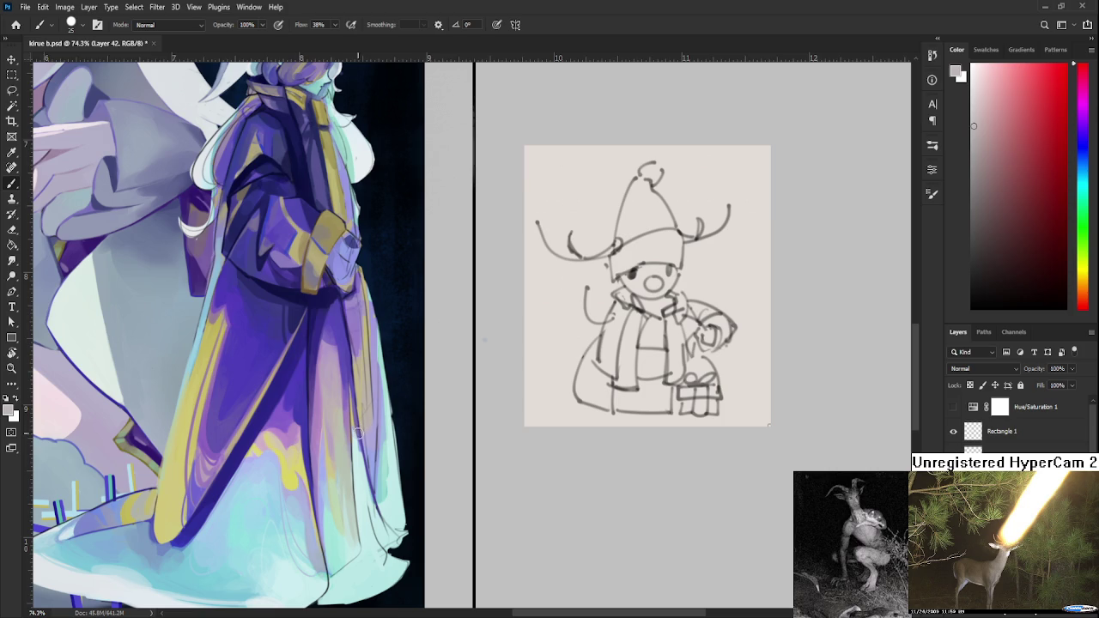
{"action": "left_click", "coordinate": [361, 428], "text": "alt"}
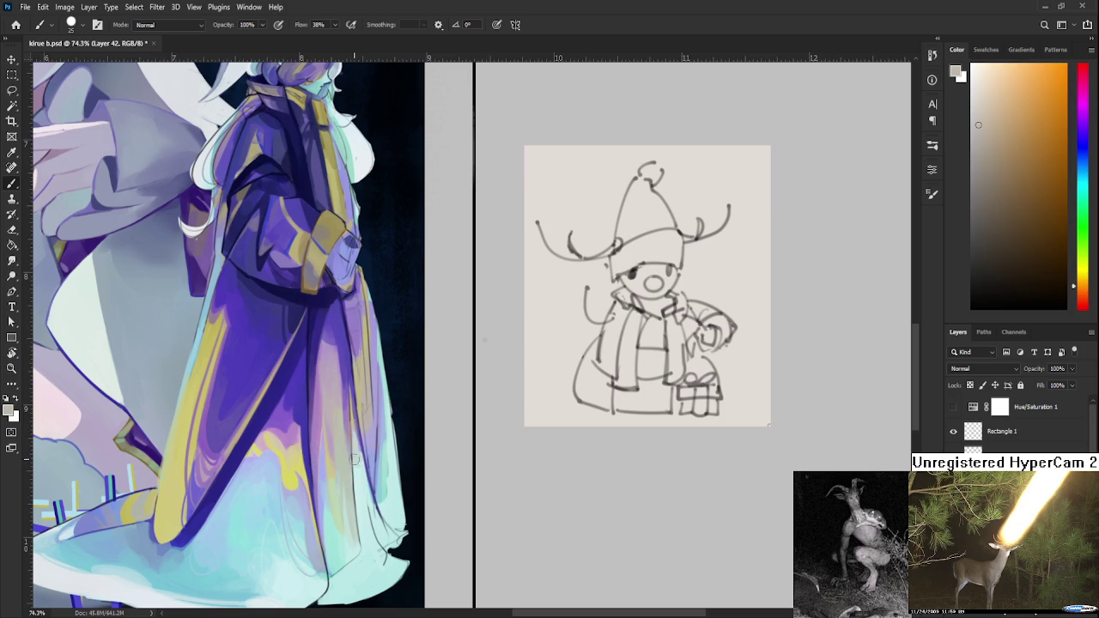
{"action": "left_click", "coordinate": [355, 427], "text": "alt"}
{"action": "left_click", "coordinate": [357, 421], "text": "alt"}
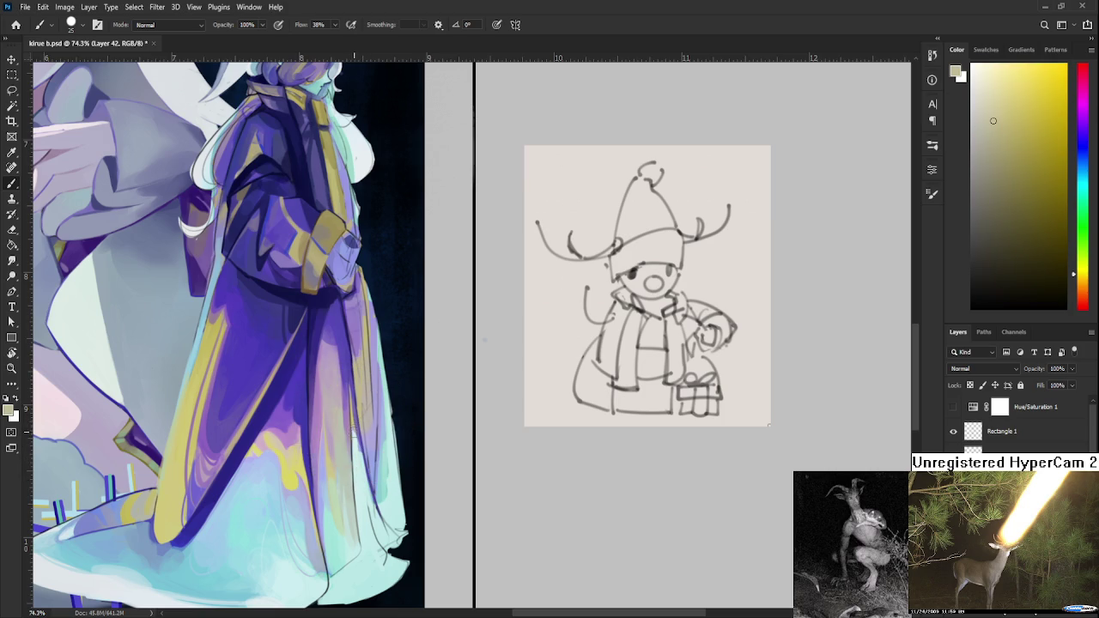
- Sample and fine-tune a light cyan to pale blue from the robe
{"action": "left_click", "coordinate": [356, 446], "text": "alt"}
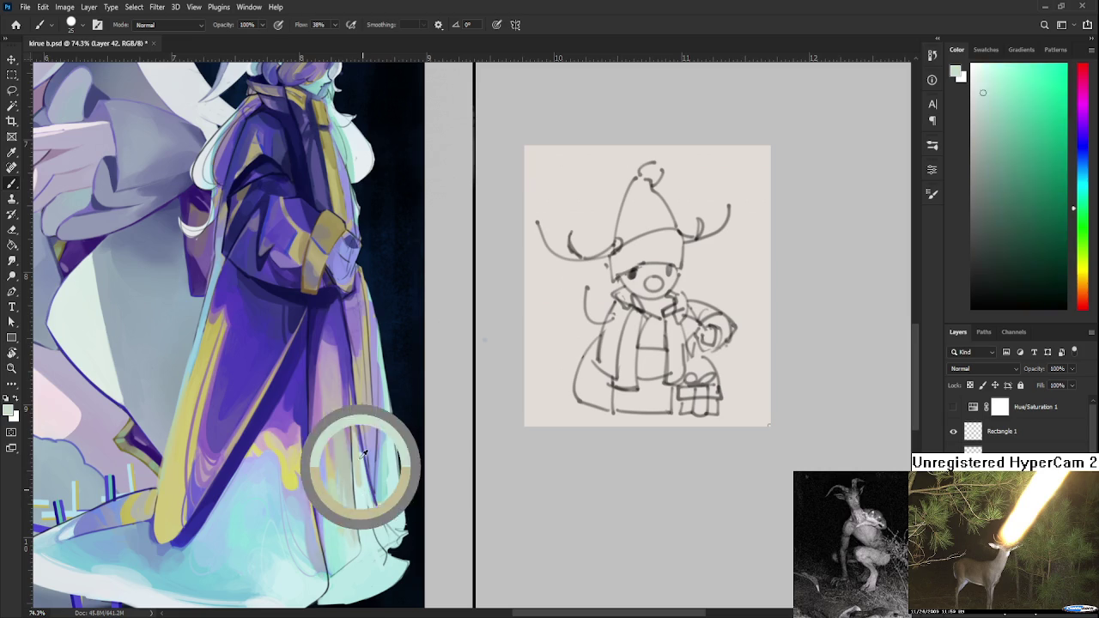
{"action": "left_click", "coordinate": [365, 447], "text": "alt"}
{"action": "left_click", "coordinate": [359, 434], "text": "alt"}
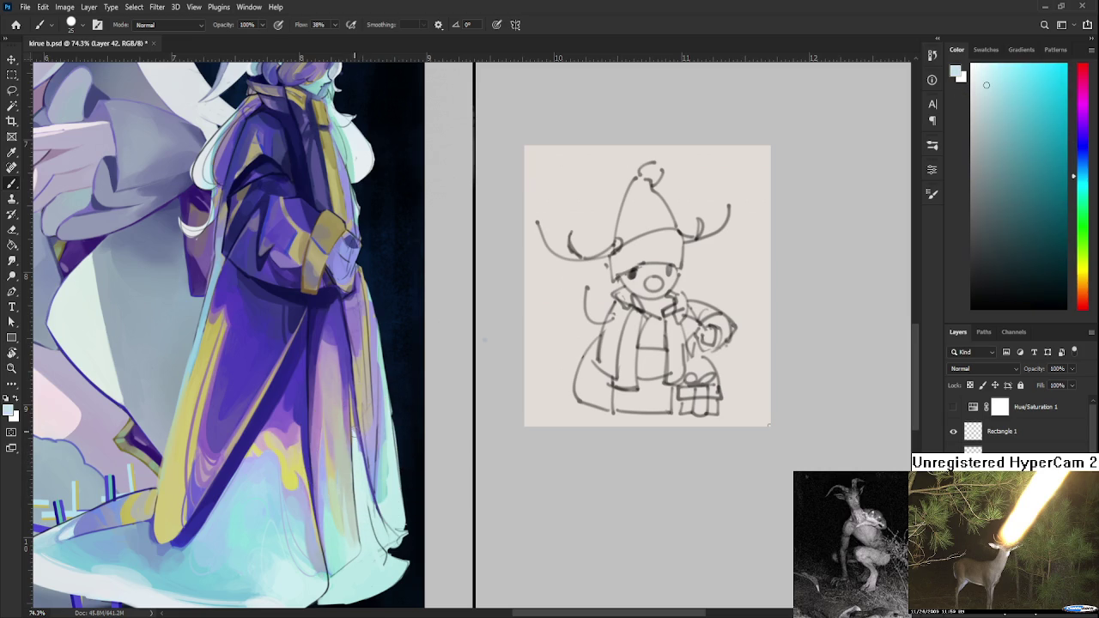
{"action": "left_click", "coordinate": [362, 426], "text": "alt"}
{"action": "left_click", "coordinate": [356, 461], "text": "alt"}
{"action": "left_click", "coordinate": [365, 461], "text": "alt"}
{"action": "left_click", "coordinate": [359, 460], "text": "alt"}
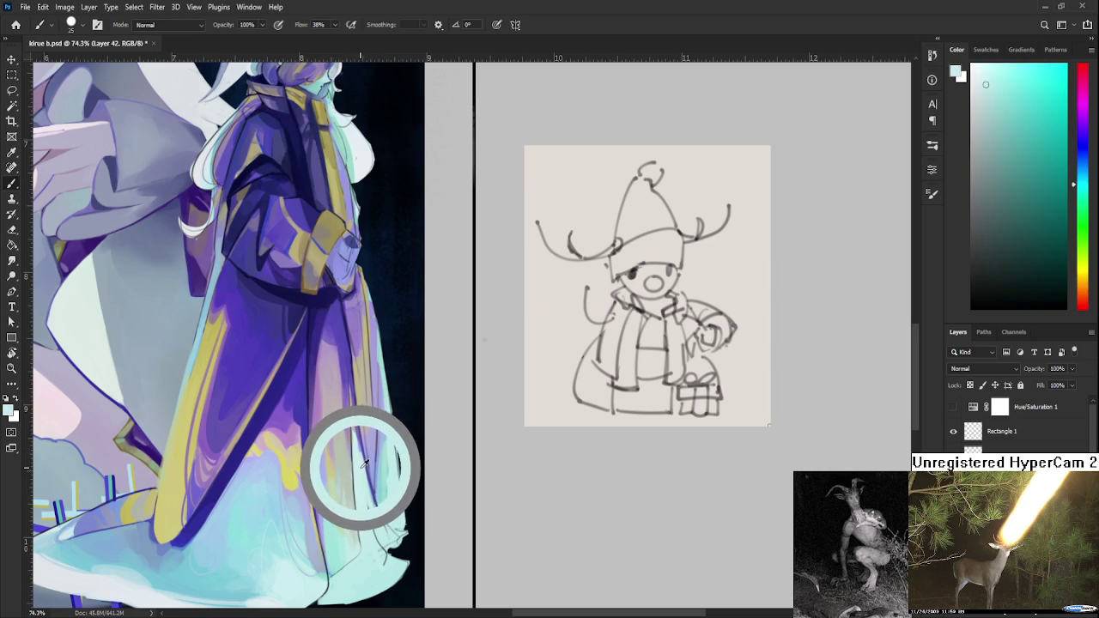
- Pick up purple, centre the robe in view and sample a lighter purple
{"action": "left_click_drag", "start_coordinate": [363, 458], "coordinate": [365, 443]}
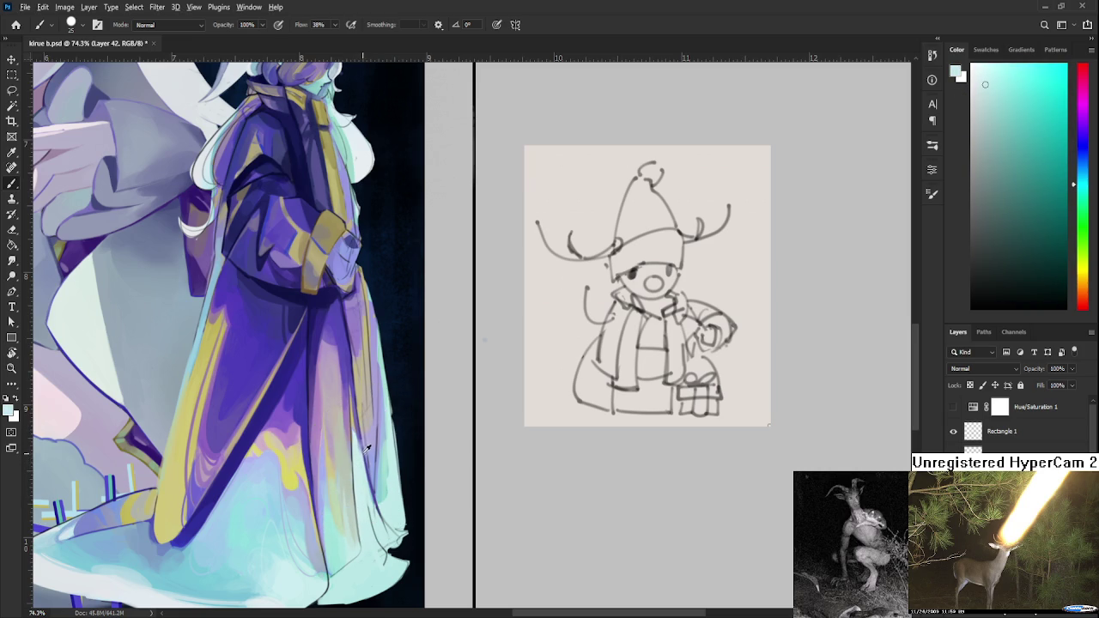
{"action": "left_click", "coordinate": [365, 443], "text": "alt"}
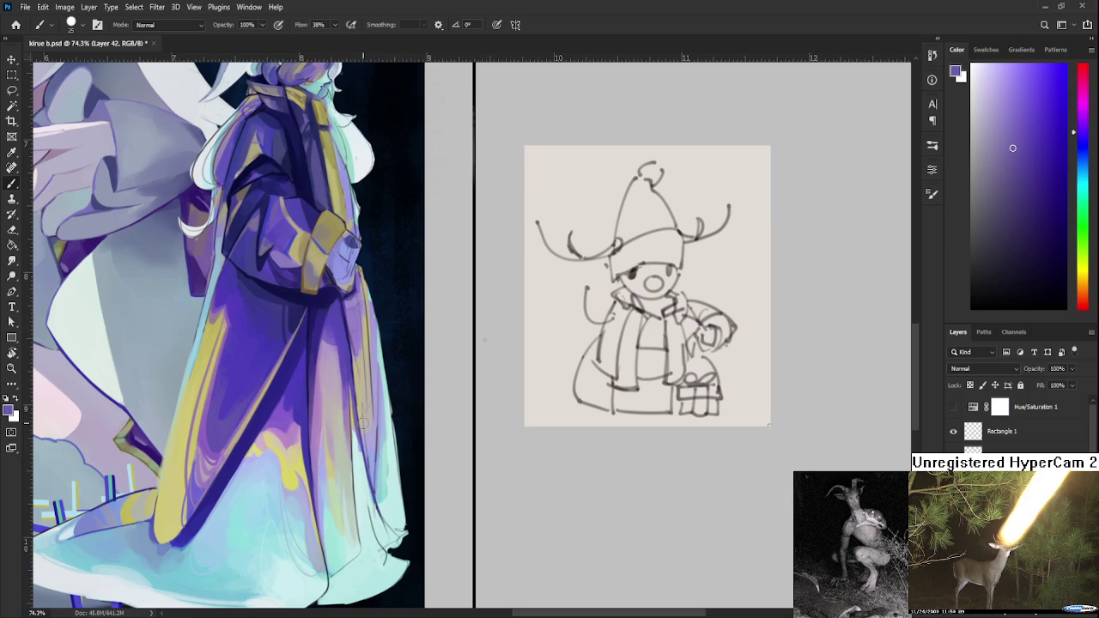
{"action": "left_click_drag", "start_coordinate": [355, 430], "coordinate": [269, 454]}
{"action": "left_click", "coordinate": [274, 464], "text": "alt"}
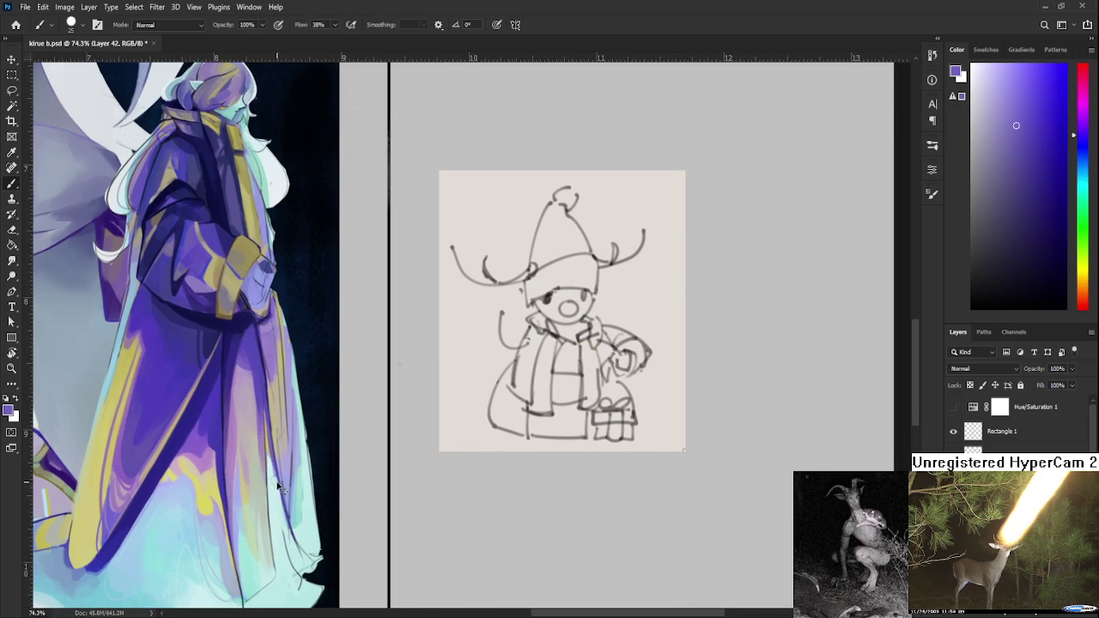
- Sample a lighter cyan and brush soft light strokes along the robe's hem
{"action": "left_click", "coordinate": [270, 464], "text": "alt"}
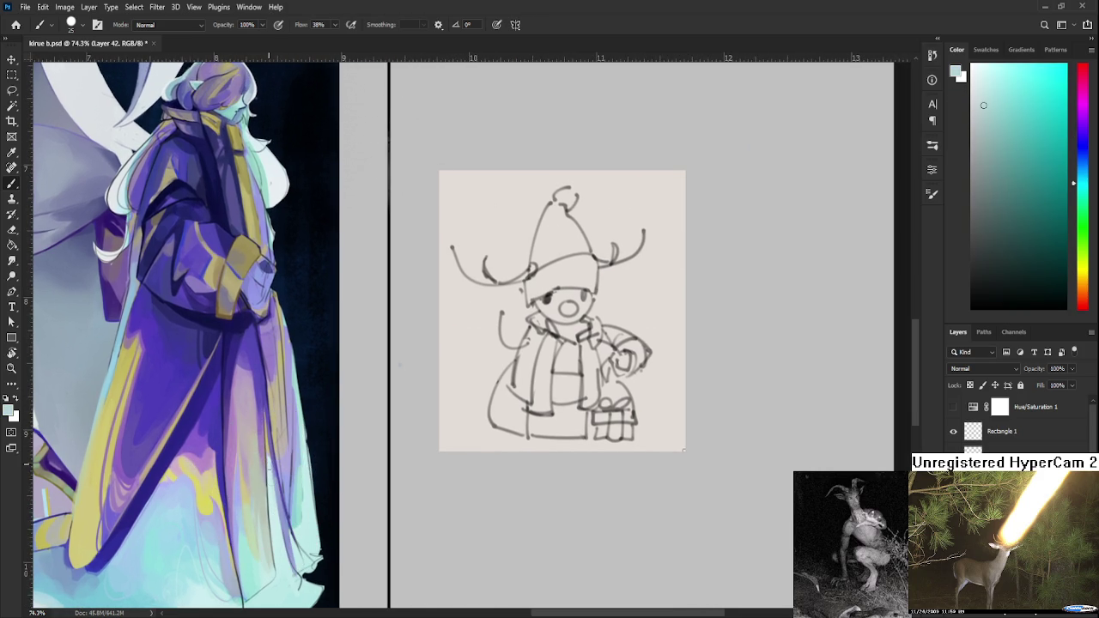
{"action": "left_click", "coordinate": [277, 464], "text": "alt"}
{"action": "mouse_move", "coordinate": [281, 474]}
{"action": "left_mouse_down"}
{"action": "mouse_move", "coordinate": [283, 542]}
{"action": "mouse_move", "coordinate": [280, 476]}
{"action": "left_mouse_up"}
{"action": "left_click_drag", "start_coordinate": [287, 569], "coordinate": [280, 479]}
- Shrink the brush and sample darker and lighter beige tones and purple from the robe
{"action": "left_click", "coordinate": [270, 450], "text": "alt"}
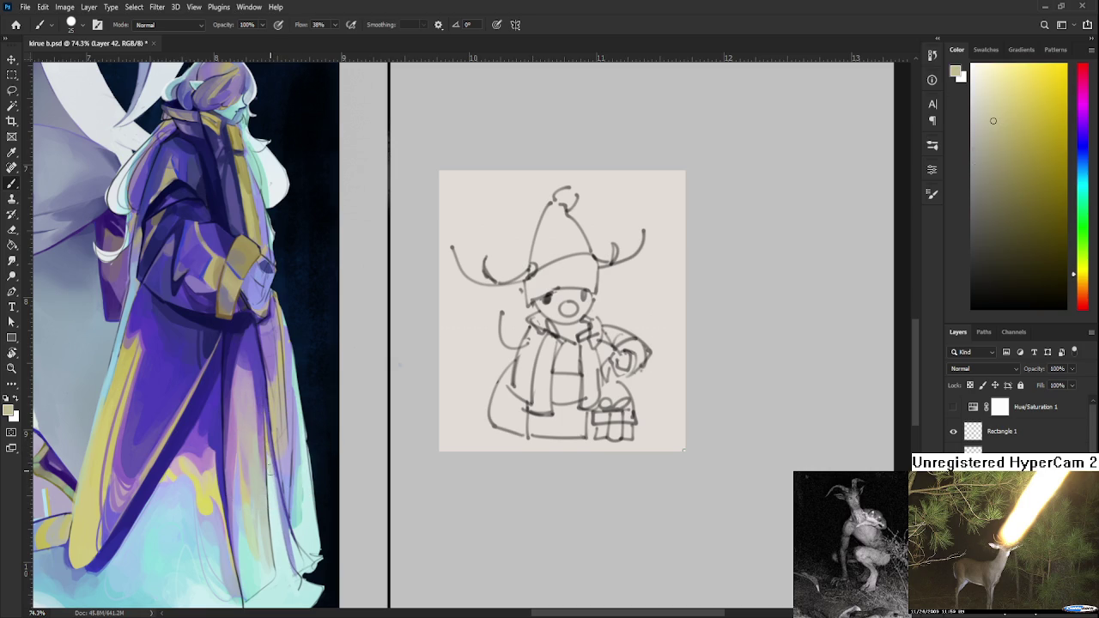
{"action": "key", "text": "bracketleft"}
{"action": "key", "text": "bracketleft"}
{"action": "left_click", "coordinate": [272, 461], "text": "alt"}
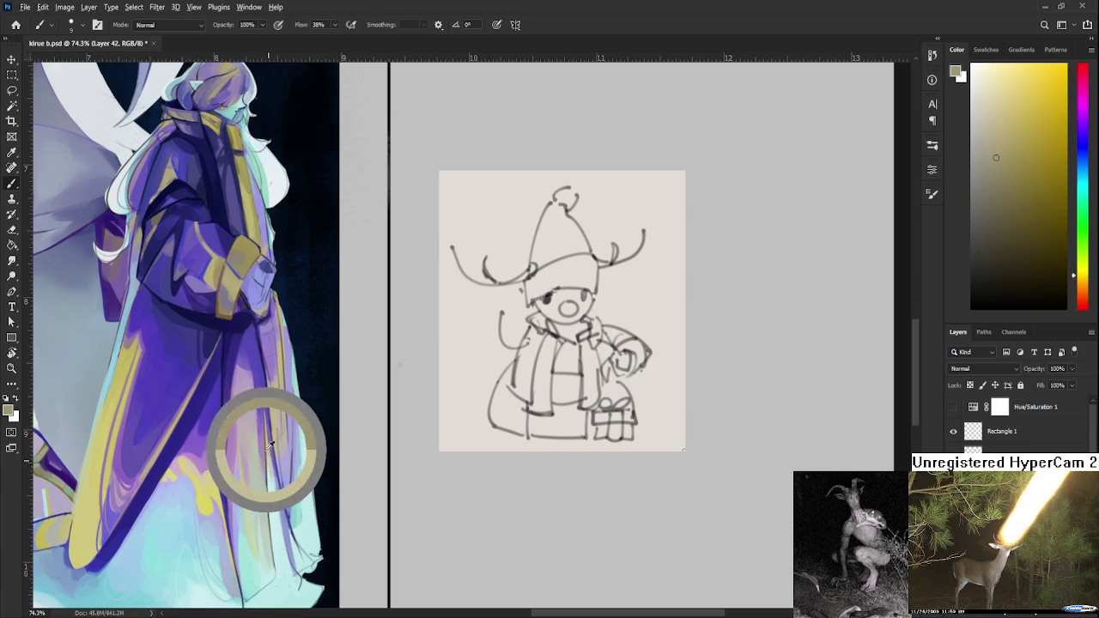
{"action": "left_click", "coordinate": [267, 446], "text": "alt"}
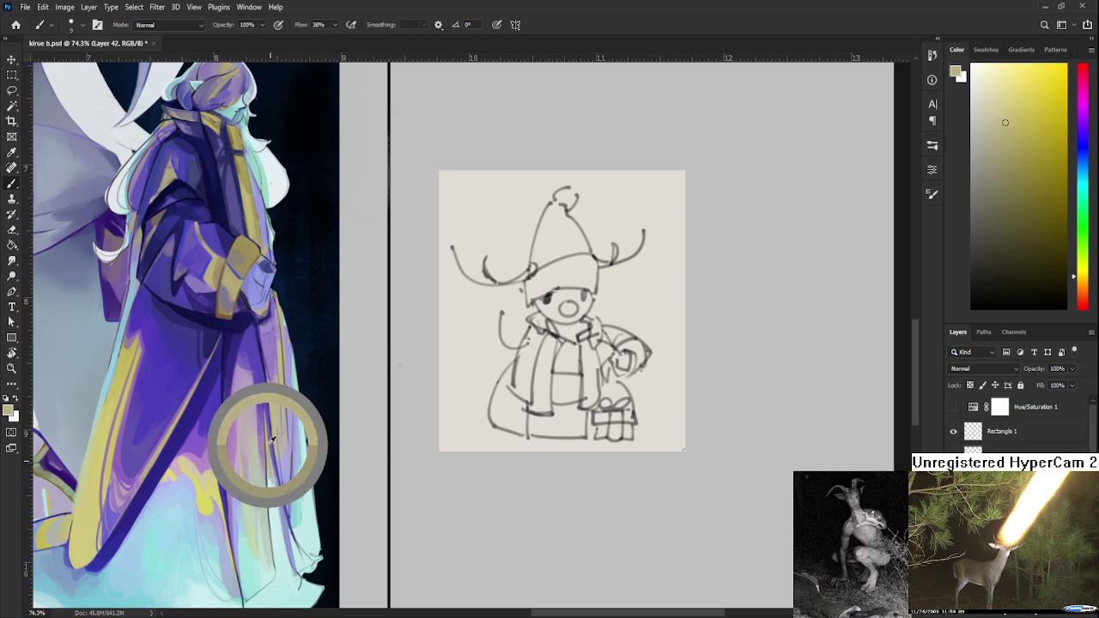
{"action": "left_click", "coordinate": [271, 447], "text": "alt"}
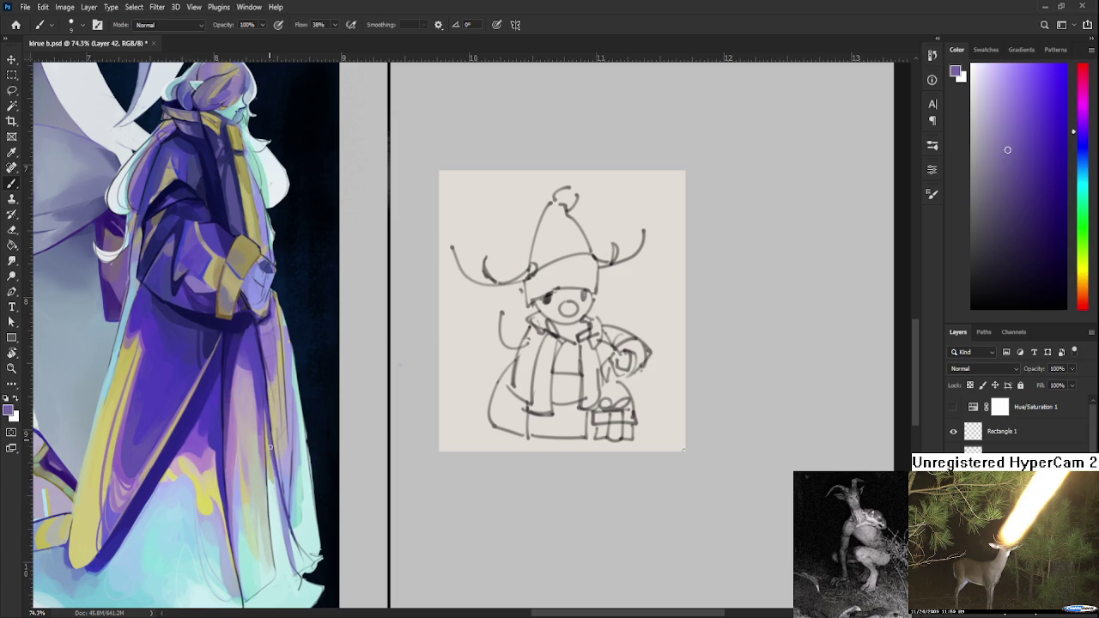
- Sample and fine-tune a light cyan-blue from the robe, then zoom out to check
{"action": "left_click", "coordinate": [276, 485], "text": "alt"}
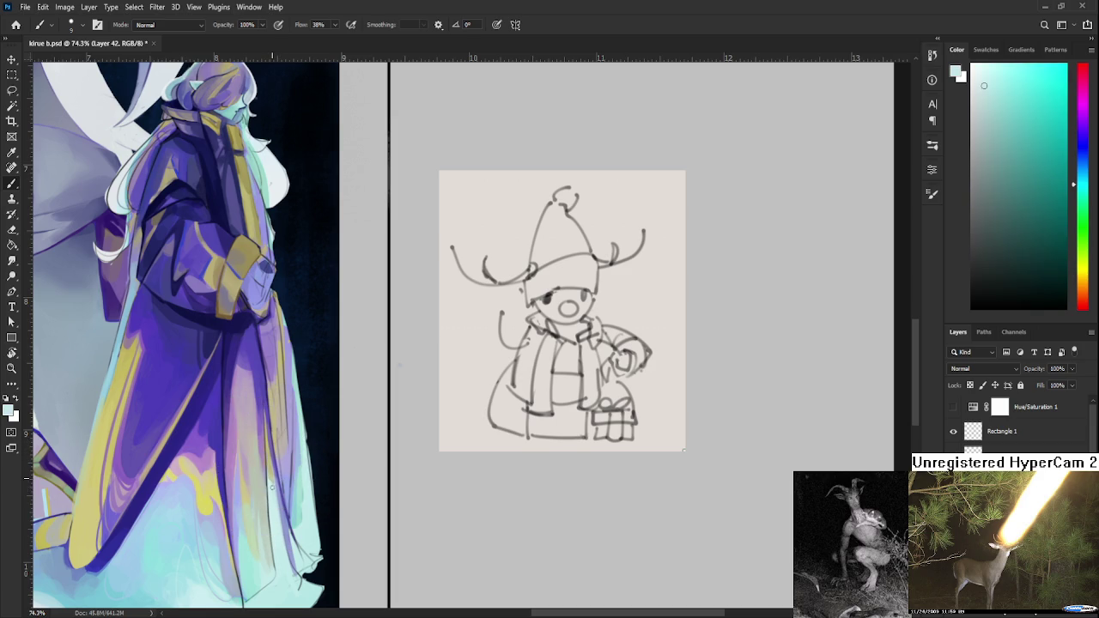
{"action": "left_click", "coordinate": [279, 485], "text": "alt"}
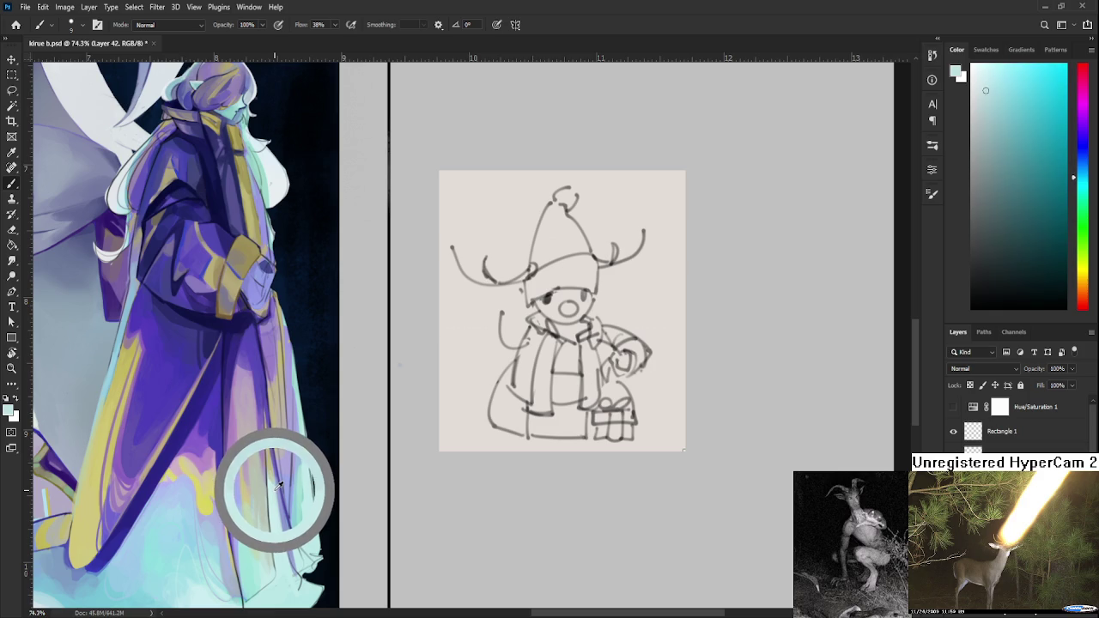
{"action": "mouse_move", "coordinate": [279, 486]}
{"action": "left_mouse_down"}
{"action": "mouse_move", "coordinate": [277, 465]}
{"action": "mouse_move", "coordinate": [268, 471]}
{"action": "left_mouse_up"}
{"action": "left_click", "coordinate": [276, 495], "text": "alt"}
{"action": "left_click", "coordinate": [272, 496], "text": "alt"}
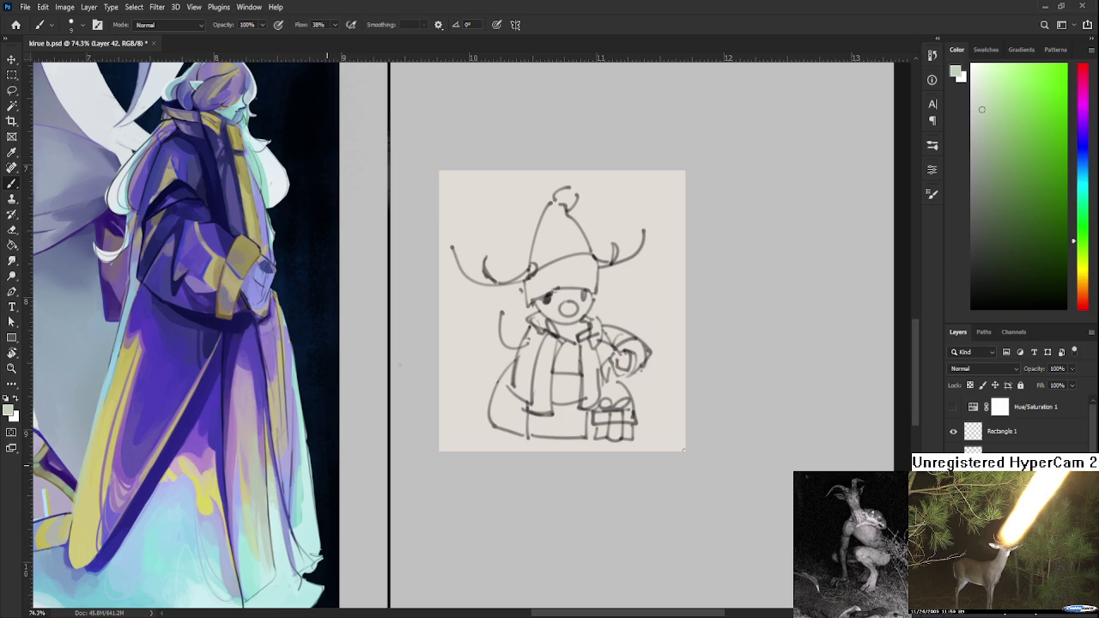
{"action": "scroll", "coordinate": [327, 481], "scroll_direction": "down", "scroll_amount": 5}
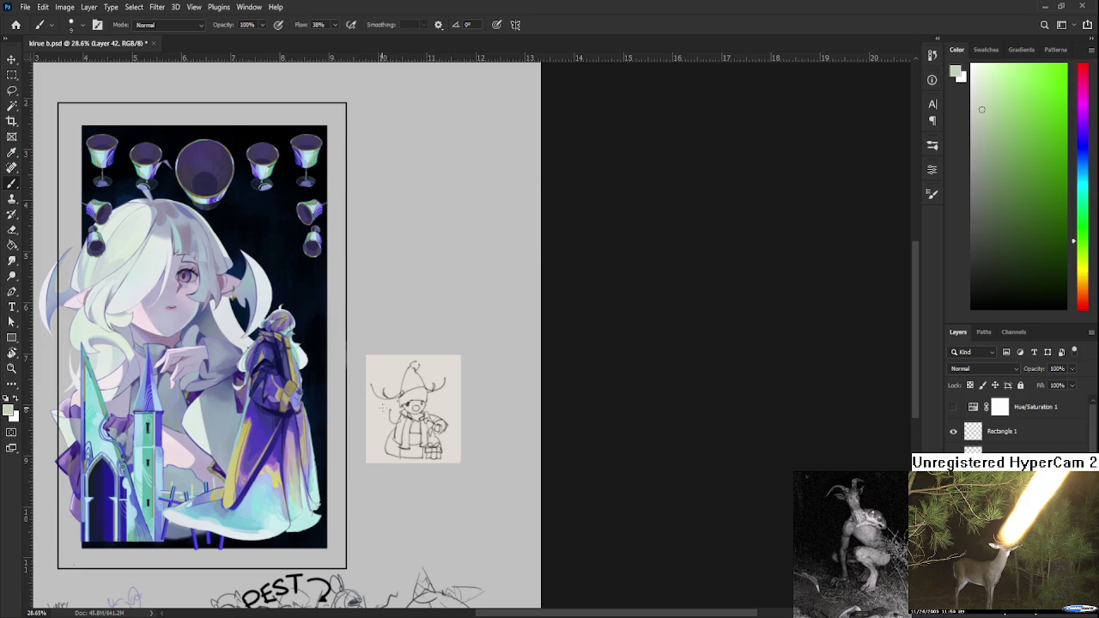
- Tilt the canvas view to about 22° and zoom in on the robe
{"action": "key", "text": "r"}
{"action": "left_click_drag", "start_coordinate": [412, 405], "coordinate": [398, 470]}
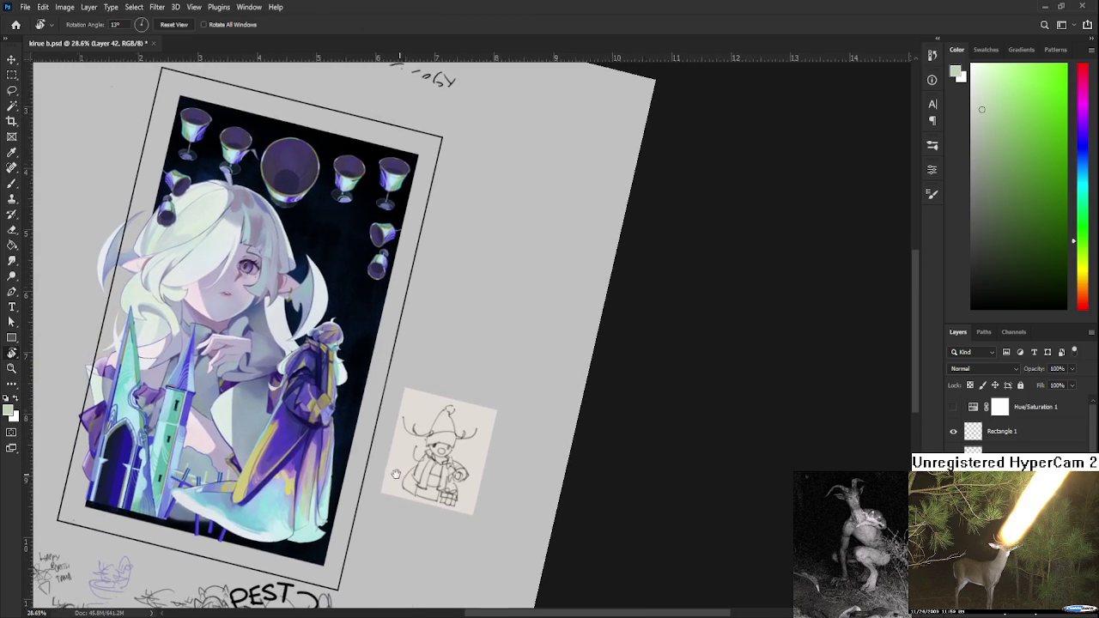
{"action": "scroll", "coordinate": [330, 494], "scroll_direction": "up", "scroll_amount": 3}
{"action": "scroll", "coordinate": [327, 494], "scroll_direction": "up", "scroll_amount": 2}
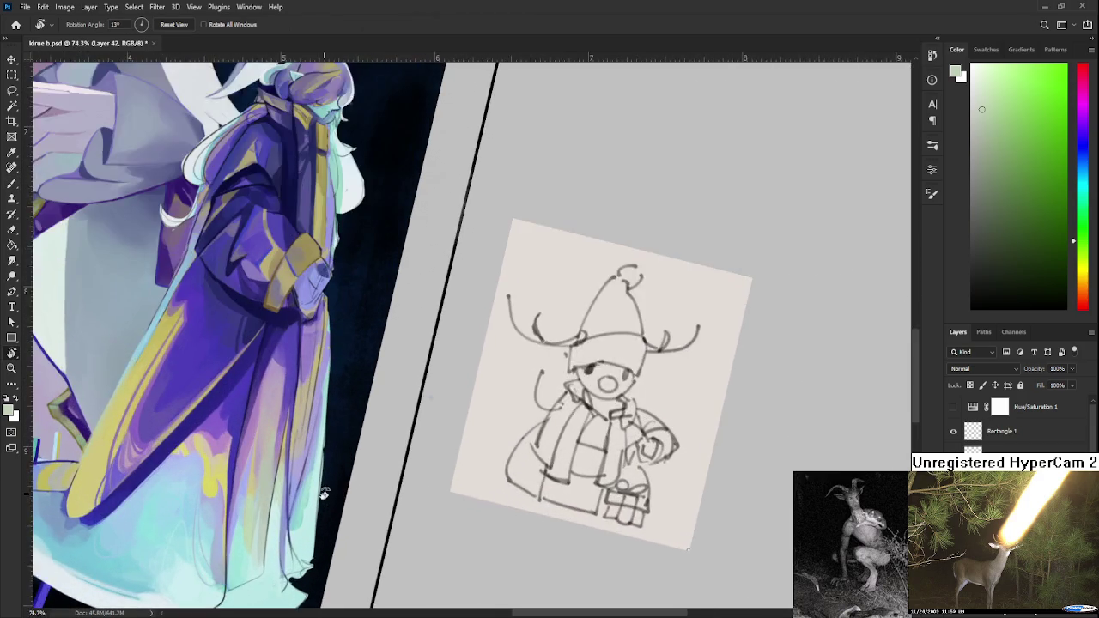
{"action": "scroll", "coordinate": [325, 494], "scroll_direction": "up", "scroll_amount": 1}
{"action": "mouse_move", "coordinate": [325, 494]}
{"action": "left_mouse_down"}
{"action": "mouse_move", "coordinate": [367, 442]}
{"action": "mouse_move", "coordinate": [347, 411]}
{"action": "left_mouse_up"}
- Sample darker robe purples, then lighten the lower dark fold lines with faint pale-cyan strokes
{"action": "key", "text": "b"}
{"action": "left_click", "coordinate": [347, 412], "text": "alt"}
{"action": "left_click", "coordinate": [347, 407], "text": "alt"}
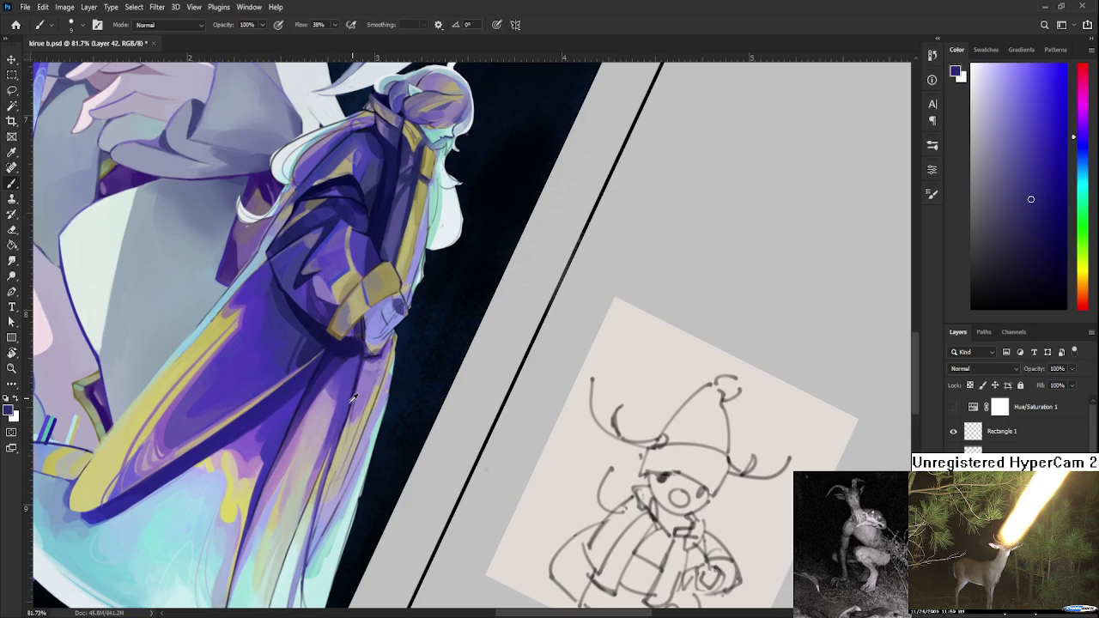
{"action": "left_click", "coordinate": [350, 395], "text": "alt"}
{"action": "left_click_drag", "start_coordinate": [303, 528], "coordinate": [314, 476]}
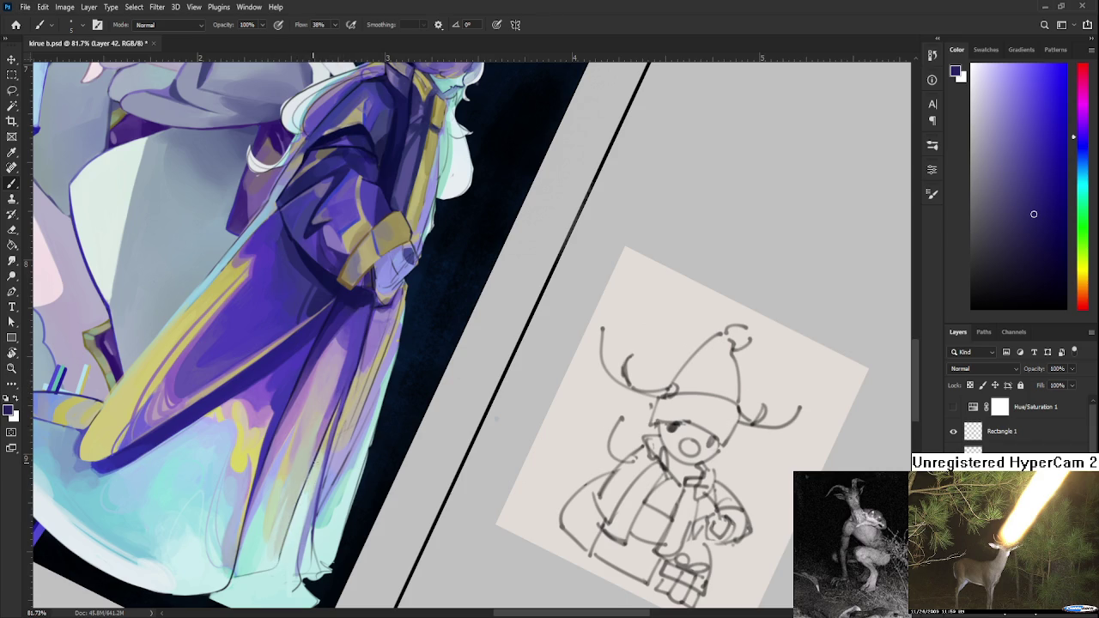
{"action": "left_click", "coordinate": [295, 541], "text": "alt"}
{"action": "left_click_drag", "start_coordinate": [287, 550], "coordinate": [278, 576]}
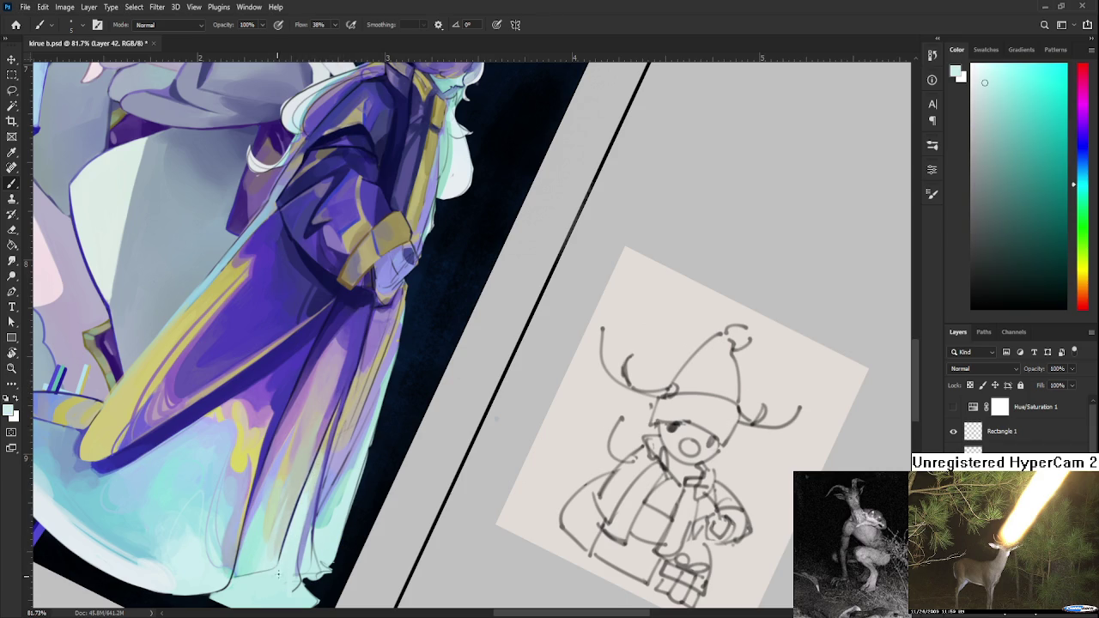
{"action": "mouse_move", "coordinate": [291, 539]}
{"action": "left_mouse_down"}
{"action": "mouse_move", "coordinate": [305, 490]}
{"action": "mouse_move", "coordinate": [359, 549]}
{"action": "left_mouse_up"}
- Reset the view rotation and zoom out to show the whole artwork
{"action": "key", "text": "r"}
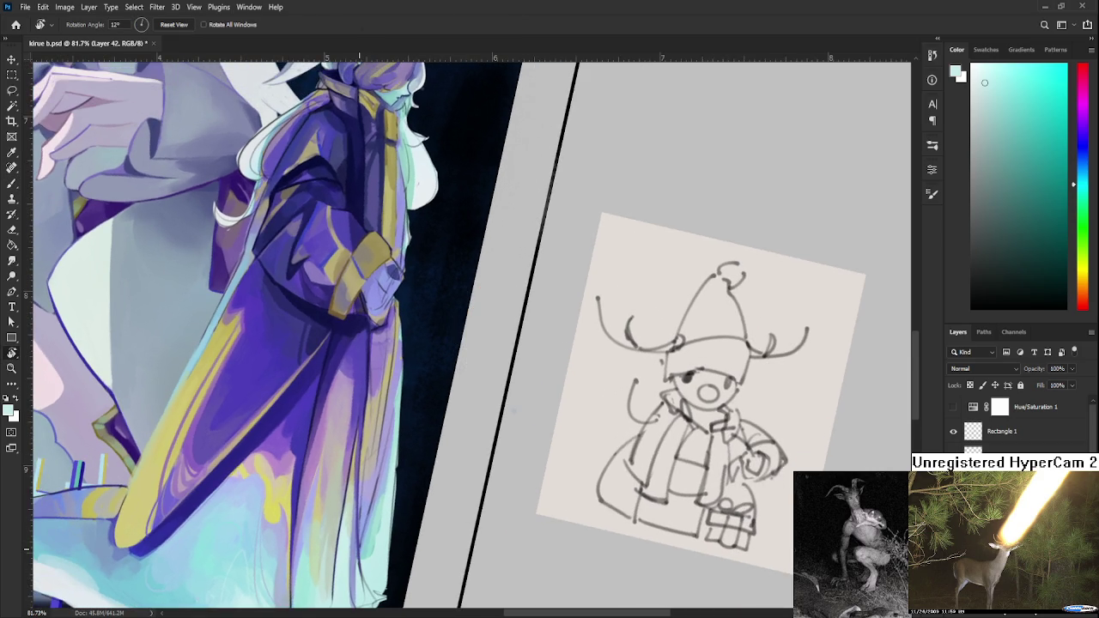
{"action": "scroll", "coordinate": [338, 512], "scroll_direction": "down", "scroll_amount": 3}
{"action": "scroll", "coordinate": [338, 512], "scroll_direction": "down", "scroll_amount": 2}
{"action": "key", "text": "Escape"}
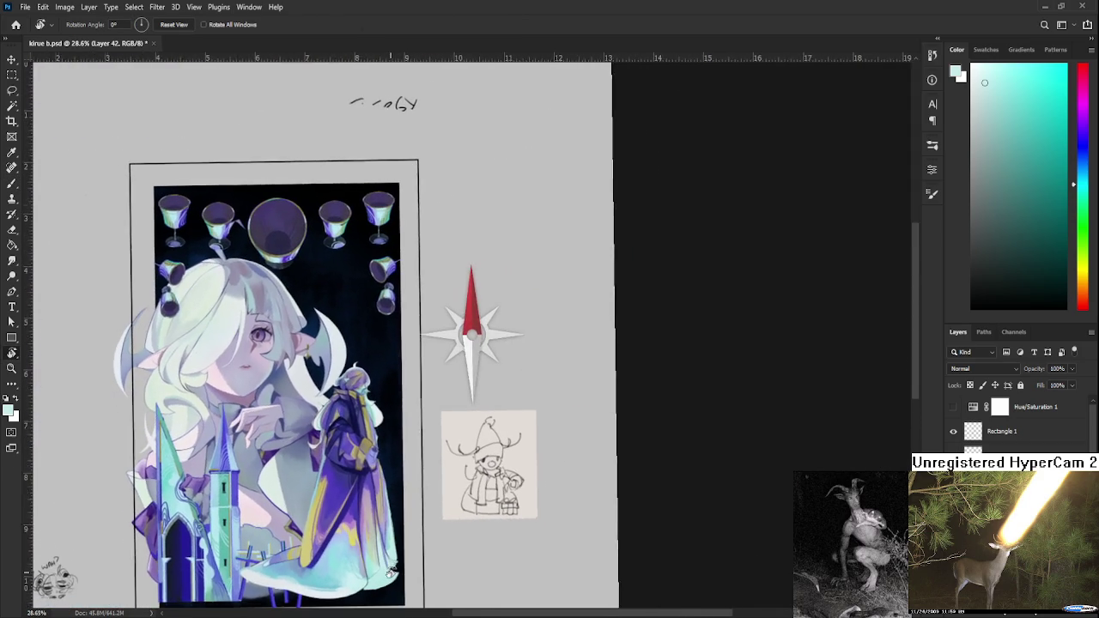
- Zoom into the robe's lower folds and sample its olive-yellow
{"action": "scroll", "coordinate": [386, 550], "scroll_direction": "up", "scroll_amount": 3}
{"action": "scroll", "coordinate": [378, 539], "scroll_direction": "up", "scroll_amount": 2}
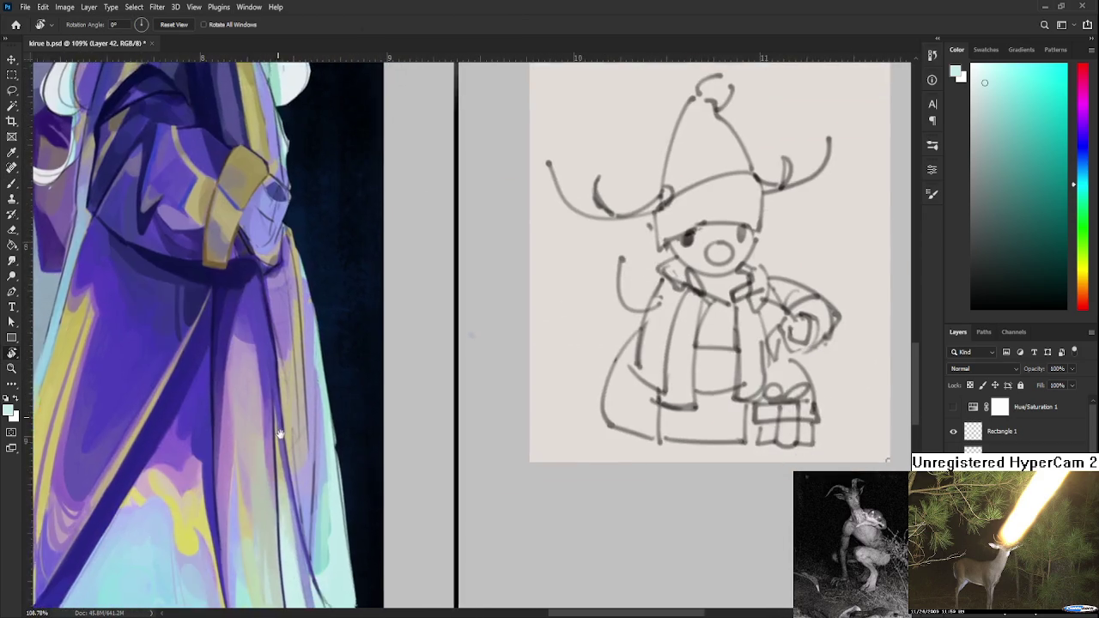
{"action": "left_click_drag", "start_coordinate": [376, 537], "coordinate": [265, 381]}
{"action": "key", "text": "b"}
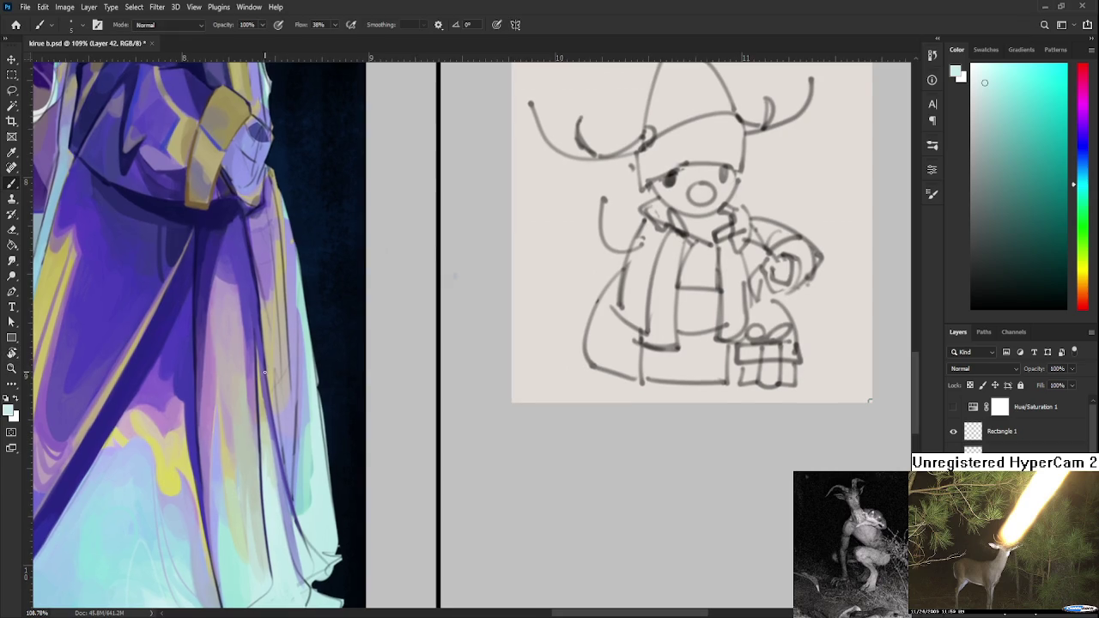
{"action": "left_click", "coordinate": [265, 378], "text": "alt"}
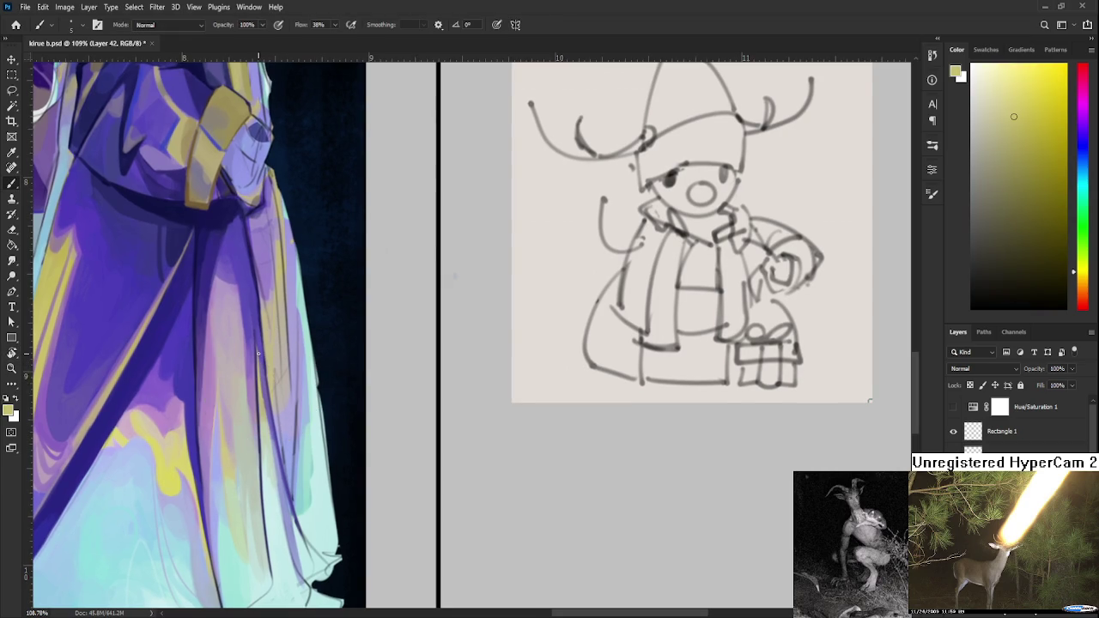
- Paint a faint yellow test stroke down the robe, undo it, and zoom back out
{"action": "left_click_drag", "start_coordinate": [260, 343], "coordinate": [273, 468]}
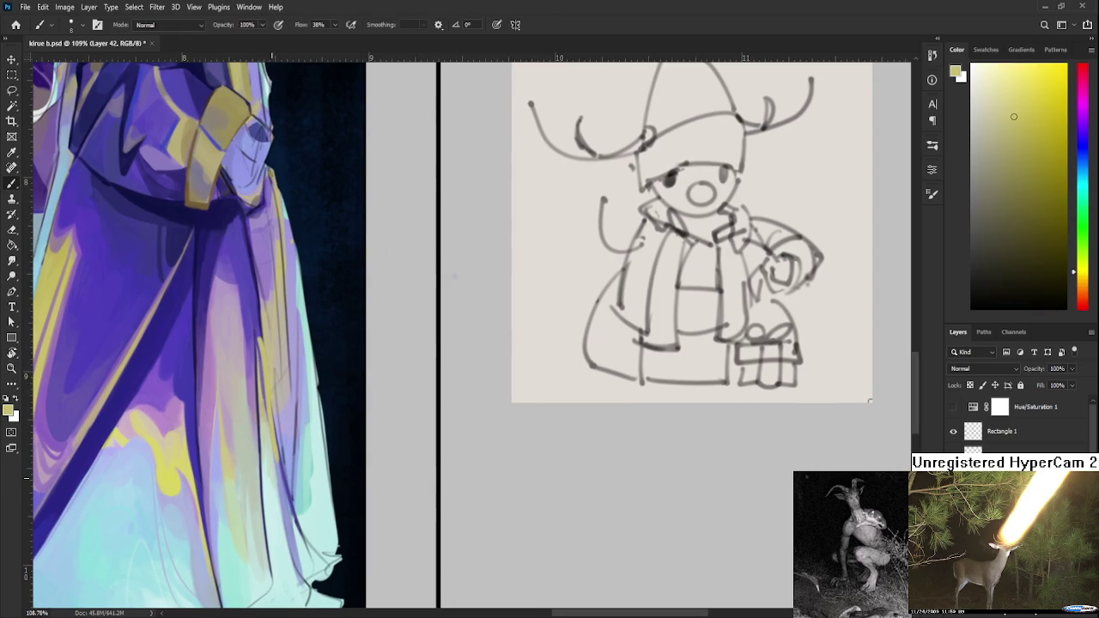
{"action": "key", "text": "ctrl+z"}
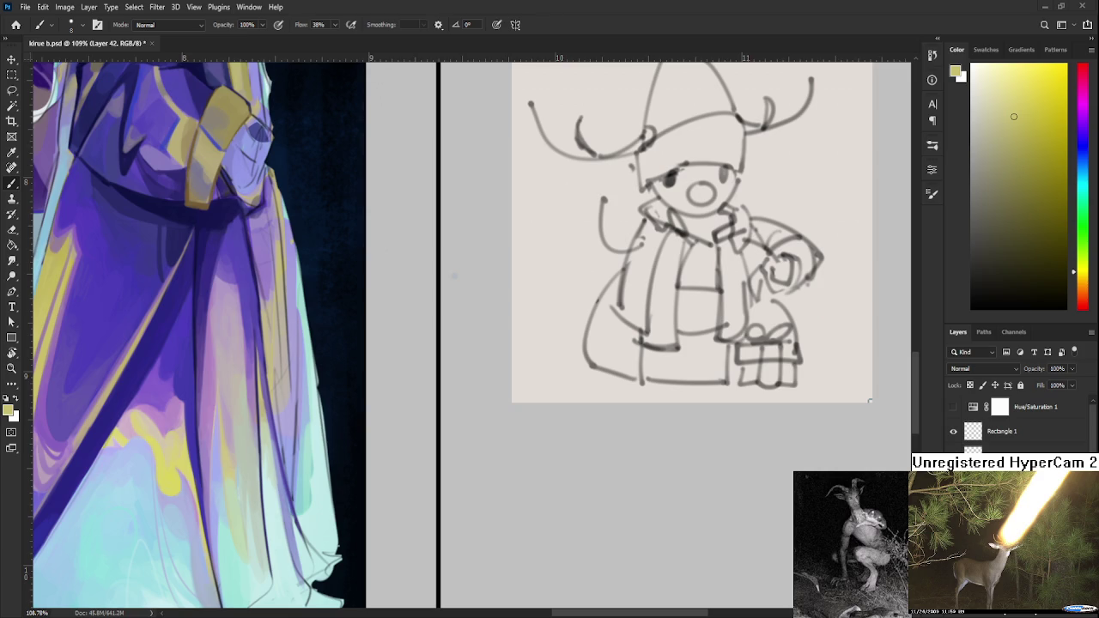
{"action": "left_click_drag", "start_coordinate": [200, 431], "coordinate": [231, 412]}
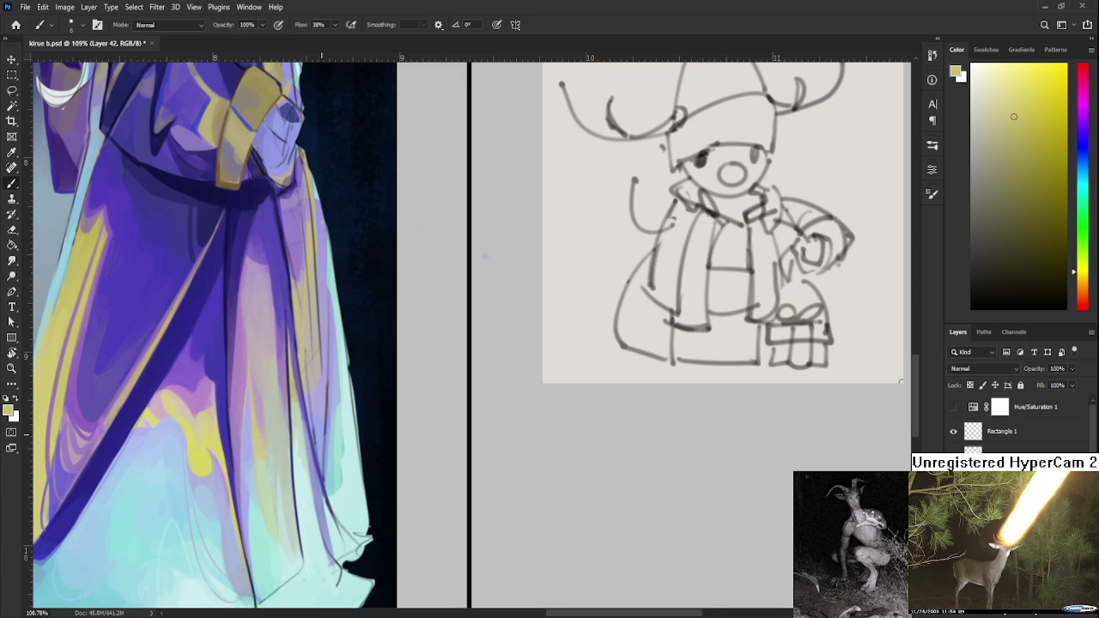
{"action": "scroll", "coordinate": [464, 335], "scroll_direction": "down", "scroll_amount": 2}
- Tilt the view about 20° clockwise and paint a darker purple stroke down the robe
{"action": "key", "text": "r"}
{"action": "left_click_drag", "start_coordinate": [601, 172], "coordinate": [652, 207]}
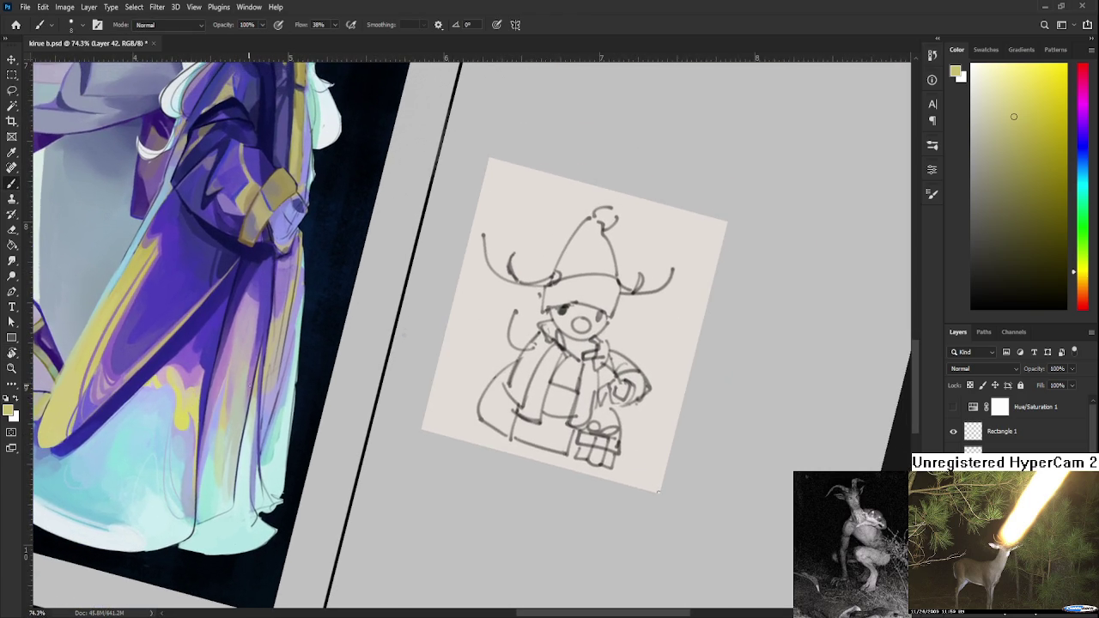
{"action": "left_click", "coordinate": [267, 366], "text": "alt"}
{"action": "left_click_drag", "start_coordinate": [259, 363], "coordinate": [256, 407]}
- Enlarge the brush and sample lighter purples and dark navy-purples from the robe
{"action": "left_click", "coordinate": [267, 311], "text": "alt"}
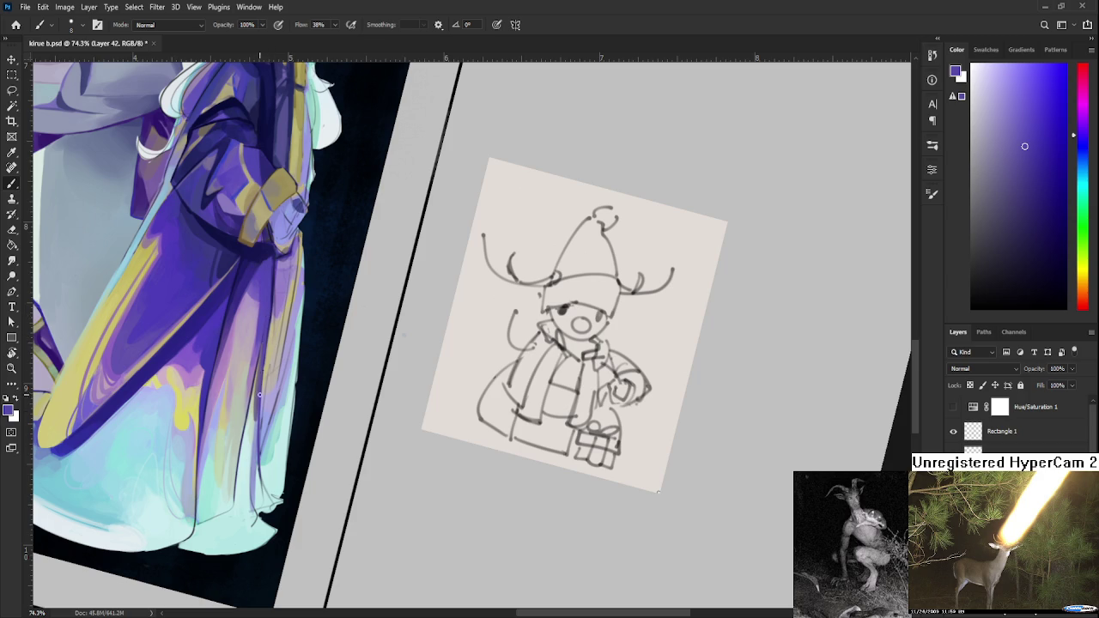
{"action": "left_click", "coordinate": [274, 309], "text": "alt"}
{"action": "left_click", "coordinate": [270, 267], "text": "alt"}
{"action": "key", "text": "bracketright"}
{"action": "key", "text": "bracketright"}
{"action": "key", "text": "bracketright"}
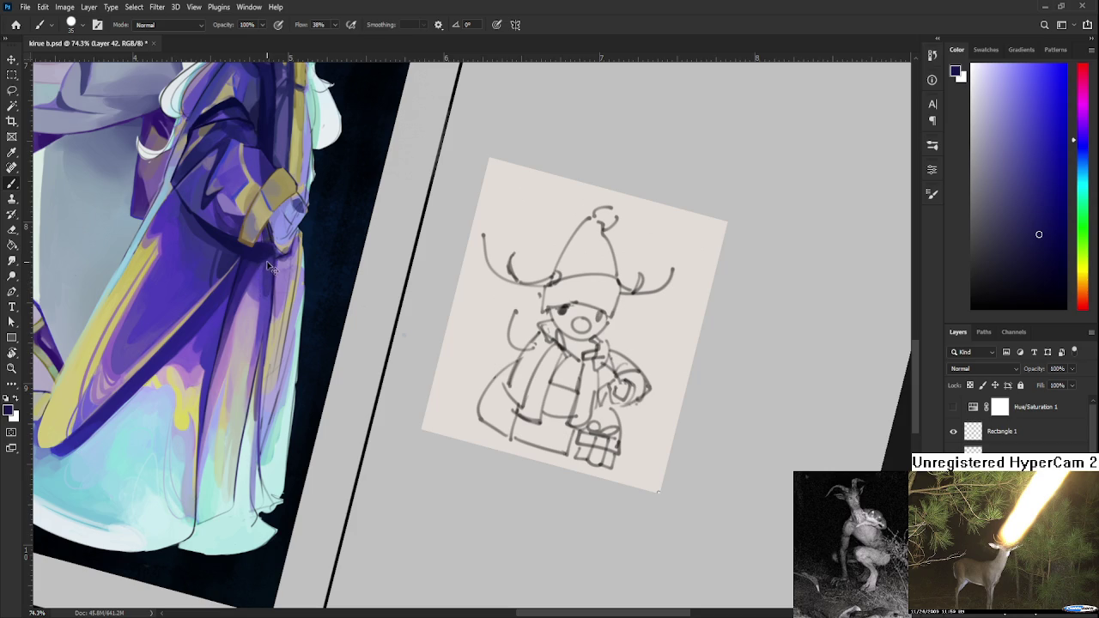
{"action": "left_click", "coordinate": [265, 298], "text": "alt"}
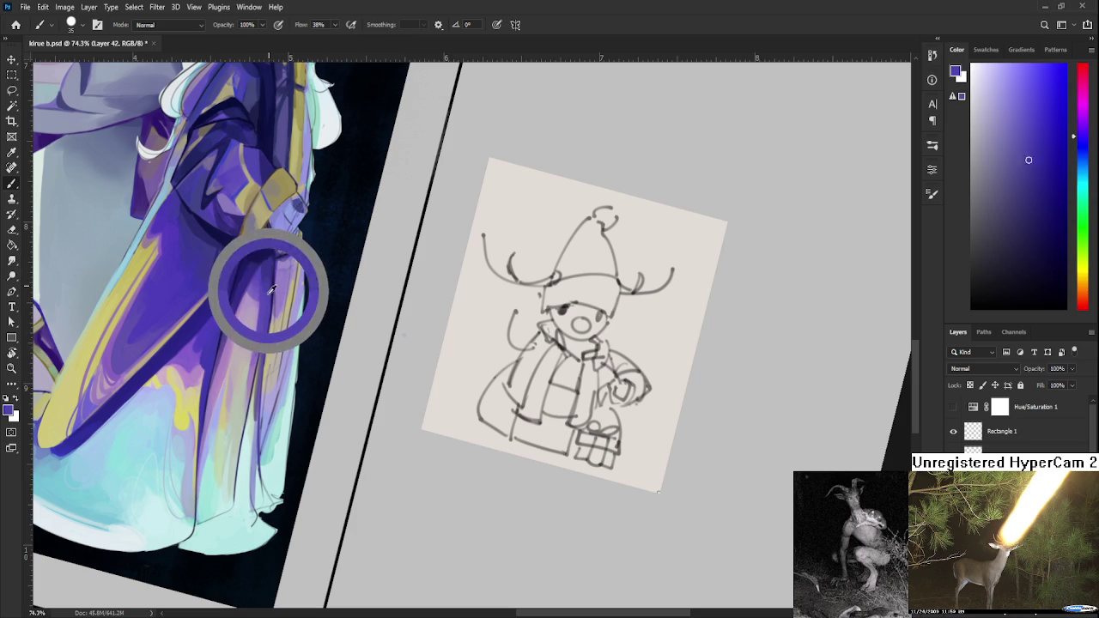
{"action": "left_click", "coordinate": [273, 277], "text": "alt"}
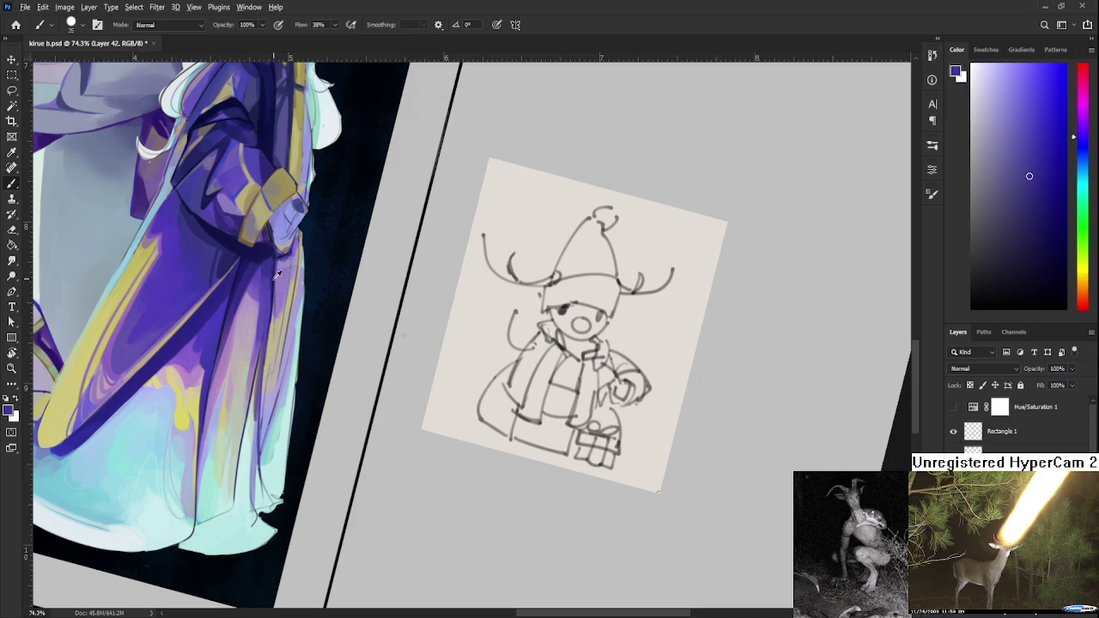
{"action": "left_click_drag", "start_coordinate": [264, 284], "coordinate": [263, 256]}
{"action": "left_click", "coordinate": [265, 251], "text": "alt"}
{"action": "scroll", "coordinate": [266, 400], "scroll_direction": "down", "scroll_amount": 2}
{"action": "scroll", "coordinate": [266, 400], "scroll_direction": "down", "scroll_amount": 1}
{"action": "scroll", "coordinate": [266, 401], "scroll_direction": "up", "scroll_amount": 3}
{"action": "scroll", "coordinate": [266, 400], "scroll_direction": "up", "scroll_amount": 2}
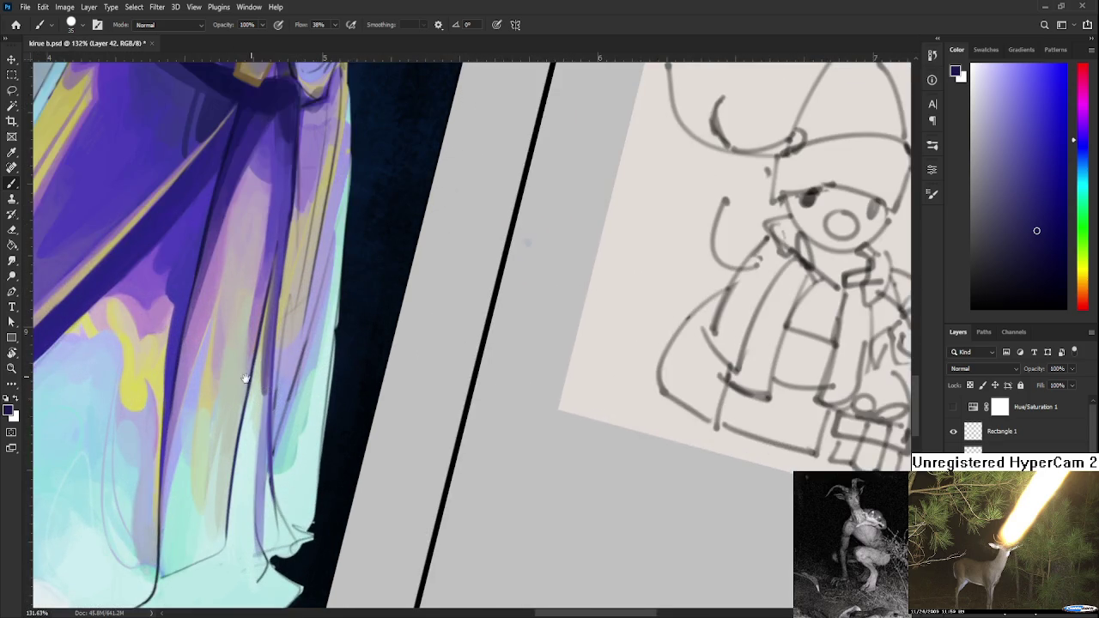
- Sample light green from the hem and shrink the brush to a tiny size
{"action": "left_click", "coordinate": [243, 405], "text": "alt"}
{"action": "key", "text": "["}
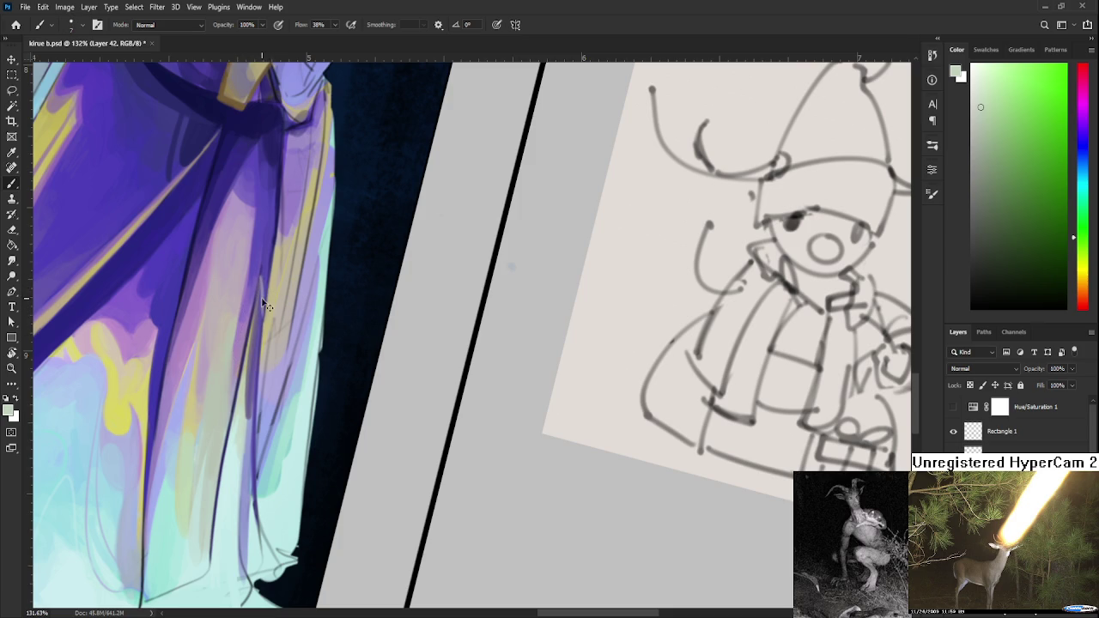
{"action": "left_click", "coordinate": [246, 382], "text": "alt"}
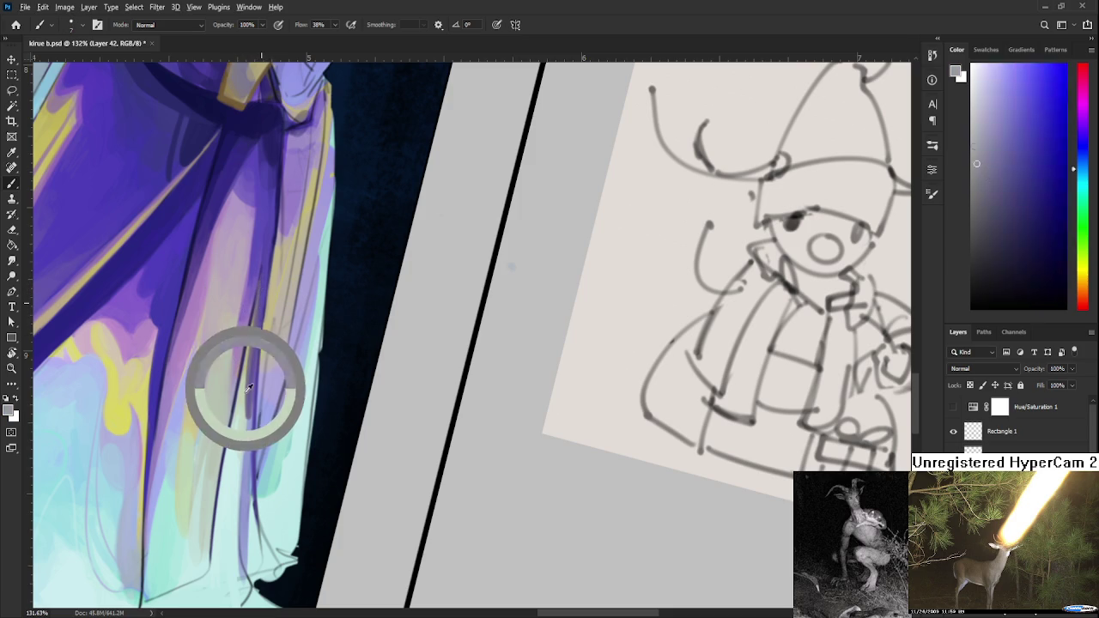
{"action": "scroll", "coordinate": [251, 354], "scroll_direction": "down", "scroll_amount": 1}
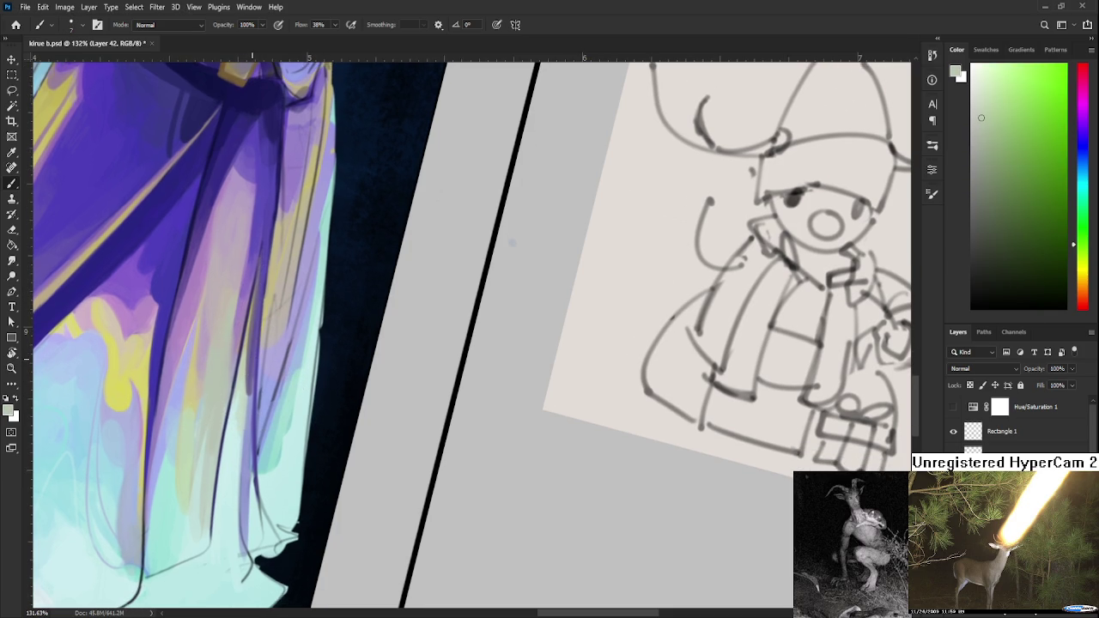
{"action": "scroll", "coordinate": [258, 358], "scroll_direction": "down", "scroll_amount": 3}
{"action": "scroll", "coordinate": [253, 374], "scroll_direction": "down", "scroll_amount": 2}
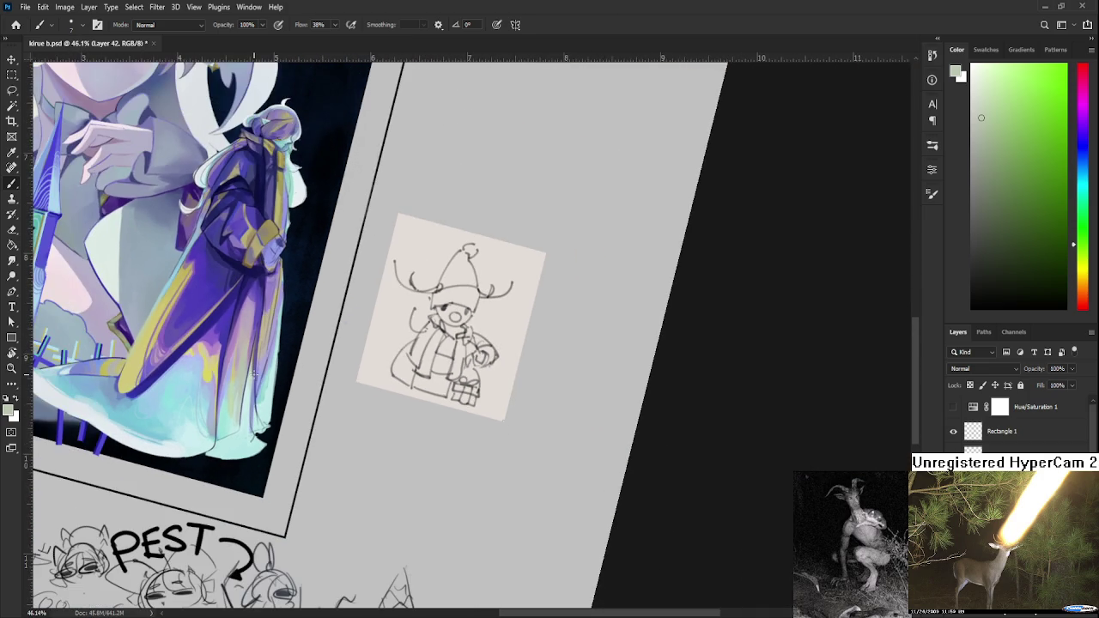
{"action": "scroll", "coordinate": [253, 374], "scroll_direction": "up", "scroll_amount": 2}
- Tilt the view to 36° and paint soft cyan strokes on the lower cloak
{"action": "key", "text": "r"}
{"action": "mouse_move", "coordinate": [253, 375]}
{"action": "left_mouse_down"}
{"action": "mouse_move", "coordinate": [255, 445]}
{"action": "mouse_move", "coordinate": [225, 458]}
{"action": "left_mouse_up"}
{"action": "scroll", "coordinate": [256, 445], "scroll_direction": "up", "scroll_amount": 2}
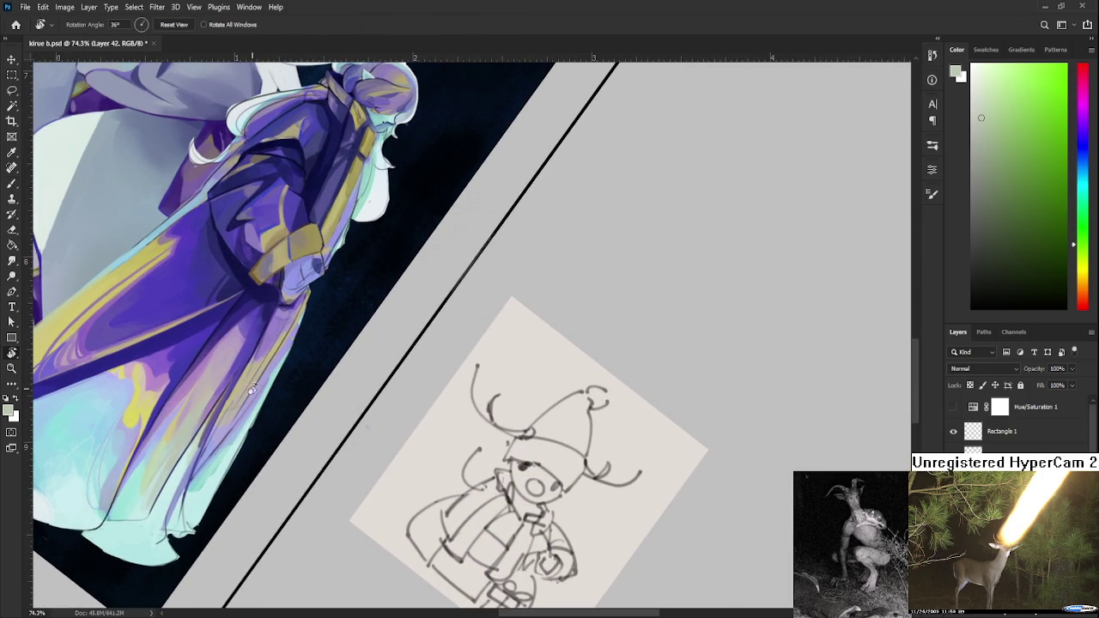
{"action": "key", "text": "b"}
{"action": "left_click", "coordinate": [208, 467], "text": "alt"}
{"action": "left_click_drag", "start_coordinate": [196, 495], "coordinate": [217, 456]}
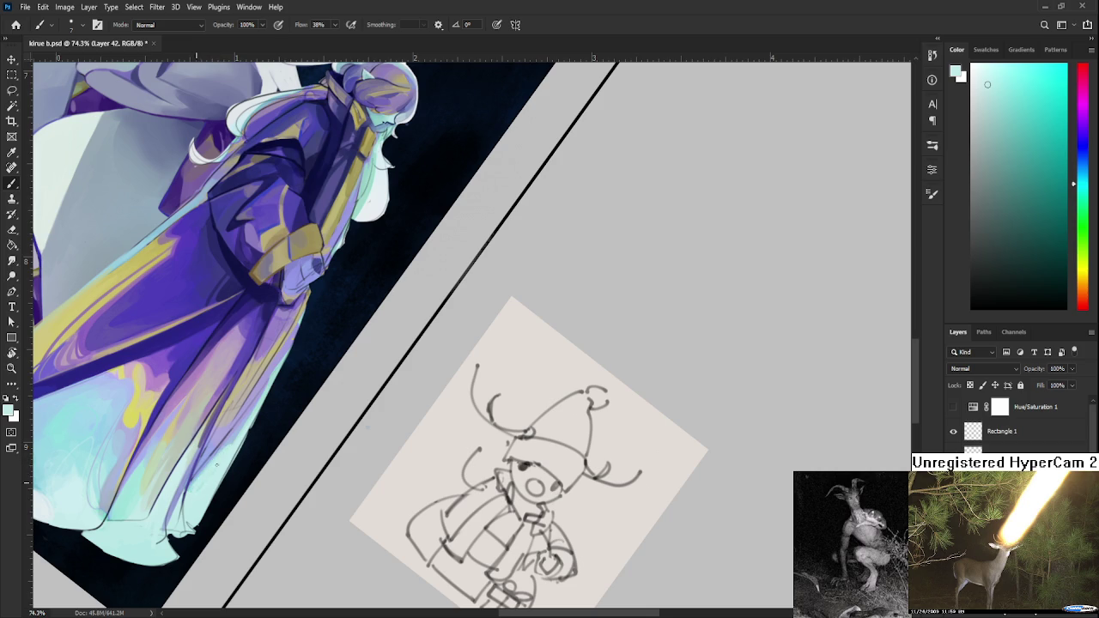
- Enlarge the brush from 7 to 15 and sample yellow, purple and khaki tones from the cloak
{"action": "left_click", "coordinate": [236, 381], "text": "alt"}
{"action": "key", "text": "bracketright"}
{"action": "key", "text": "bracketright"}
{"action": "key", "text": "bracketright"}
{"action": "left_click", "coordinate": [235, 365], "text": "alt"}
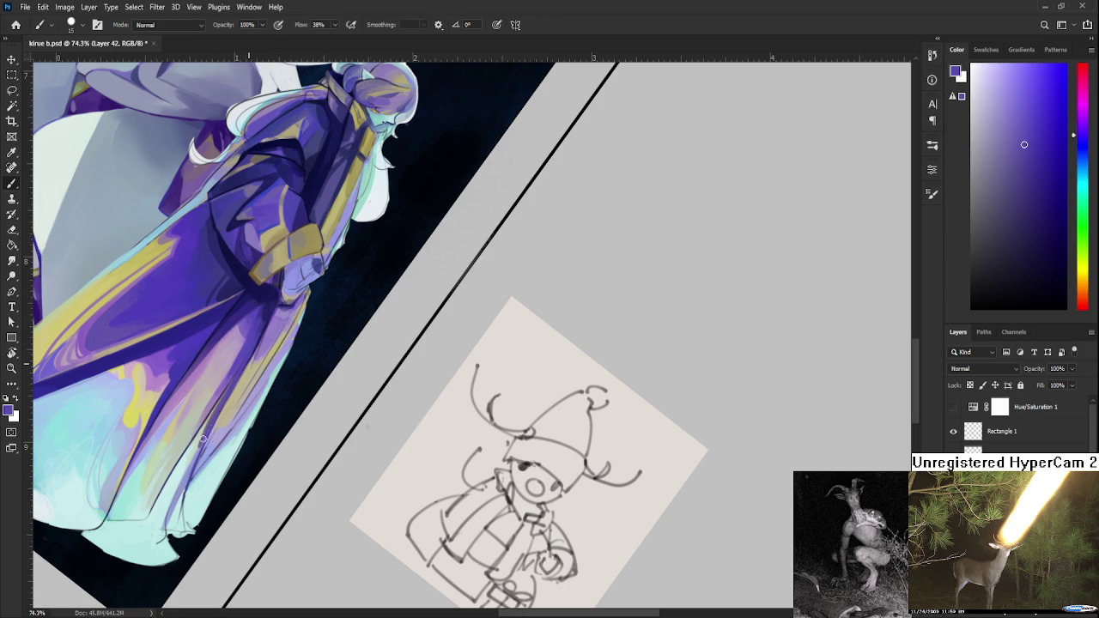
{"action": "left_click", "coordinate": [230, 406], "text": "alt"}
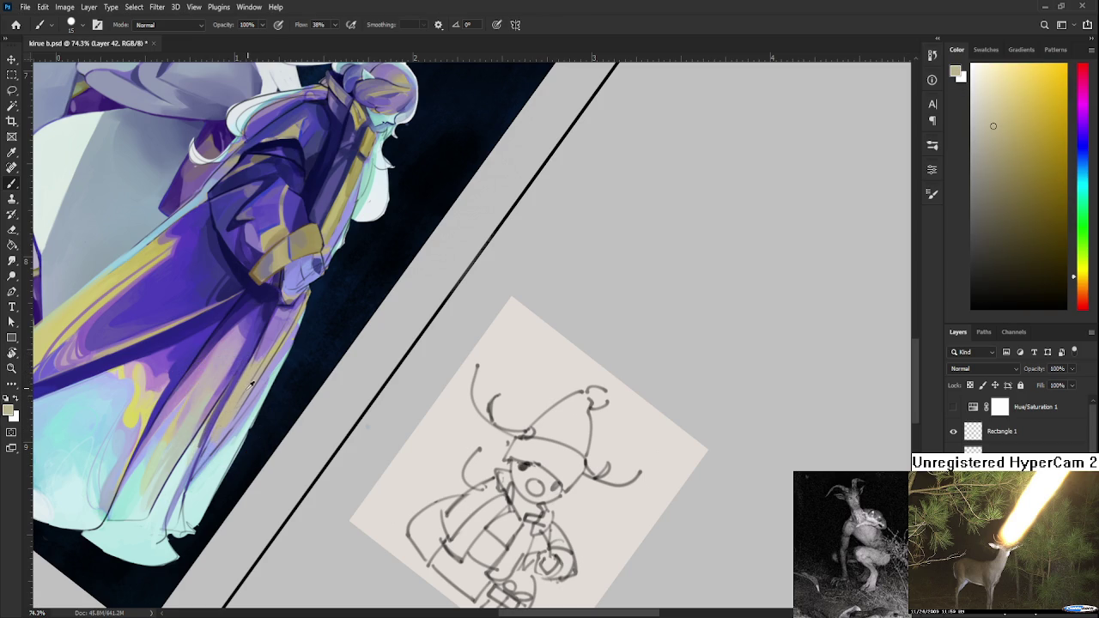
{"action": "left_click", "coordinate": [246, 391], "text": "alt"}
{"action": "mouse_move", "coordinate": [246, 391]}
{"action": "left_mouse_down"}
{"action": "mouse_move", "coordinate": [248, 436]}
{"action": "mouse_move", "coordinate": [217, 434]}
{"action": "left_mouse_up"}
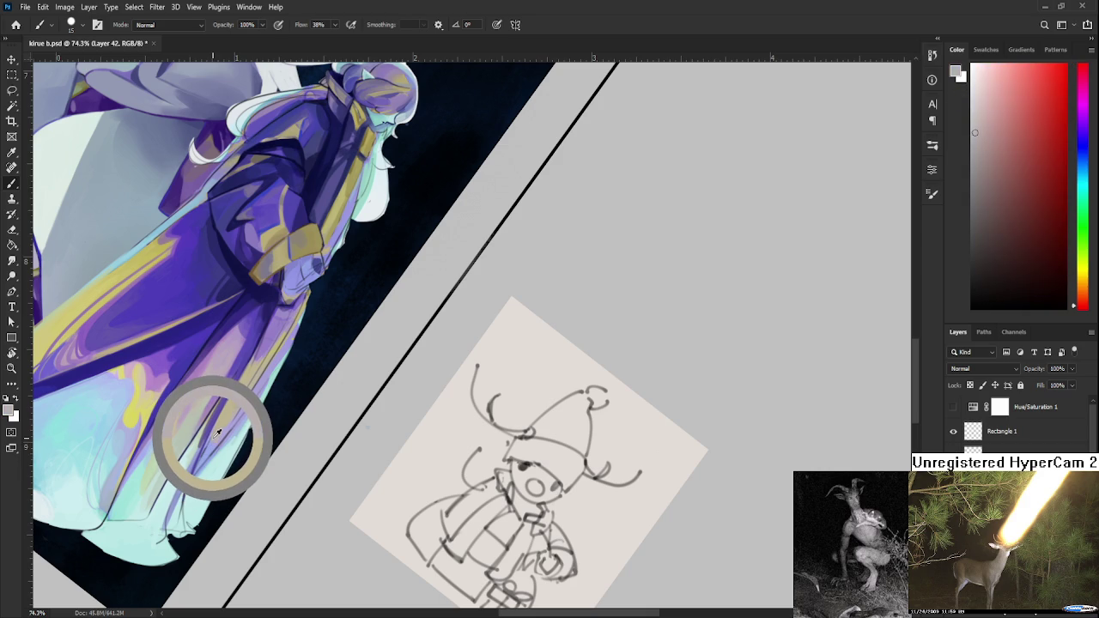
{"action": "left_click", "coordinate": [221, 421], "text": "alt"}
{"action": "left_click", "coordinate": [238, 408], "text": "alt"}
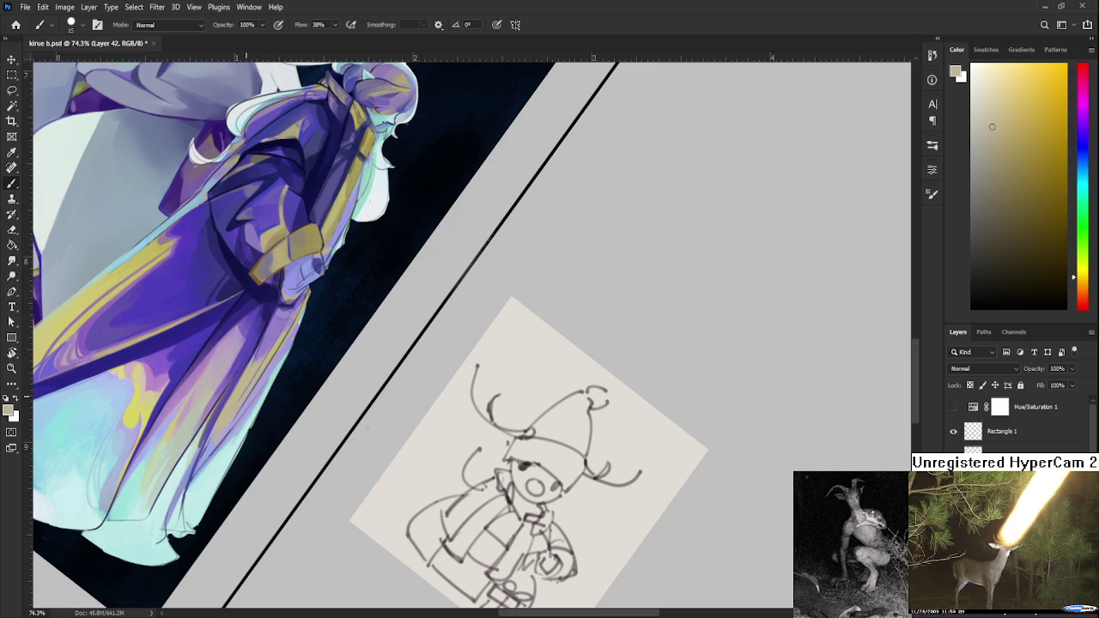
- Sample mint green, purple and light green tones around the robe's hem
{"action": "left_click", "coordinate": [221, 380], "text": "alt"}
{"action": "left_click", "coordinate": [184, 449], "text": "alt"}
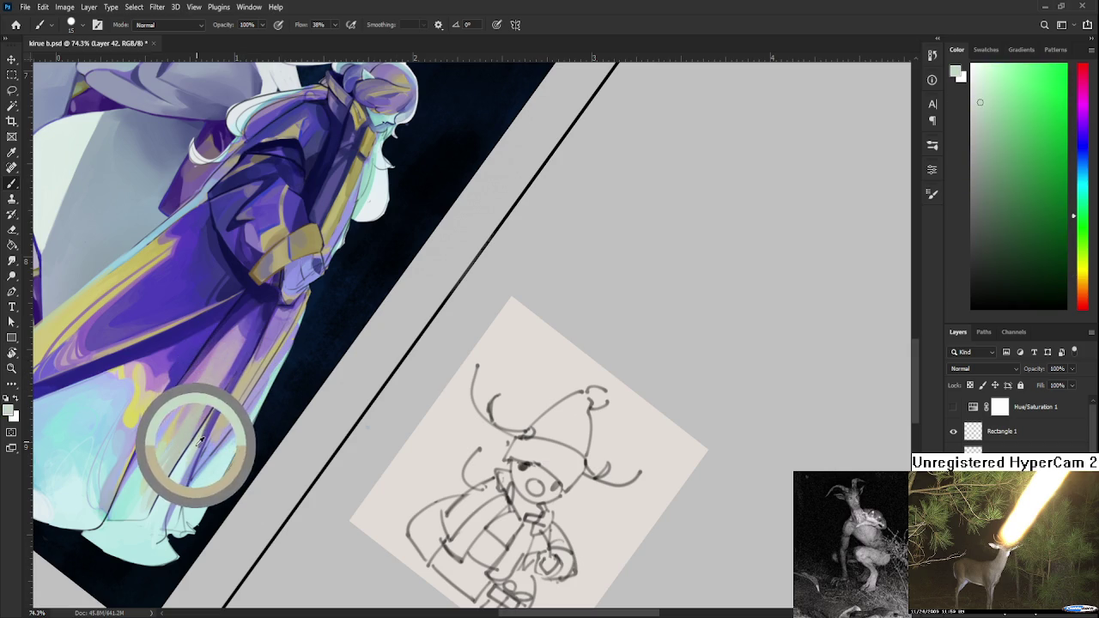
{"action": "left_click", "coordinate": [205, 433], "text": "alt"}
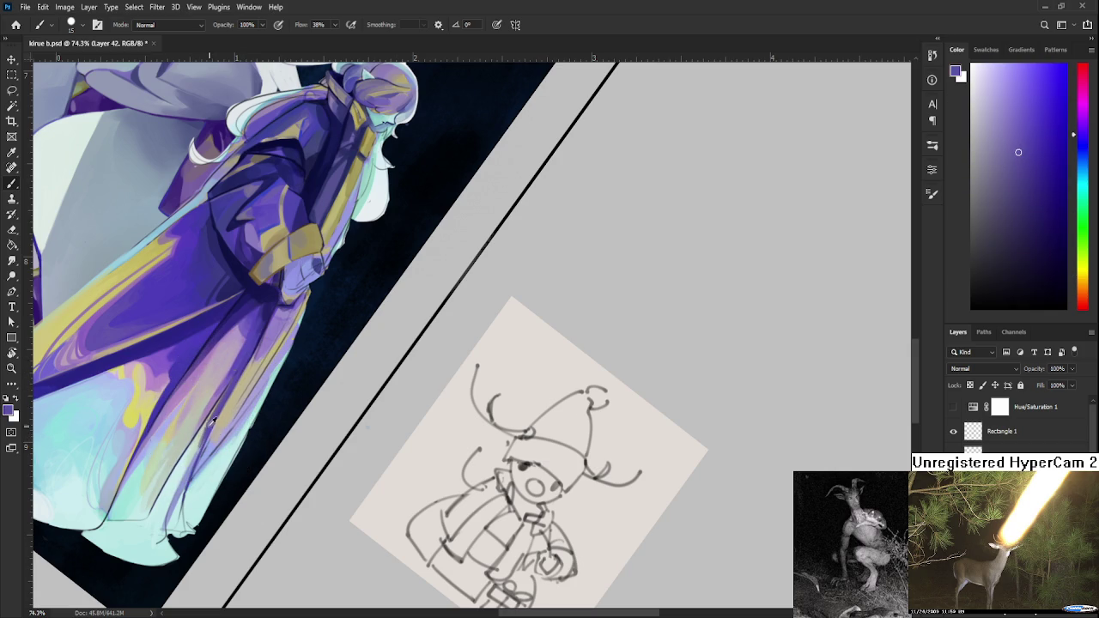
{"action": "left_click", "coordinate": [214, 425], "text": "alt"}
{"action": "left_click", "coordinate": [203, 433], "text": "alt"}
{"action": "left_click", "coordinate": [209, 424], "text": "alt"}
{"action": "left_click", "coordinate": [203, 426], "text": "alt"}
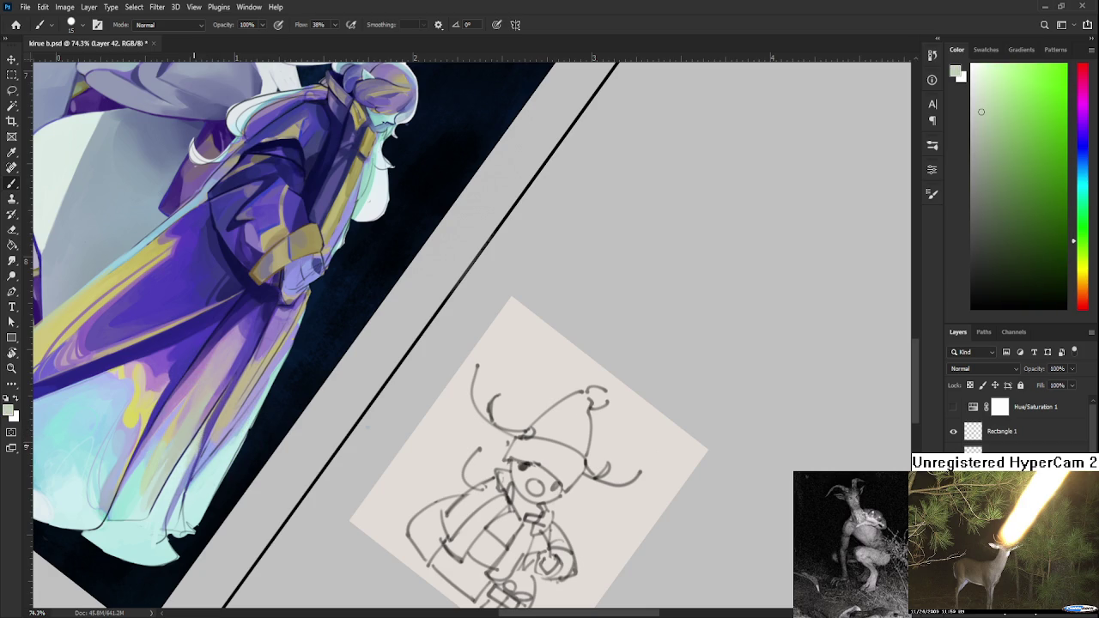
{"action": "scroll", "coordinate": [450, 298], "scroll_direction": "down", "scroll_amount": 2}
{"action": "scroll", "coordinate": [412, 326], "scroll_direction": "up", "scroll_amount": 3}
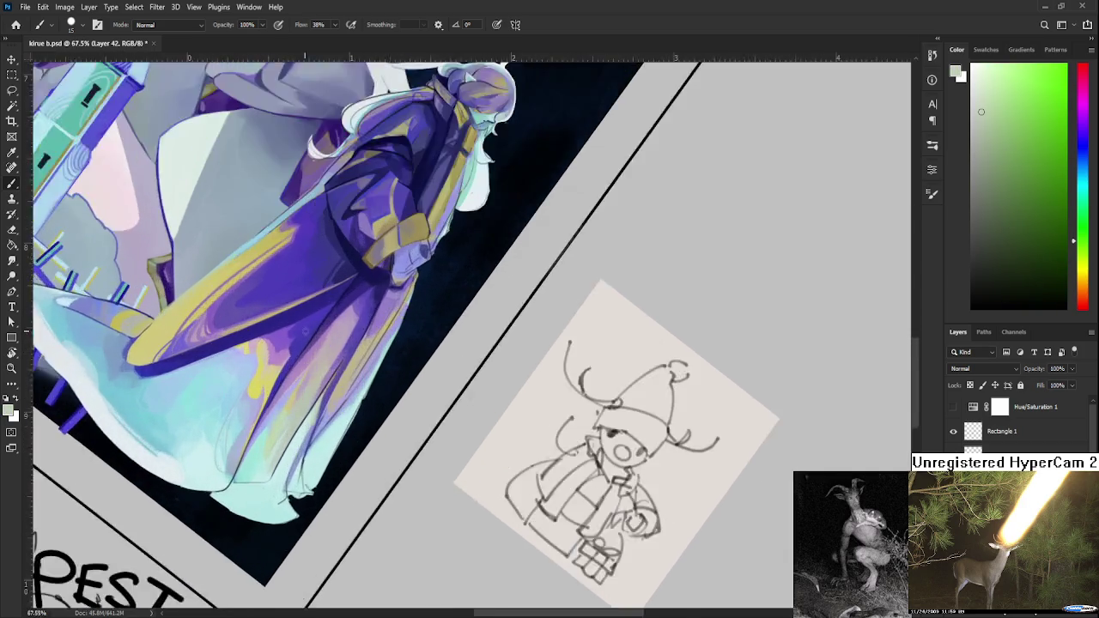
{"action": "scroll", "coordinate": [398, 342], "scroll_direction": "up", "scroll_amount": 2}
- Bring the sleeve and upper folds into view and set a slightly darker purple paint colour
{"action": "left_click_drag", "start_coordinate": [398, 342], "coordinate": [228, 431]}
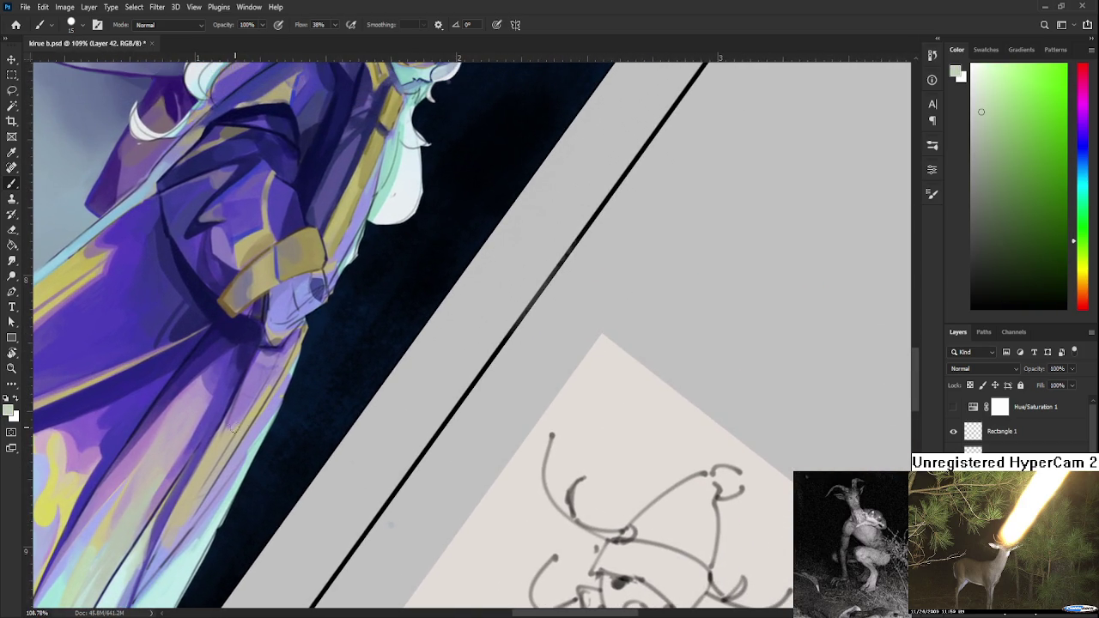
{"action": "left_click", "coordinate": [236, 423], "text": "alt"}
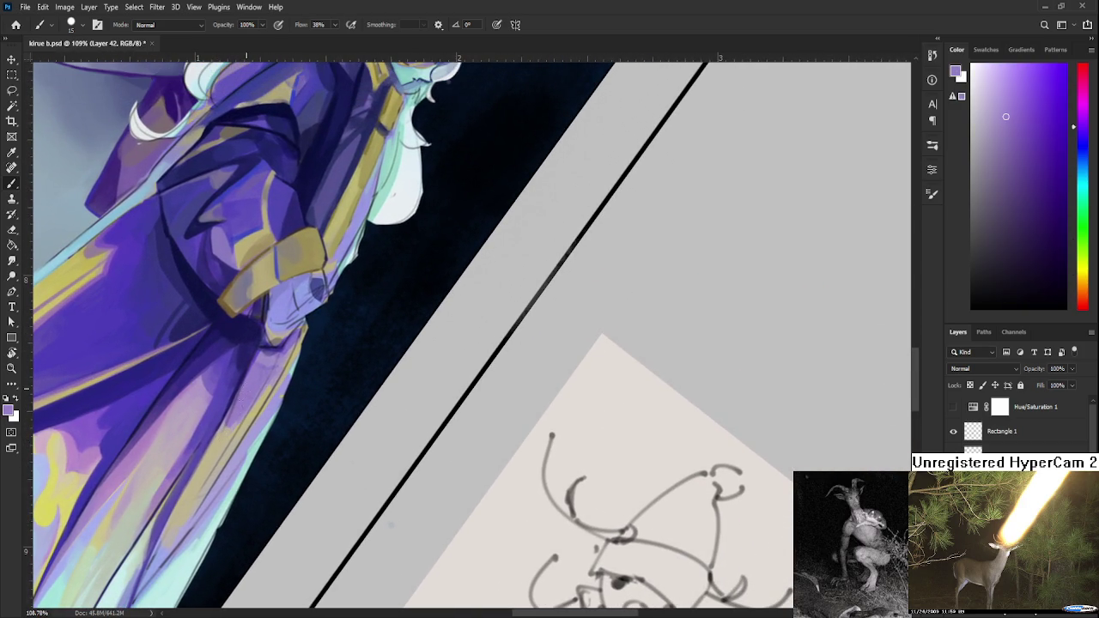
{"action": "left_click", "coordinate": [261, 378], "text": "alt"}
- Zoom out and rotate the canvas view back upright to 0°
{"action": "scroll", "coordinate": [391, 525], "scroll_direction": "down", "scroll_amount": 2}
{"action": "scroll", "coordinate": [382, 511], "scroll_direction": "down", "scroll_amount": 2}
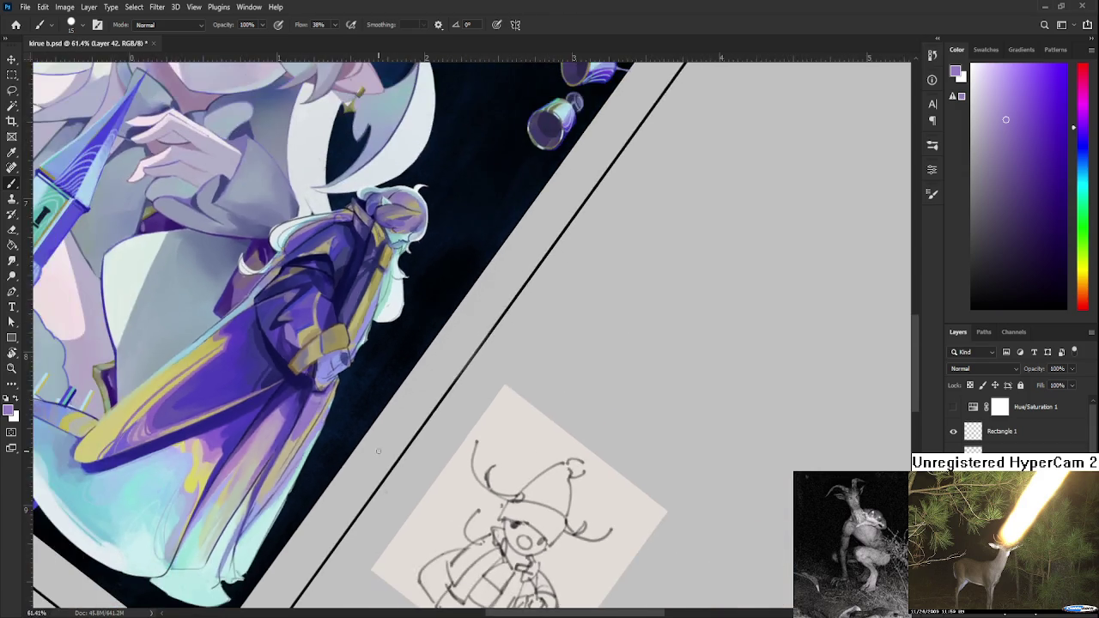
{"action": "scroll", "coordinate": [373, 498], "scroll_direction": "down", "scroll_amount": 2}
{"action": "key", "text": "r"}
{"action": "mouse_move", "coordinate": [368, 487]}
{"action": "left_mouse_down"}
{"action": "mouse_move", "coordinate": [466, 523]}
{"action": "mouse_move", "coordinate": [442, 456]}
{"action": "left_mouse_up"}
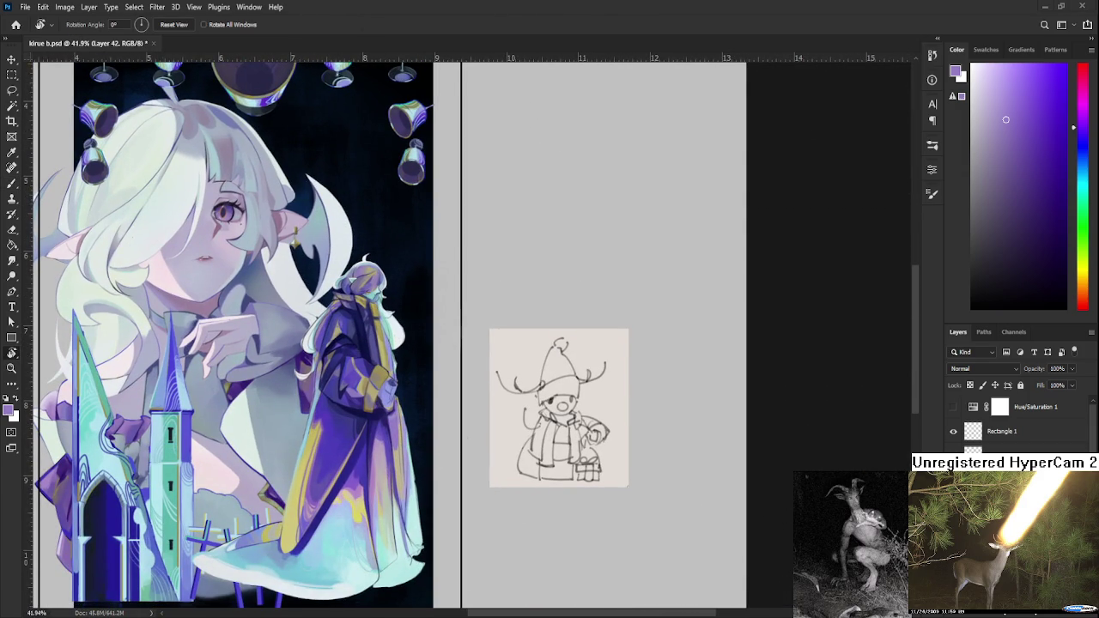
- Zoom out over the whole artwork, then go to the Home screen's recent files
{"action": "scroll", "coordinate": [527, 479], "scroll_direction": "down", "scroll_amount": 1}
{"action": "scroll", "coordinate": [385, 481], "scroll_direction": "down", "scroll_amount": 1}
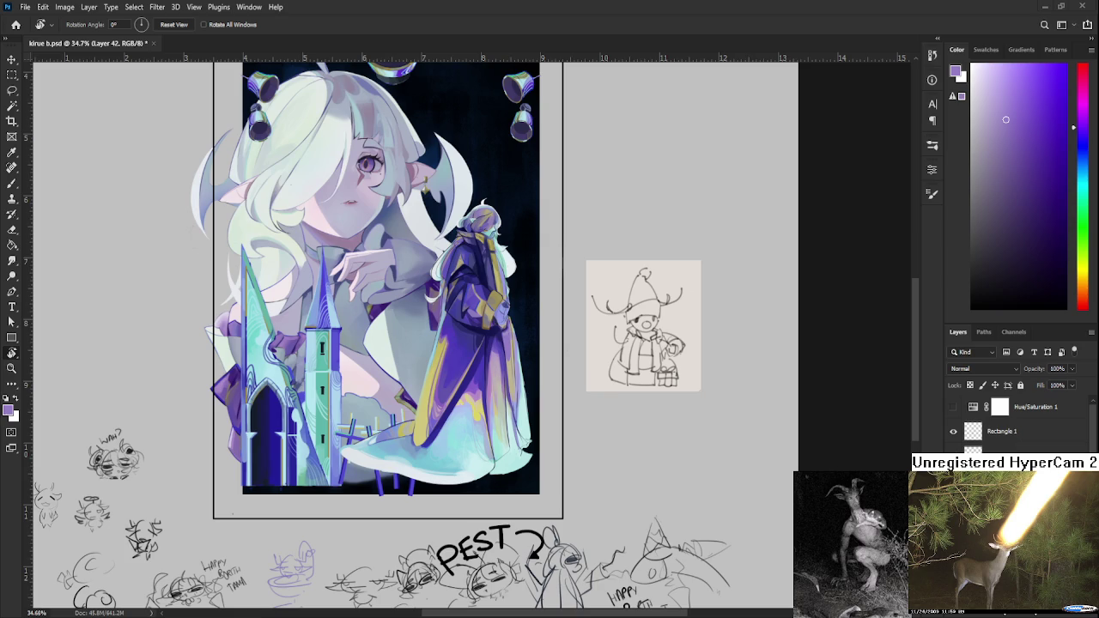
{"action": "scroll", "coordinate": [264, 171], "scroll_direction": "up", "scroll_amount": 3}
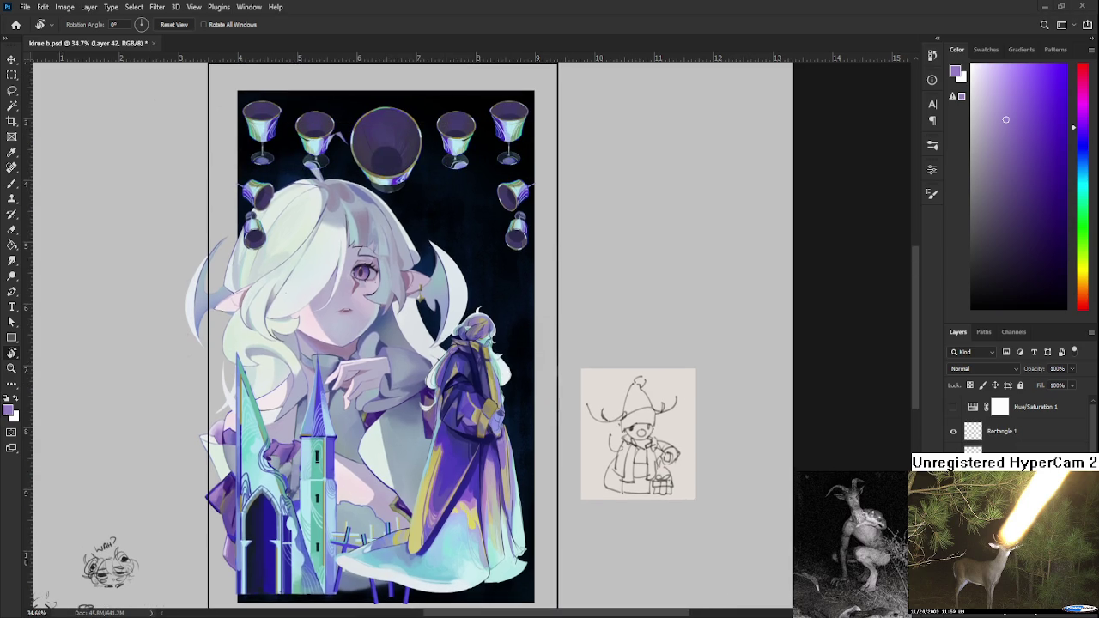
{"action": "left_click", "coordinate": [15, 24]}
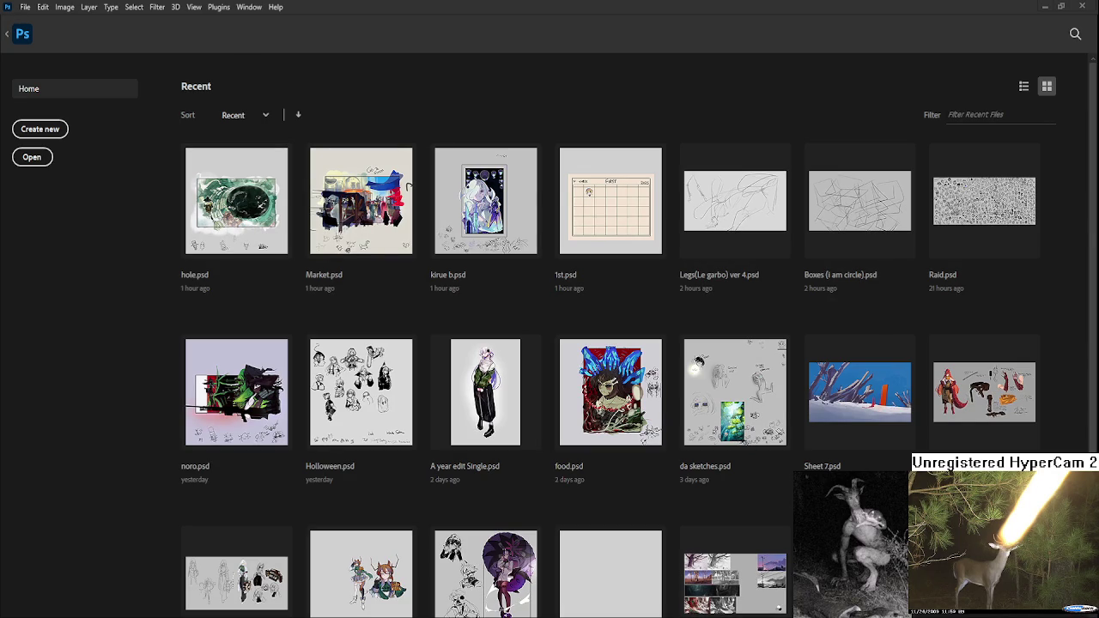
- Open Raid.psd, pan across the inked doodles and zoom in close on GMAN
{"action": "left_click", "coordinate": [986, 206]}
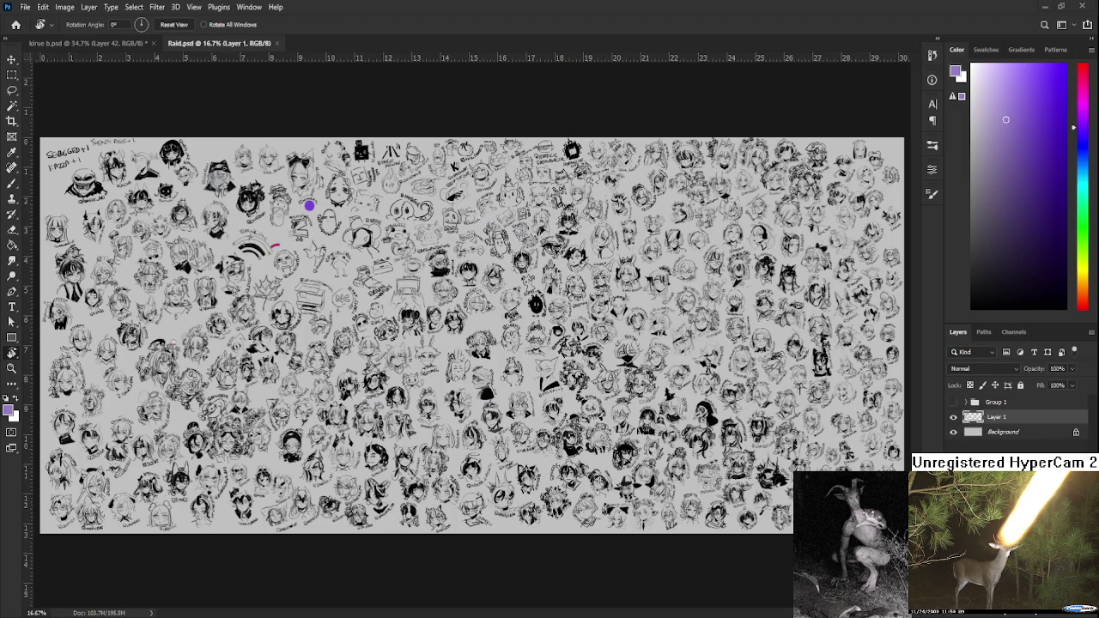
{"action": "scroll", "coordinate": [729, 280], "scroll_direction": "up", "scroll_amount": 3}
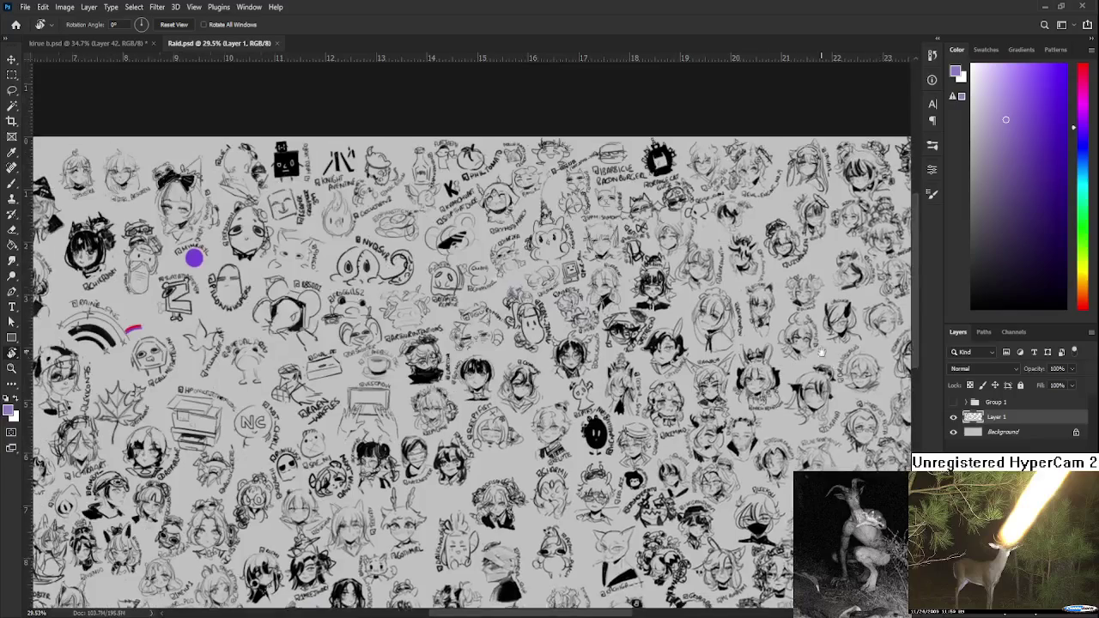
{"action": "left_click_drag", "start_coordinate": [354, 297], "coordinate": [670, 362]}
{"action": "mouse_move", "coordinate": [737, 352]}
{"action": "left_mouse_down"}
{"action": "mouse_move", "coordinate": [519, 397]}
{"action": "mouse_move", "coordinate": [641, 415]}
{"action": "left_mouse_up"}
{"action": "scroll", "coordinate": [488, 387], "scroll_direction": "up", "scroll_amount": 2}
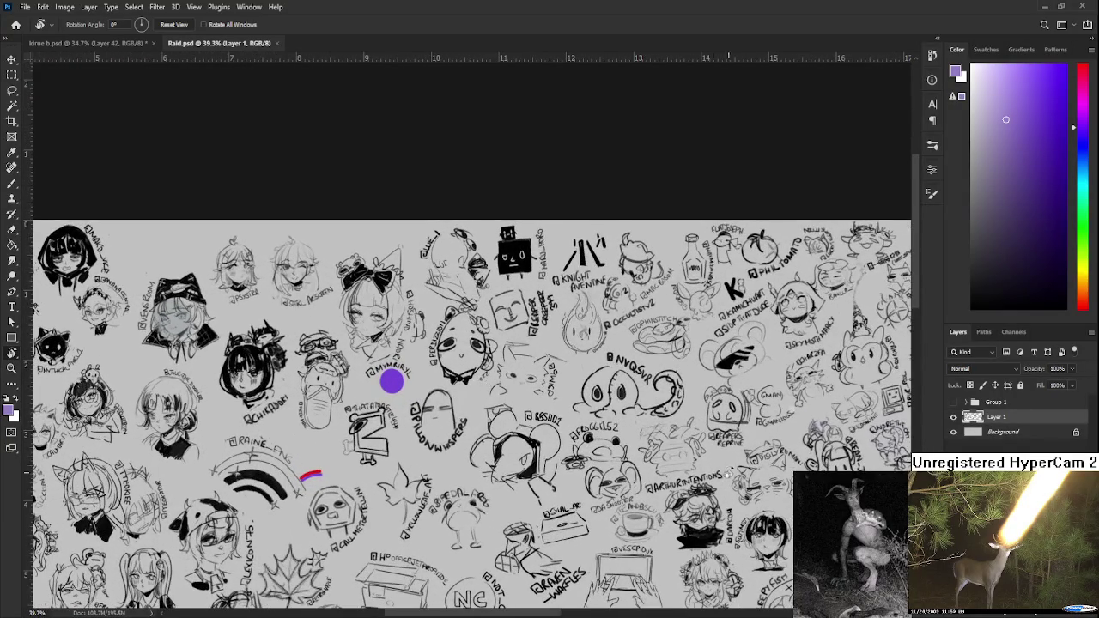
{"action": "left_click_drag", "start_coordinate": [729, 473], "coordinate": [426, 452]}
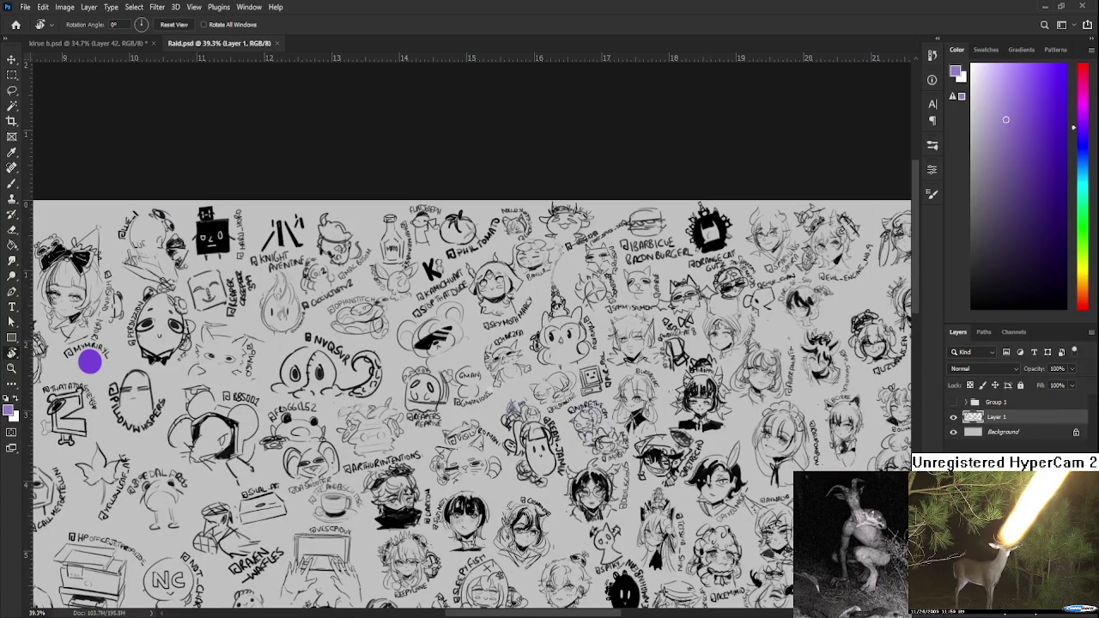
{"action": "left_click_drag", "start_coordinate": [471, 383], "coordinate": [516, 371]}
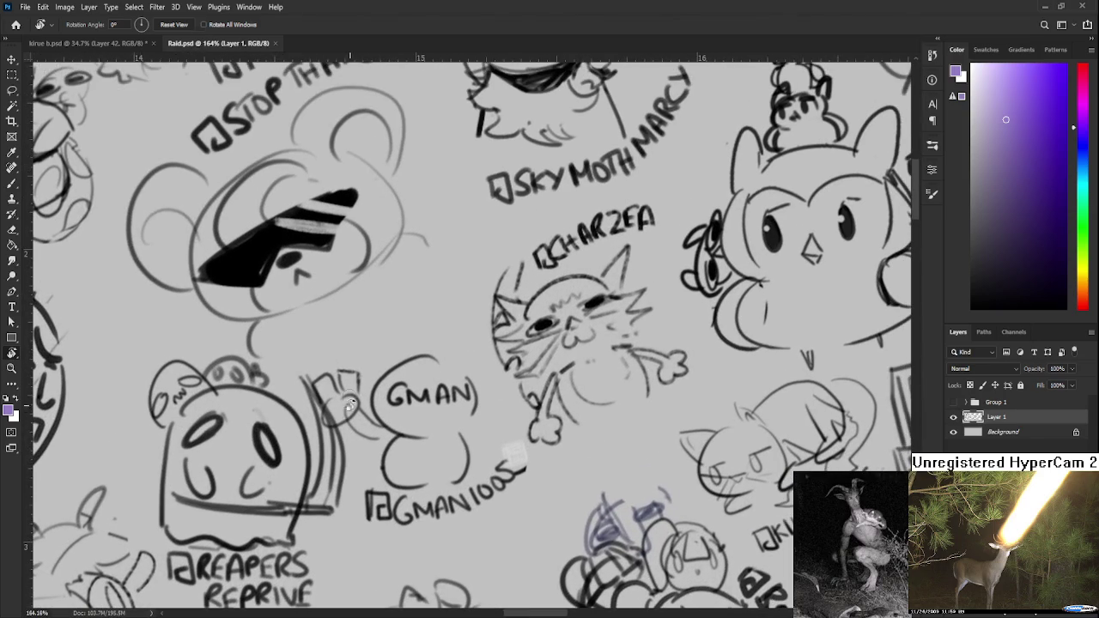
- Undo the purple arc, switch to black, and re-ink the top outline of GMAN's head
{"action": "key", "text": "b"}
{"action": "left_click_drag", "start_coordinate": [393, 364], "coordinate": [441, 352]}
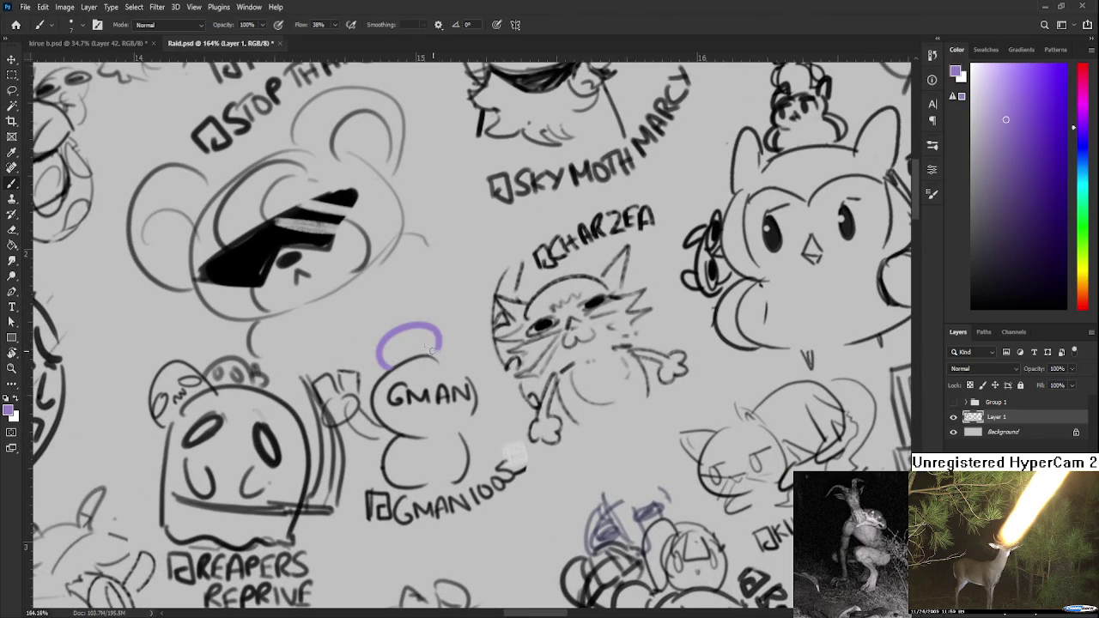
{"action": "key", "text": "ctrl+z"}
{"action": "key", "text": "d"}
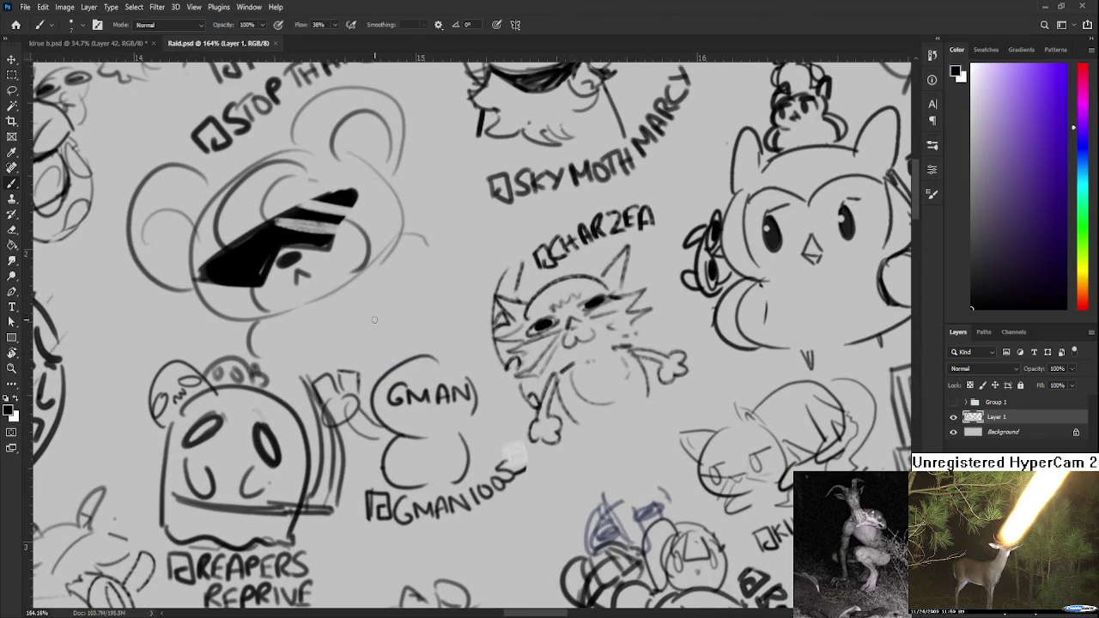
{"action": "mouse_move", "coordinate": [387, 373]}
{"action": "left_mouse_down"}
{"action": "mouse_move", "coordinate": [428, 348]}
{"action": "mouse_move", "coordinate": [367, 375]}
{"action": "mouse_move", "coordinate": [430, 337]}
{"action": "mouse_move", "coordinate": [393, 391]}
{"action": "mouse_move", "coordinate": [423, 391]}
{"action": "mouse_move", "coordinate": [383, 376]}
{"action": "left_mouse_up"}
{"action": "key", "text": "r"}
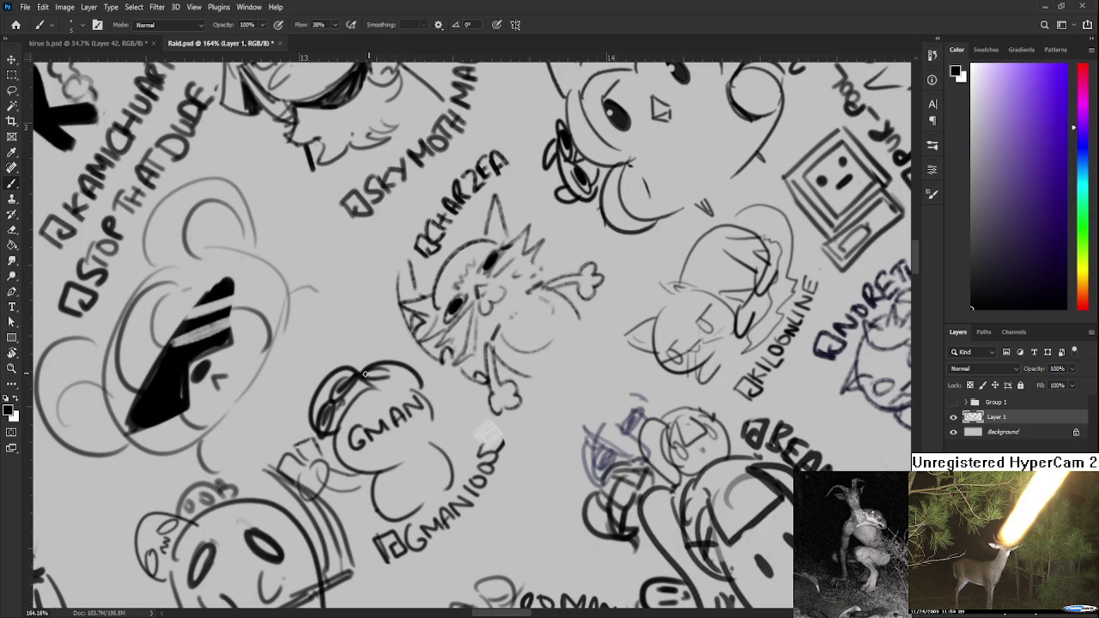
{"action": "mouse_move", "coordinate": [361, 378]}
{"action": "left_mouse_down"}
{"action": "mouse_move", "coordinate": [390, 371]}
{"action": "mouse_move", "coordinate": [421, 385]}
{"action": "mouse_move", "coordinate": [403, 383]}
{"action": "mouse_move", "coordinate": [440, 343]}
{"action": "left_mouse_up"}
- Rotate the view back upright and close Raid.psd with Ctrl+W
{"action": "key", "text": "r"}
{"action": "scroll", "coordinate": [439, 344], "scroll_direction": "down", "scroll_amount": 5}
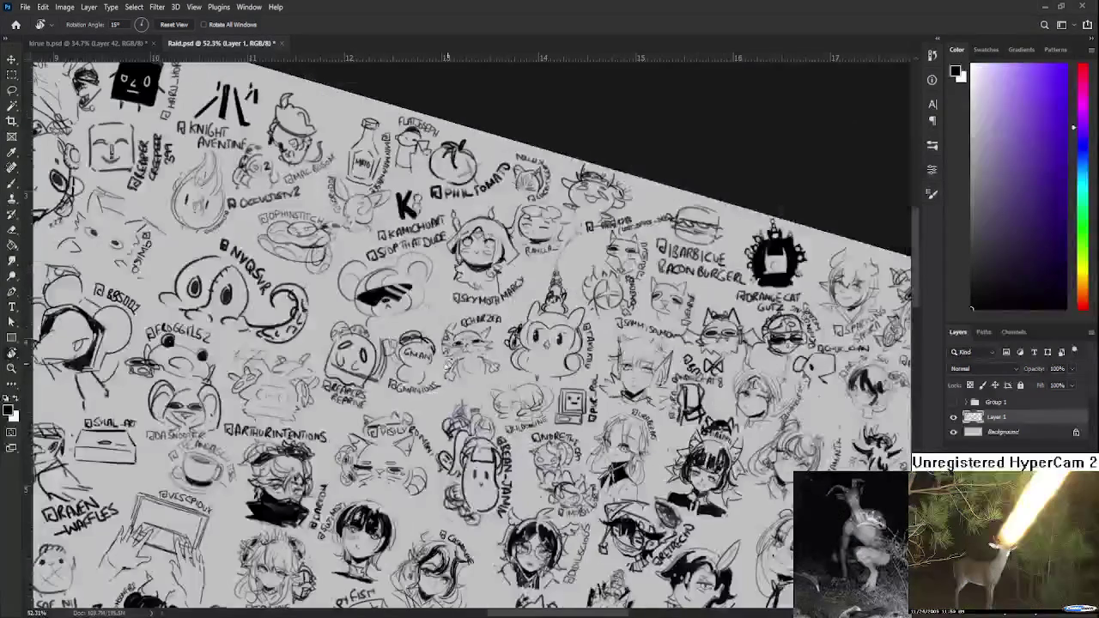
{"action": "mouse_move", "coordinate": [406, 402]}
{"action": "left_mouse_down"}
{"action": "mouse_move", "coordinate": [400, 417]}
{"action": "mouse_move", "coordinate": [430, 439]}
{"action": "left_mouse_up"}
{"action": "left_click_drag", "start_coordinate": [413, 312], "coordinate": [366, 375]}
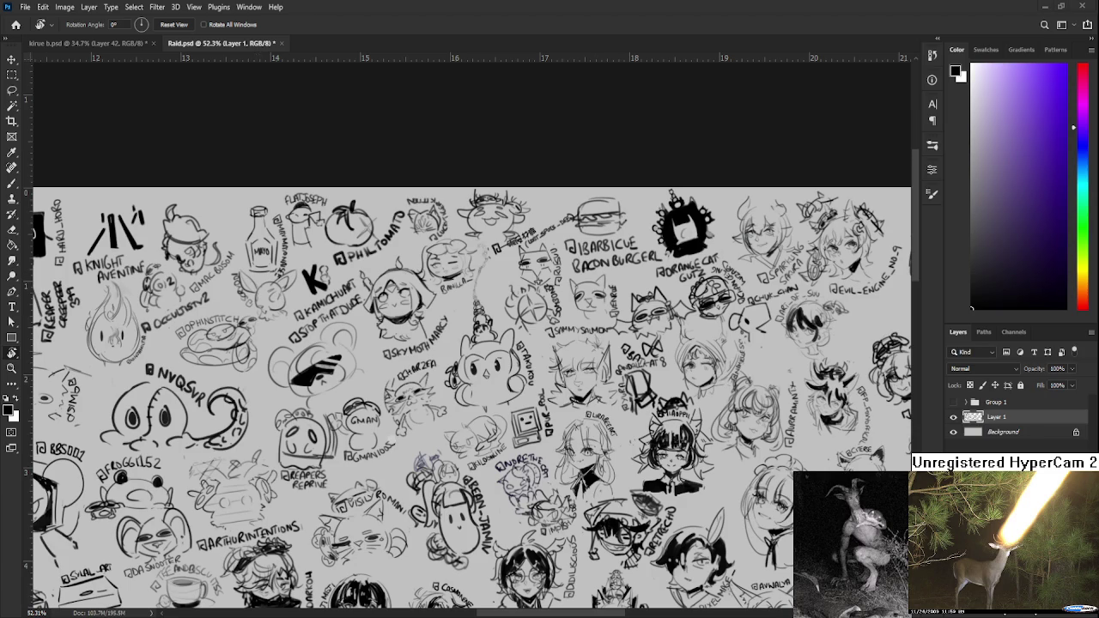
{"action": "key", "text": "ctrl+w"}
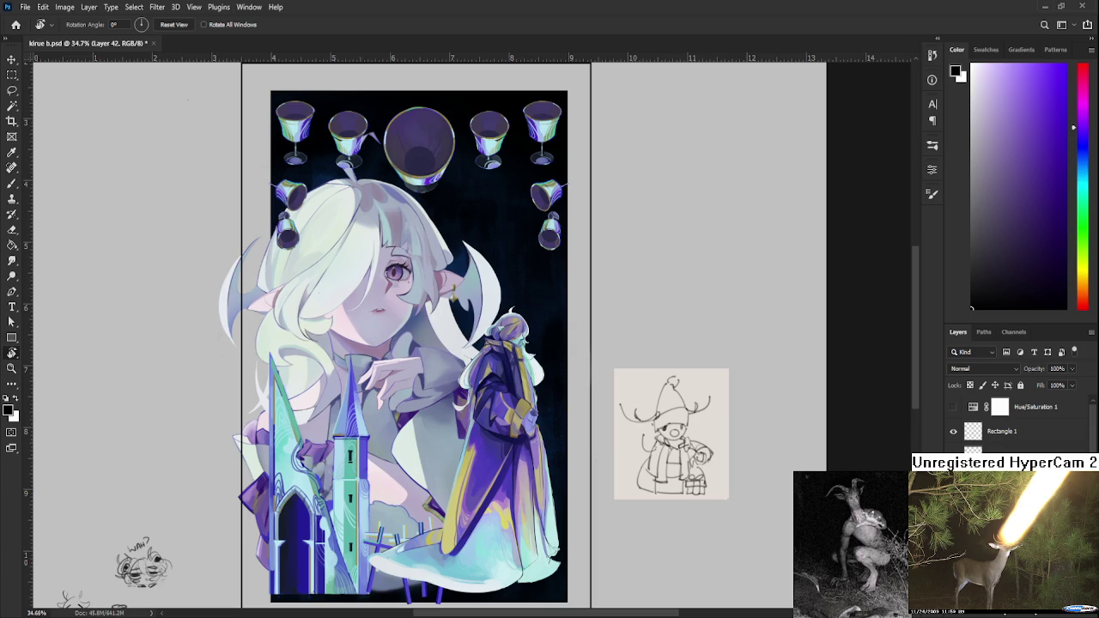
- Zoom in on the lower robe and sample a purple and a darker purple with the brush
{"action": "scroll", "coordinate": [547, 399], "scroll_direction": "up", "scroll_amount": 1}
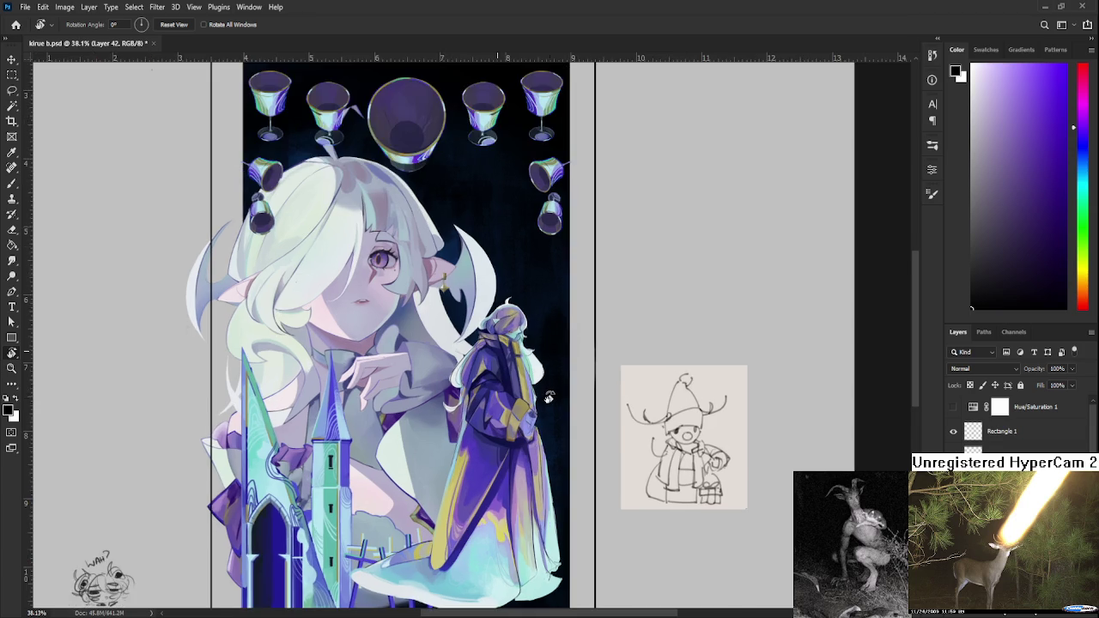
{"action": "scroll", "coordinate": [547, 404], "scroll_direction": "up", "scroll_amount": 2}
{"action": "scroll", "coordinate": [547, 405], "scroll_direction": "up", "scroll_amount": 2}
{"action": "scroll", "coordinate": [515, 399], "scroll_direction": "up", "scroll_amount": 1}
{"action": "scroll", "coordinate": [481, 394], "scroll_direction": "up", "scroll_amount": 2}
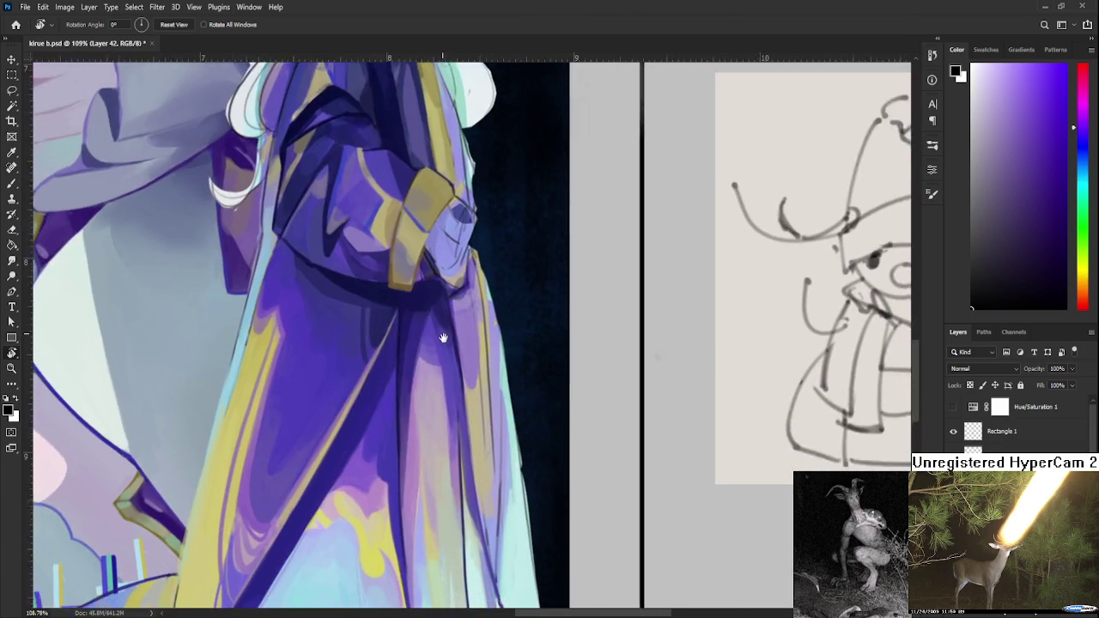
{"action": "scroll", "coordinate": [452, 389], "scroll_direction": "up", "scroll_amount": 1}
{"action": "scroll", "coordinate": [452, 390], "scroll_direction": "down", "scroll_amount": 1}
{"action": "scroll", "coordinate": [404, 437], "scroll_direction": "down", "scroll_amount": 1}
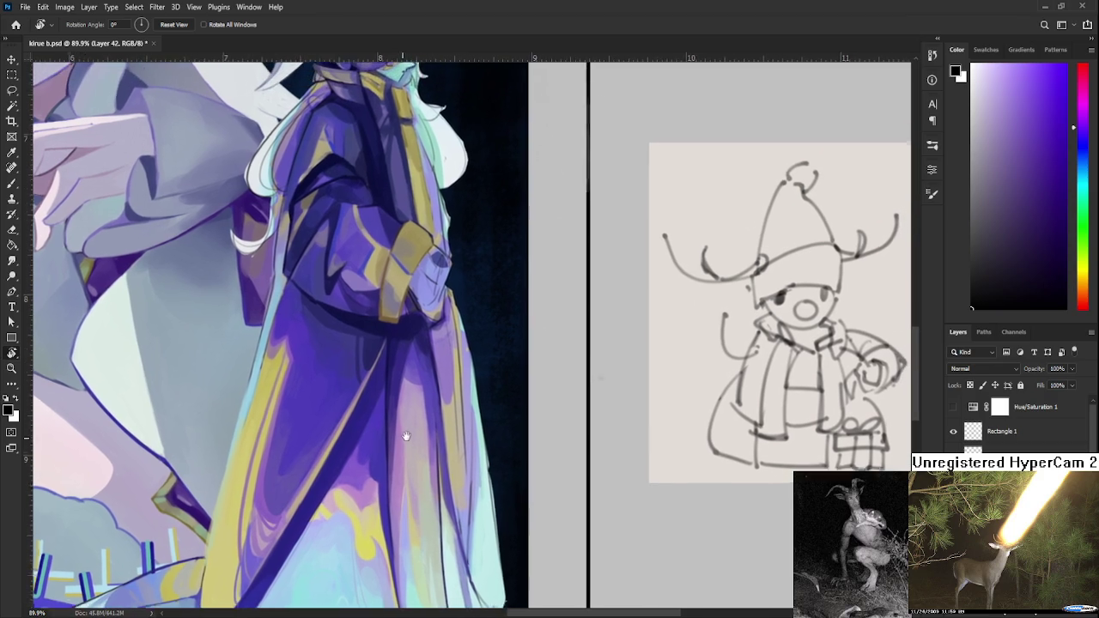
{"action": "scroll", "coordinate": [394, 434], "scroll_direction": "down", "scroll_amount": 1}
{"action": "key", "text": "b"}
{"action": "left_click", "coordinate": [418, 388], "text": "alt"}
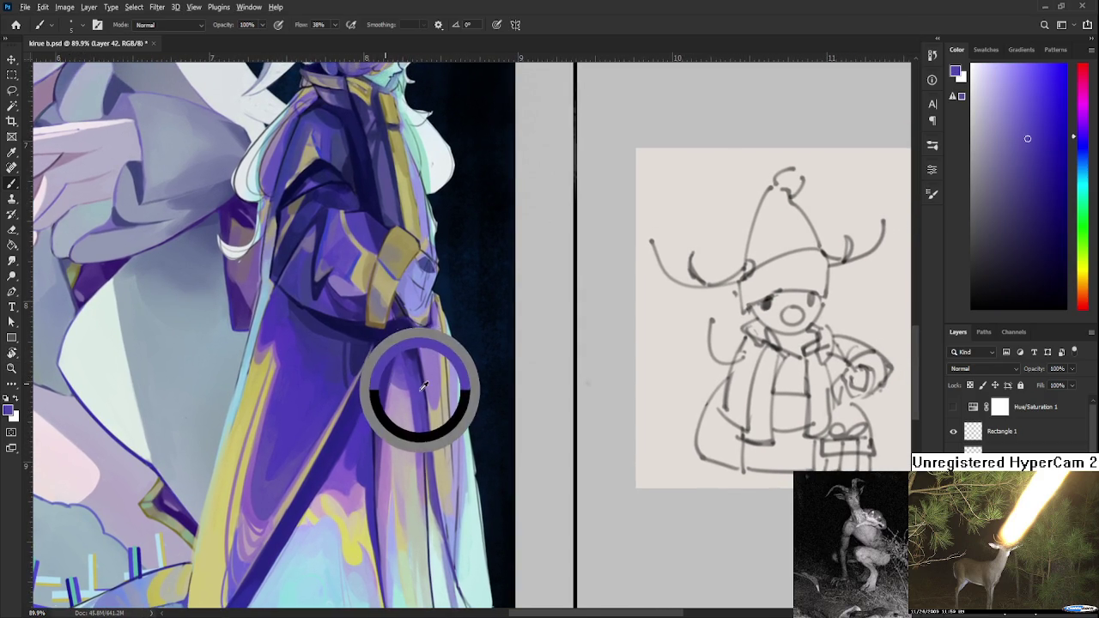
{"action": "left_click", "coordinate": [420, 368], "text": "alt"}
- Sample varied robe purples, from dark blue-purple to light lavender, for the folds
{"action": "left_click", "coordinate": [418, 356], "text": "alt"}
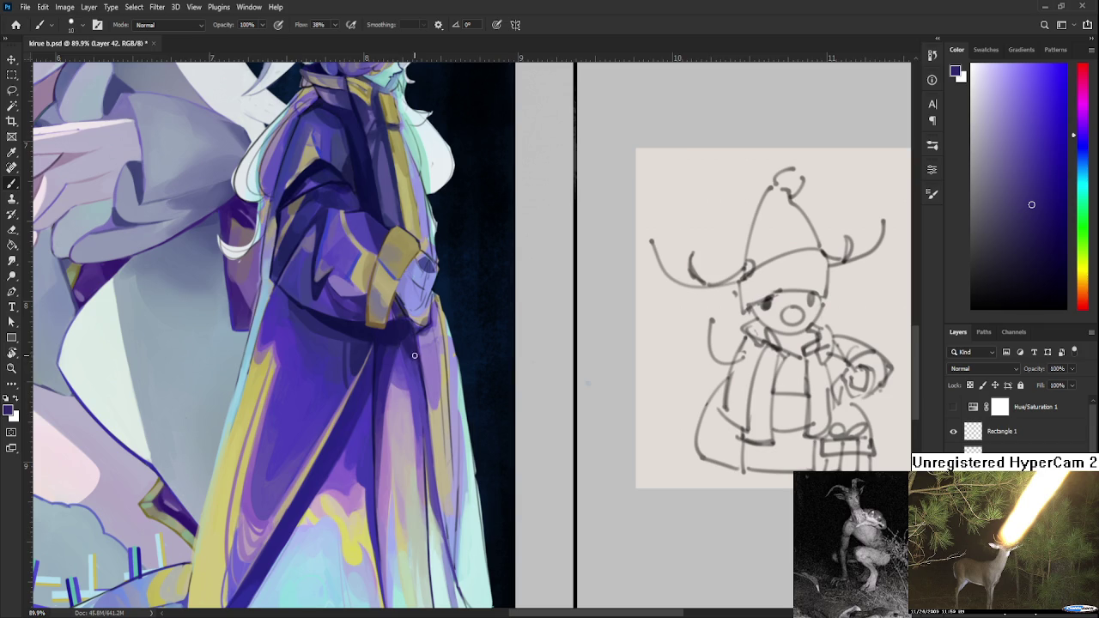
{"action": "left_click", "coordinate": [427, 358], "text": "alt"}
{"action": "left_click", "coordinate": [429, 367], "text": "alt"}
{"action": "left_click", "coordinate": [434, 367], "text": "alt"}
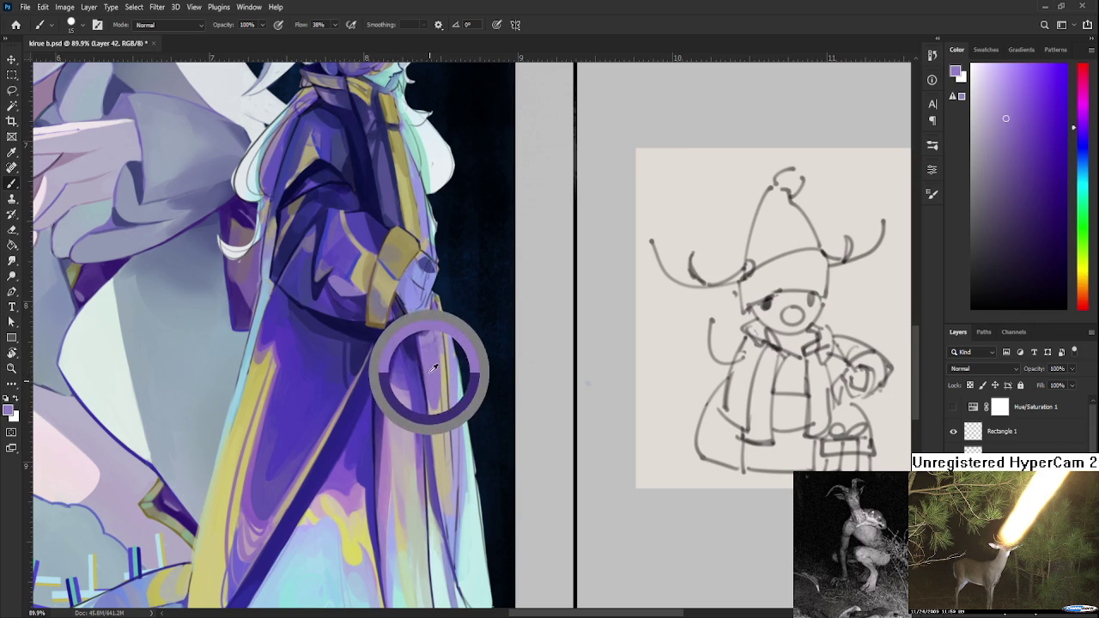
{"action": "left_click", "coordinate": [432, 369], "text": "alt"}
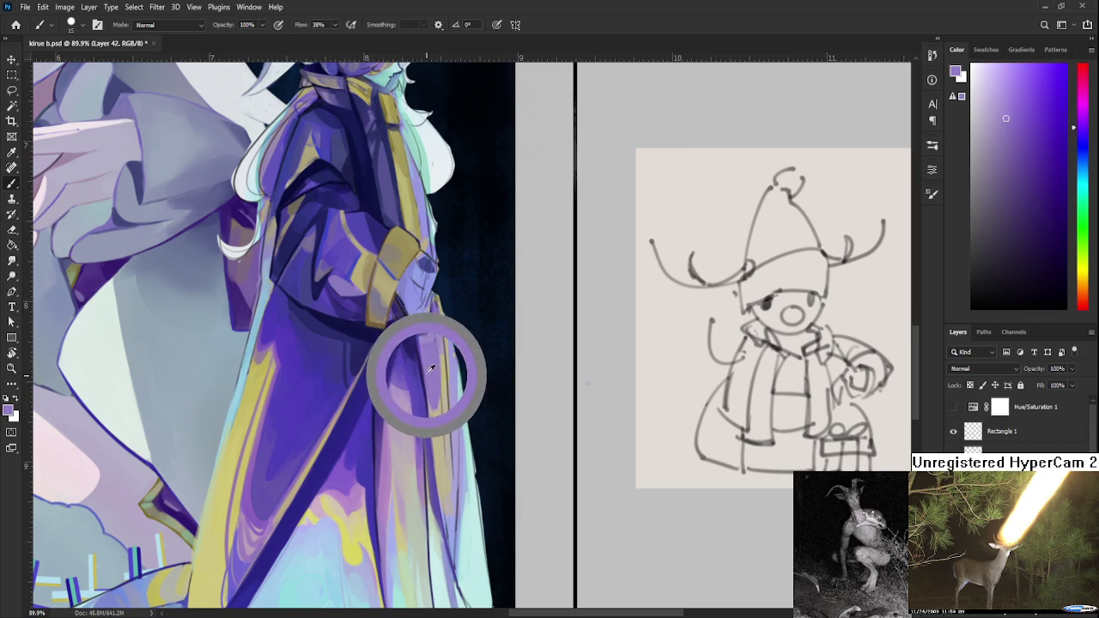
{"action": "left_click", "coordinate": [418, 371], "text": "alt"}
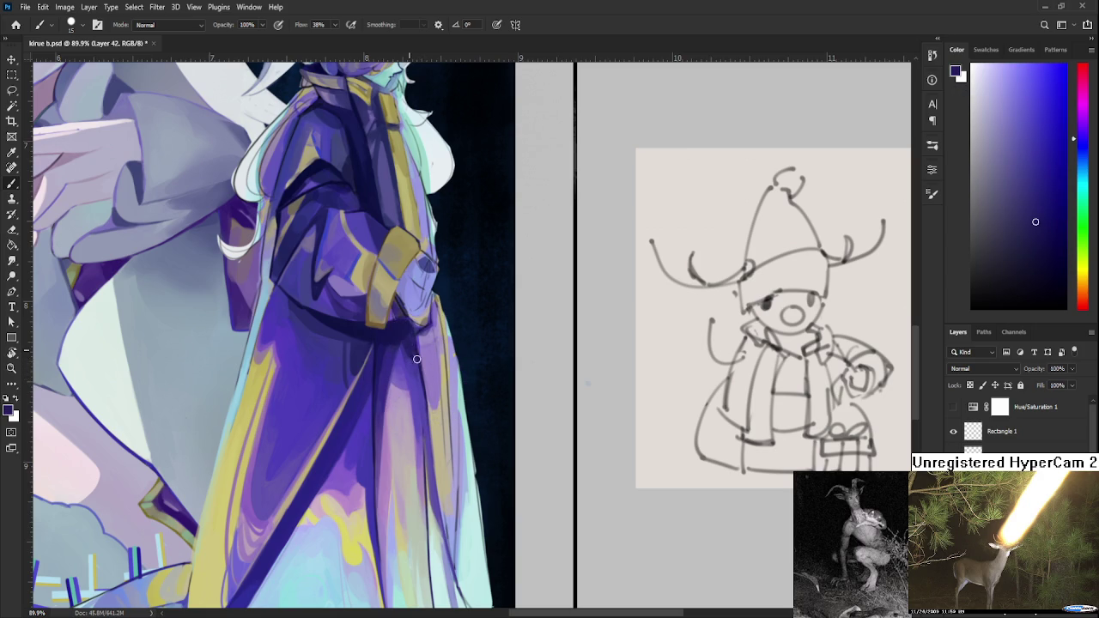
{"action": "left_click", "coordinate": [420, 357], "text": "alt"}
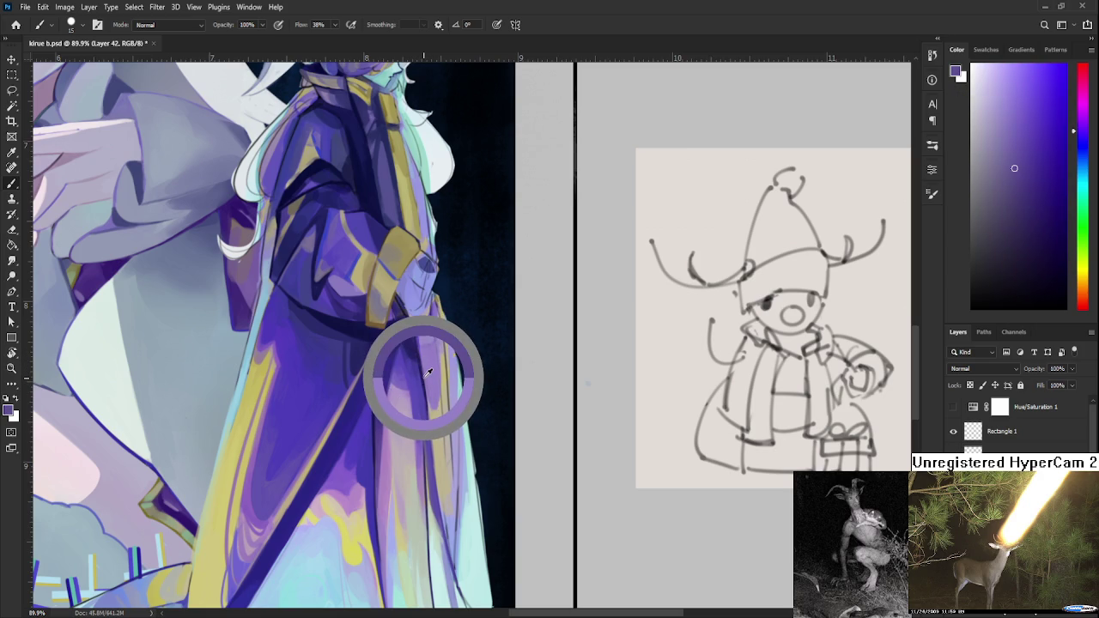
{"action": "left_click", "coordinate": [404, 327], "text": "alt"}
{"action": "left_click", "coordinate": [430, 337], "text": "alt"}
{"action": "left_click", "coordinate": [427, 335], "text": "alt"}
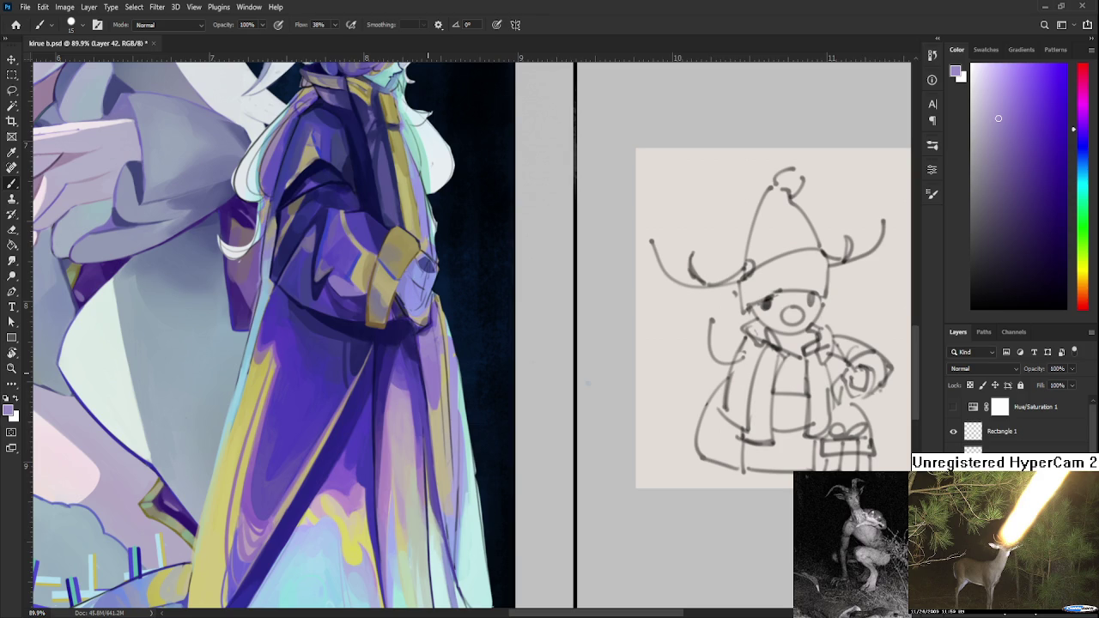
{"action": "scroll", "coordinate": [426, 343], "scroll_direction": "down", "scroll_amount": 3}
{"action": "scroll", "coordinate": [416, 357], "scroll_direction": "down", "scroll_amount": 3}
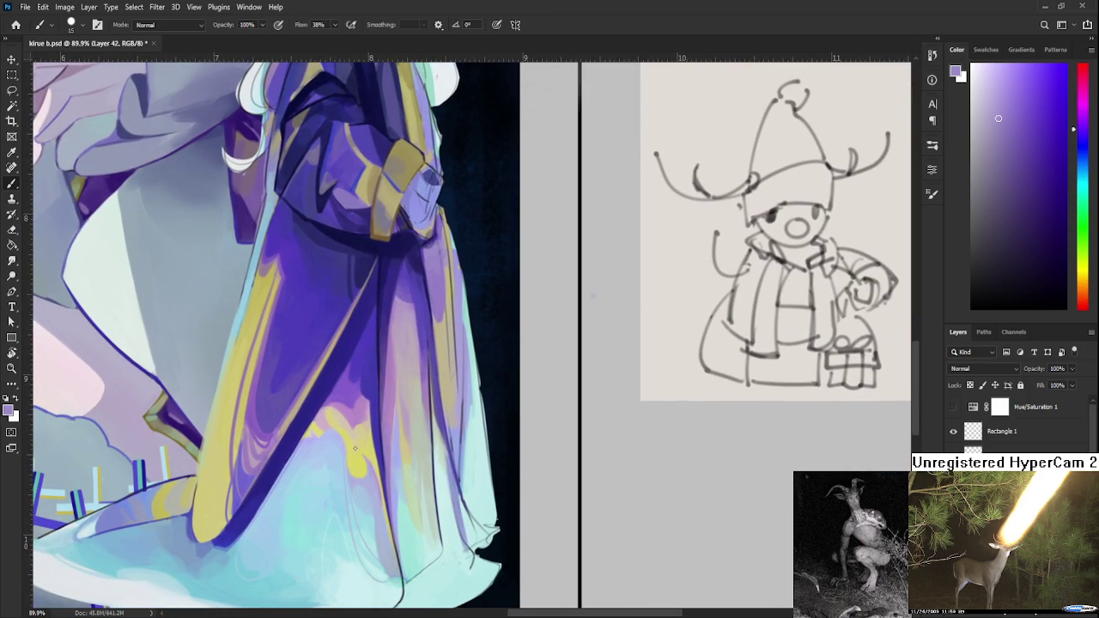
- Sample colours along the robe fold and pick up a darker purple lower down
{"action": "left_click", "coordinate": [410, 383], "text": "alt"}
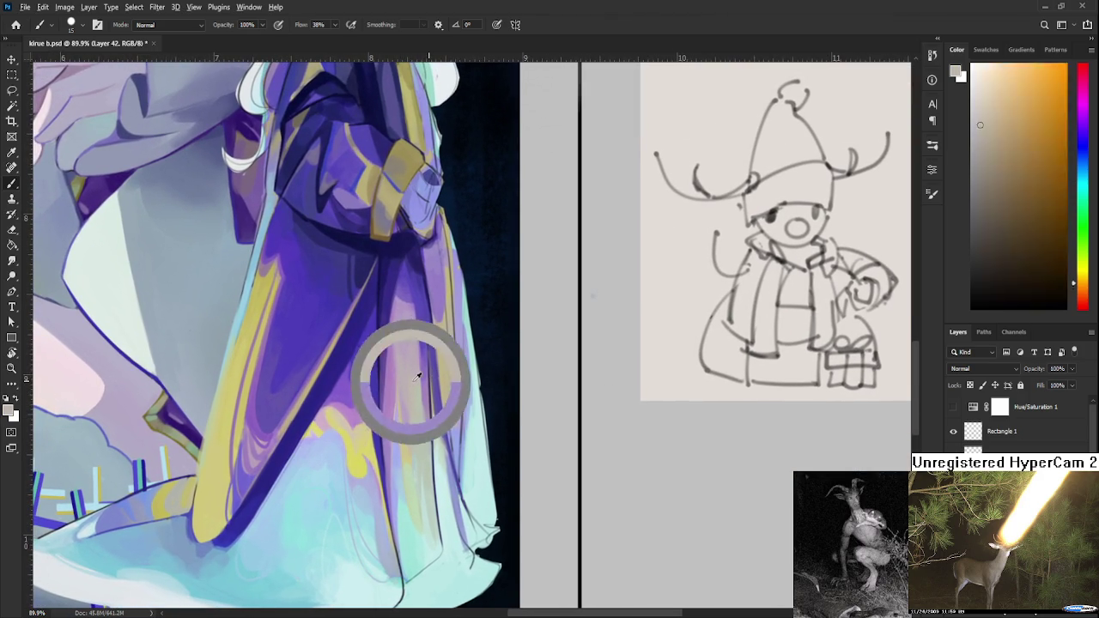
{"action": "left_click_drag", "start_coordinate": [432, 375], "coordinate": [424, 332]}
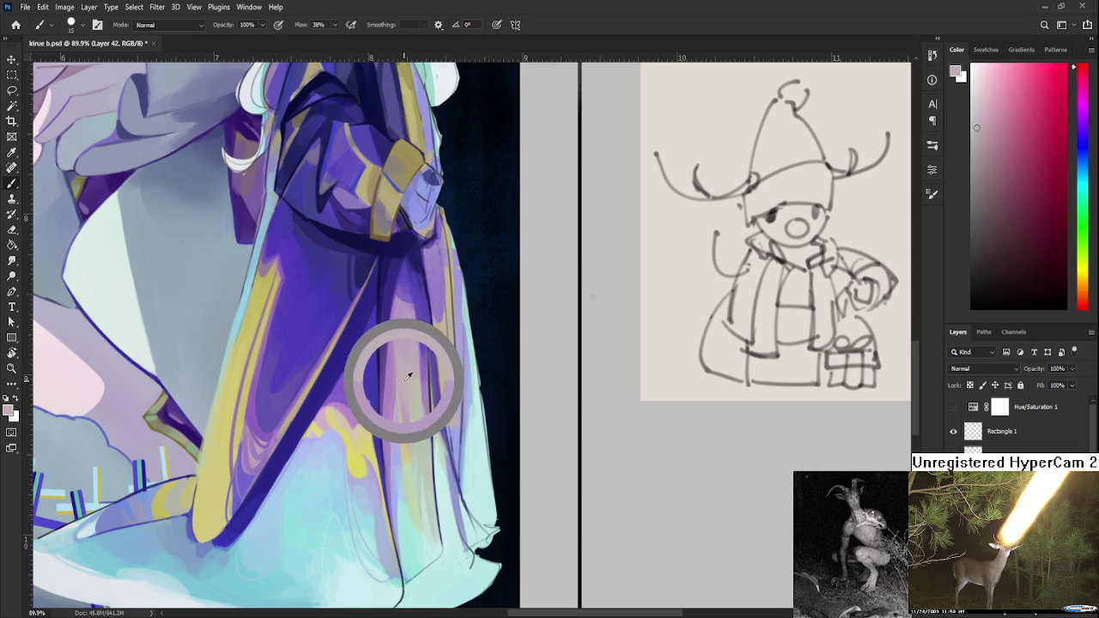
{"action": "mouse_move", "coordinate": [410, 292]}
{"action": "left_mouse_down"}
{"action": "mouse_move", "coordinate": [421, 309]}
{"action": "mouse_move", "coordinate": [417, 392]}
{"action": "mouse_move", "coordinate": [417, 318]}
{"action": "left_mouse_up"}
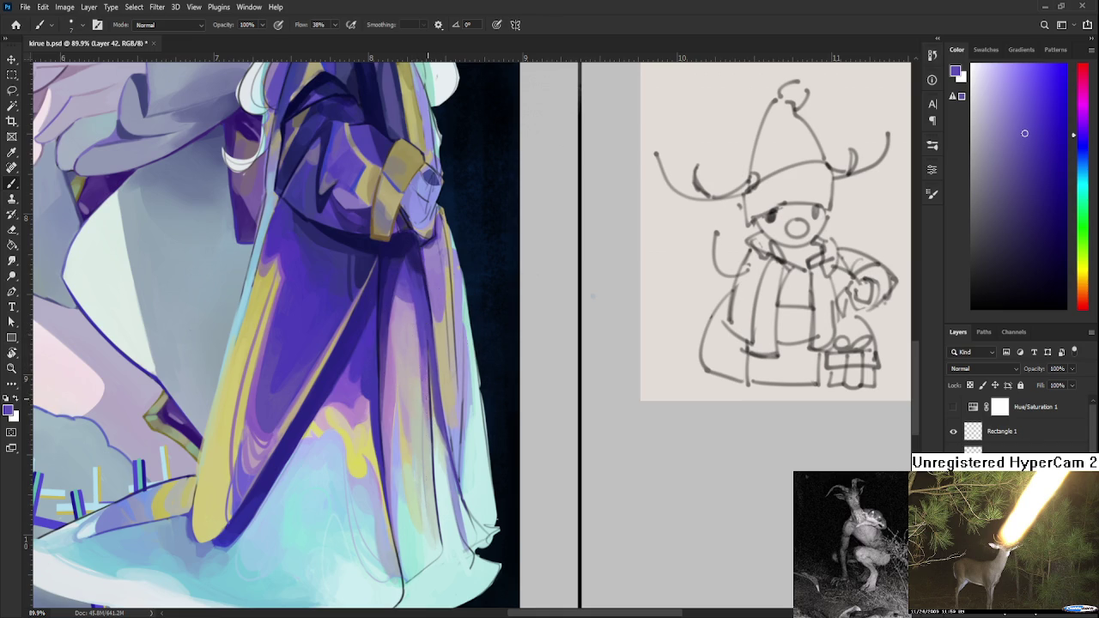
{"action": "left_click_drag", "start_coordinate": [424, 388], "coordinate": [418, 425]}
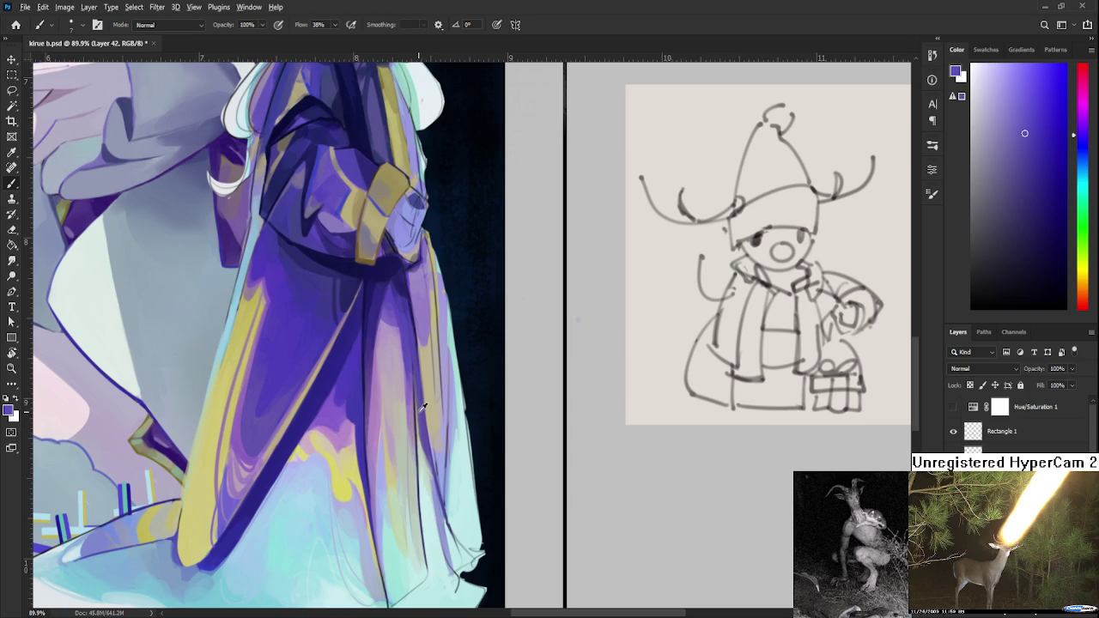
{"action": "left_click_drag", "start_coordinate": [422, 408], "coordinate": [416, 421]}
- Fine-tune the purple from nearby robe tones, sample a dark navy, and zoom out slightly
{"action": "left_click", "coordinate": [411, 421], "text": "alt"}
{"action": "left_click", "coordinate": [415, 423], "text": "alt"}
{"action": "left_click", "coordinate": [417, 427], "text": "alt"}
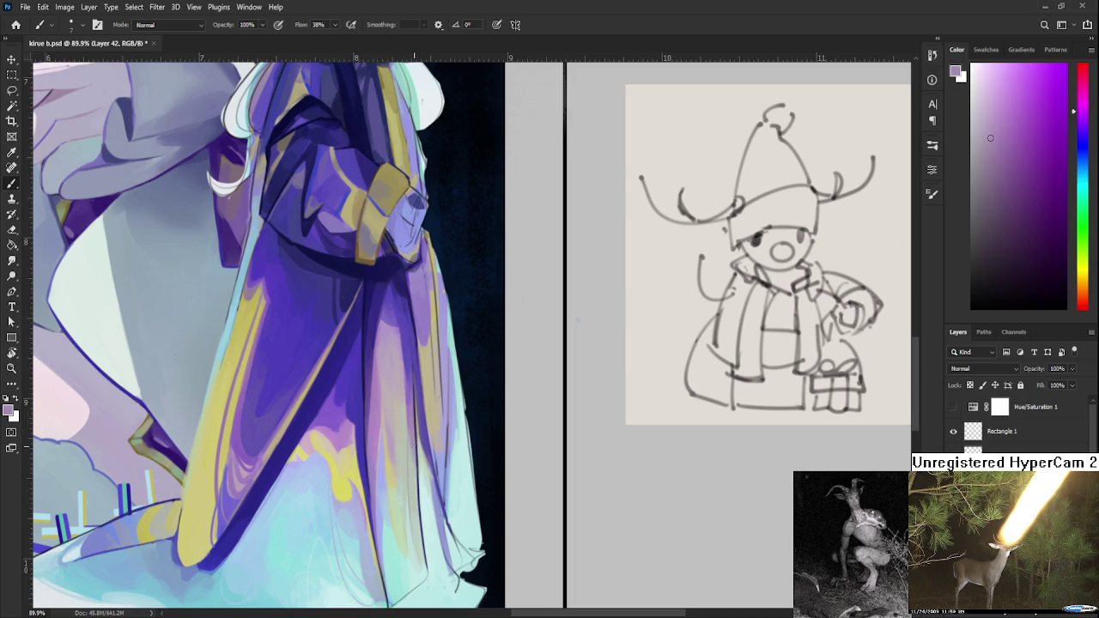
{"action": "left_click", "coordinate": [417, 429], "text": "alt"}
{"action": "left_click", "coordinate": [417, 432], "text": "alt"}
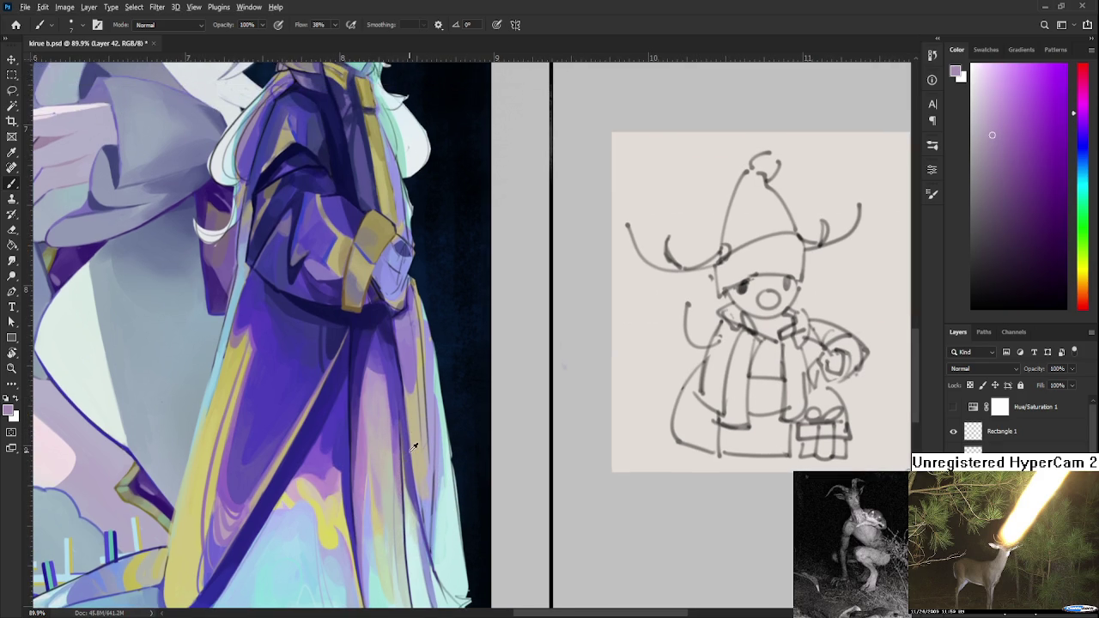
{"action": "left_click", "coordinate": [404, 443], "text": "alt"}
{"action": "left_click", "coordinate": [381, 317], "text": "alt"}
{"action": "scroll", "coordinate": [398, 386], "scroll_direction": "down", "scroll_amount": 2}
{"action": "scroll", "coordinate": [392, 382], "scroll_direction": "down", "scroll_amount": 1}
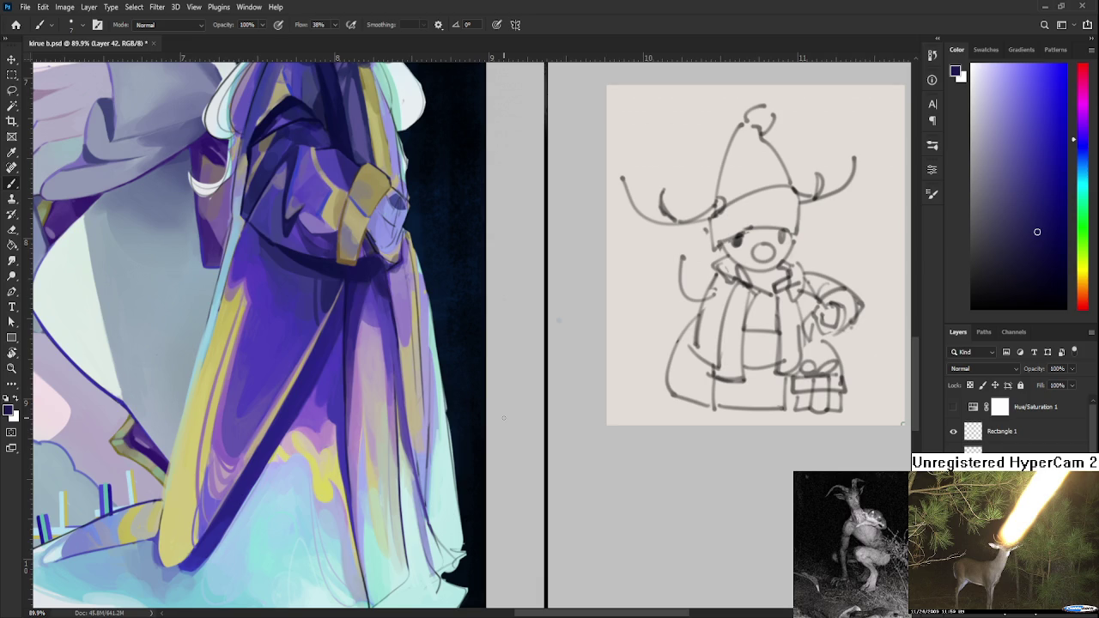
{"action": "scroll", "coordinate": [504, 419], "scroll_direction": "down", "scroll_amount": 1}
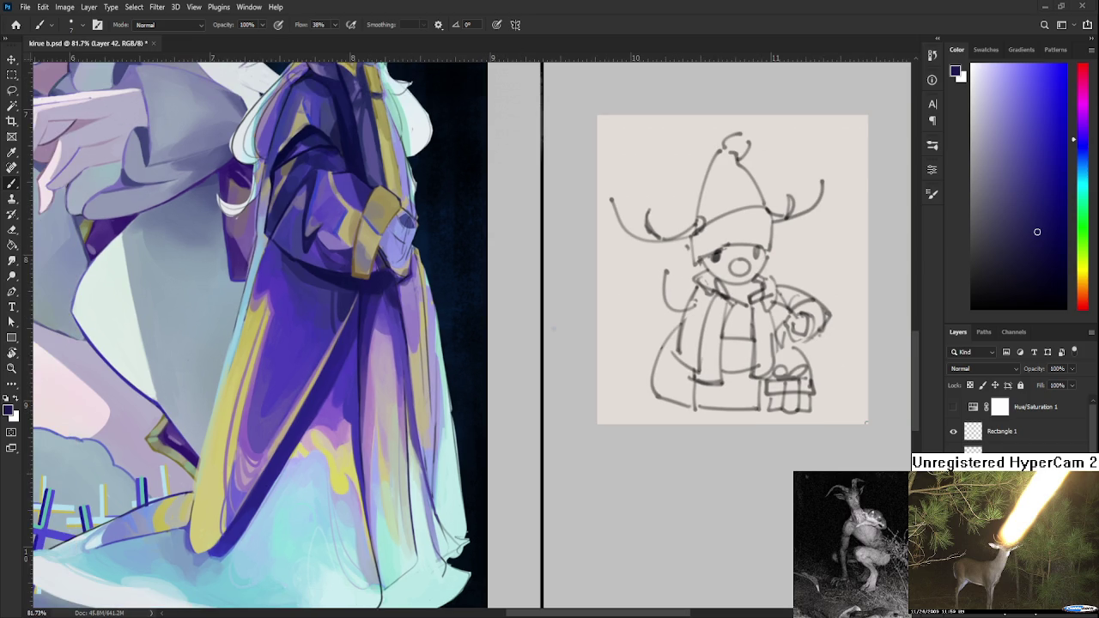
- Reframe the view on the painting and sample a light purple from the robe
{"action": "scroll", "coordinate": [504, 419], "scroll_direction": "down", "scroll_amount": 5}
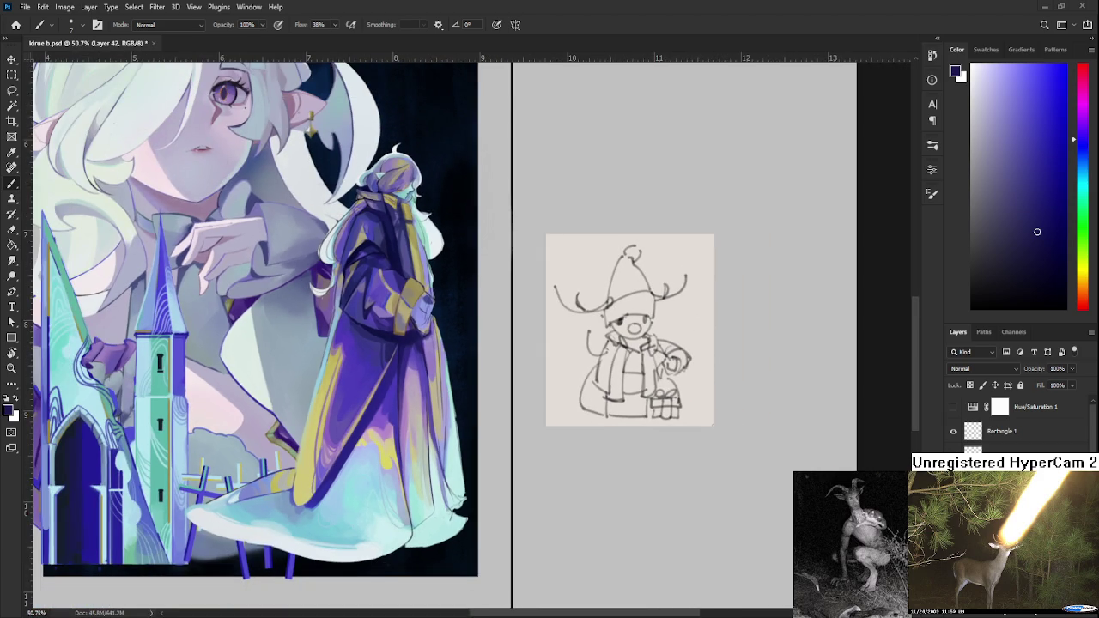
{"action": "mouse_move", "coordinate": [416, 408]}
{"action": "left_mouse_down"}
{"action": "mouse_move", "coordinate": [486, 448]}
{"action": "mouse_move", "coordinate": [548, 445]}
{"action": "left_mouse_up"}
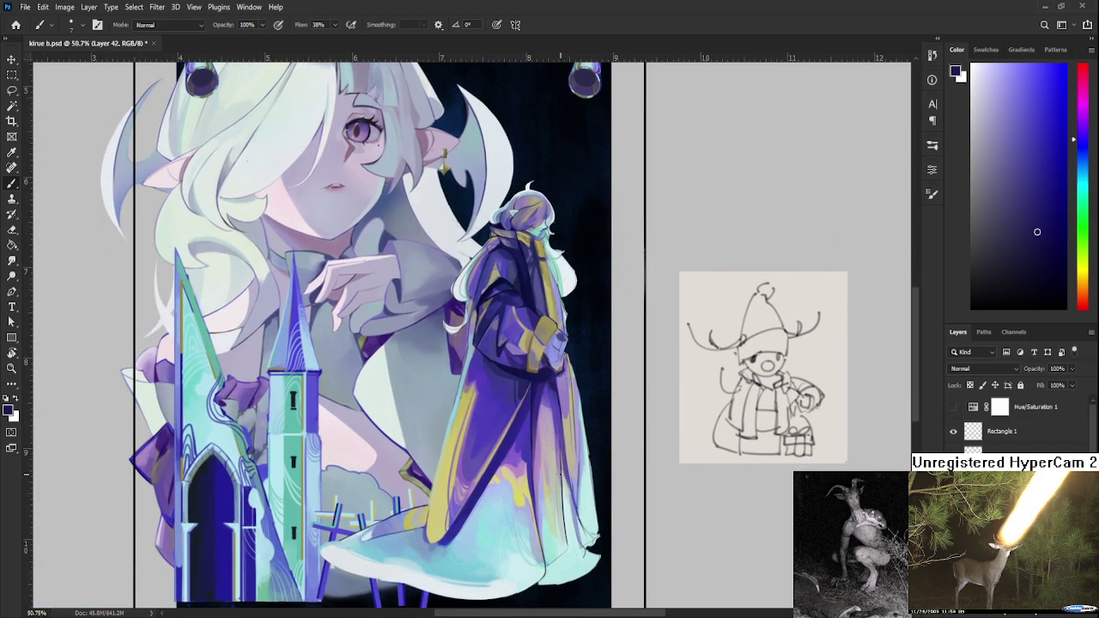
{"action": "scroll", "coordinate": [560, 474], "scroll_direction": "up", "scroll_amount": 1}
{"action": "mouse_move", "coordinate": [560, 474]}
{"action": "left_mouse_down"}
{"action": "mouse_move", "coordinate": [441, 469]}
{"action": "mouse_move", "coordinate": [399, 486]}
{"action": "left_mouse_up"}
{"action": "left_click", "coordinate": [420, 446], "text": "alt"}
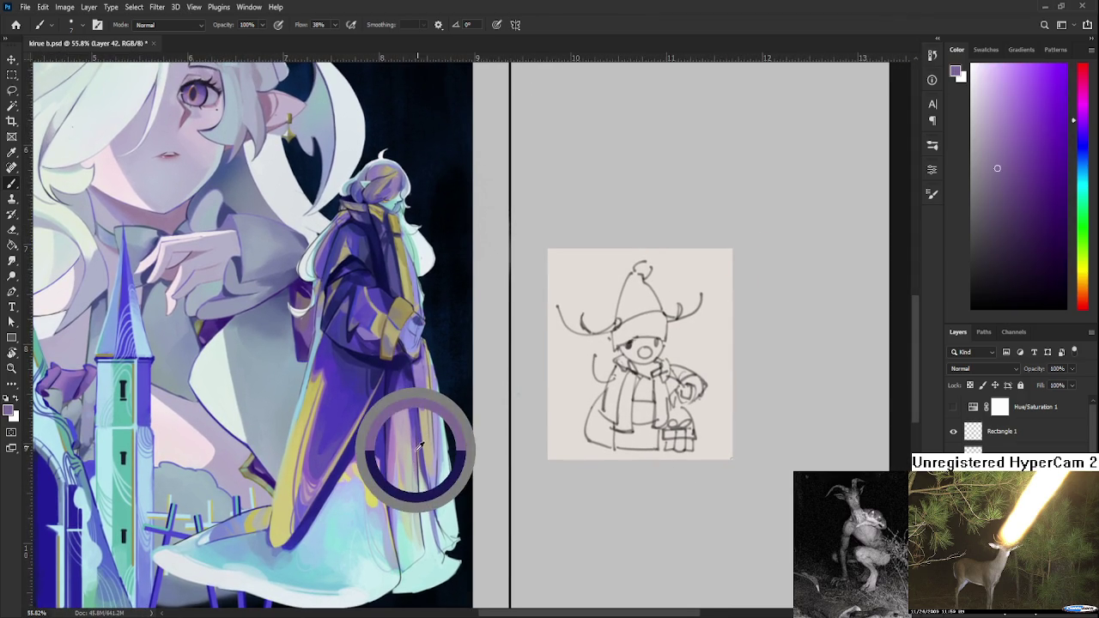
{"action": "scroll", "coordinate": [416, 445], "scroll_direction": "up", "scroll_amount": 3}
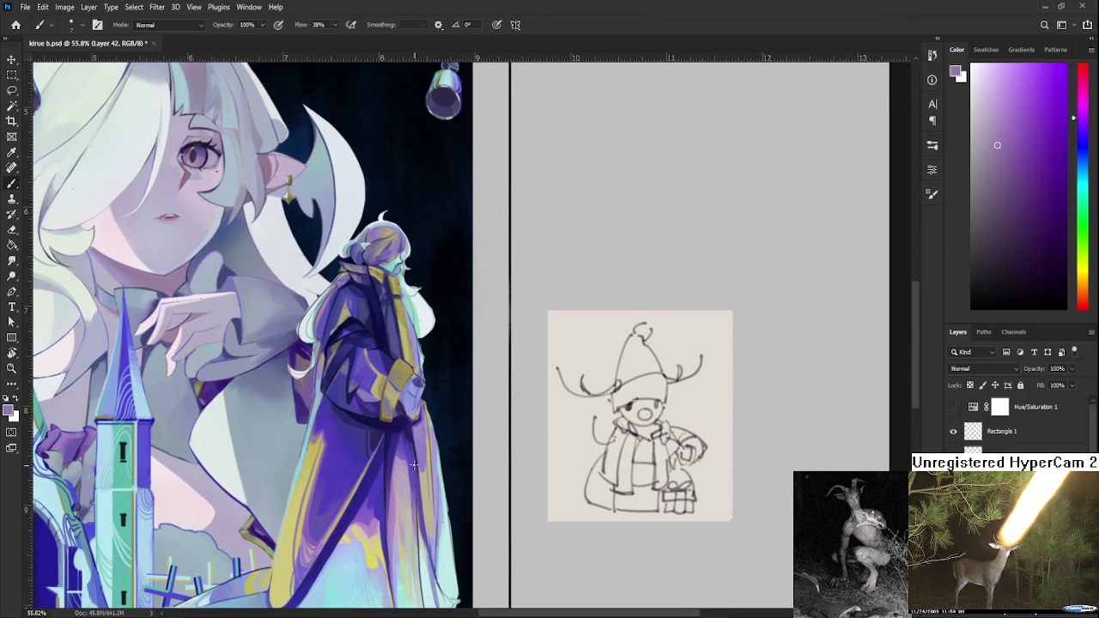
{"action": "left_click_drag", "start_coordinate": [419, 498], "coordinate": [413, 419]}
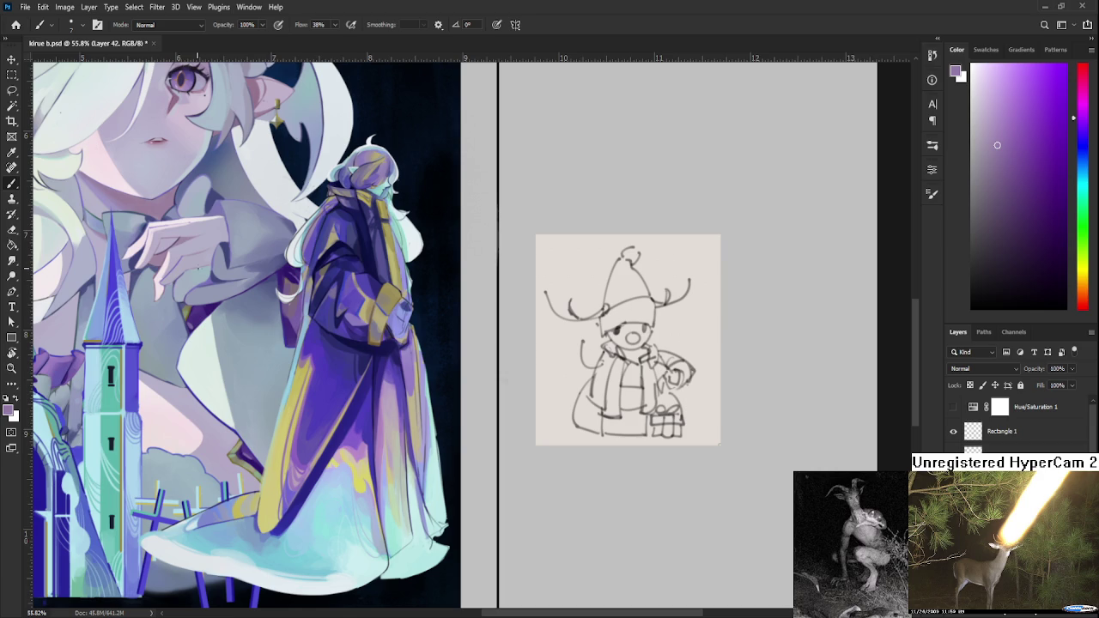
- Sample dark blue-purples from the robe and paint deeper folds along its length
{"action": "scroll", "coordinate": [392, 422], "scroll_direction": "up", "scroll_amount": 1}
{"action": "left_click_drag", "start_coordinate": [378, 462], "coordinate": [356, 388]}
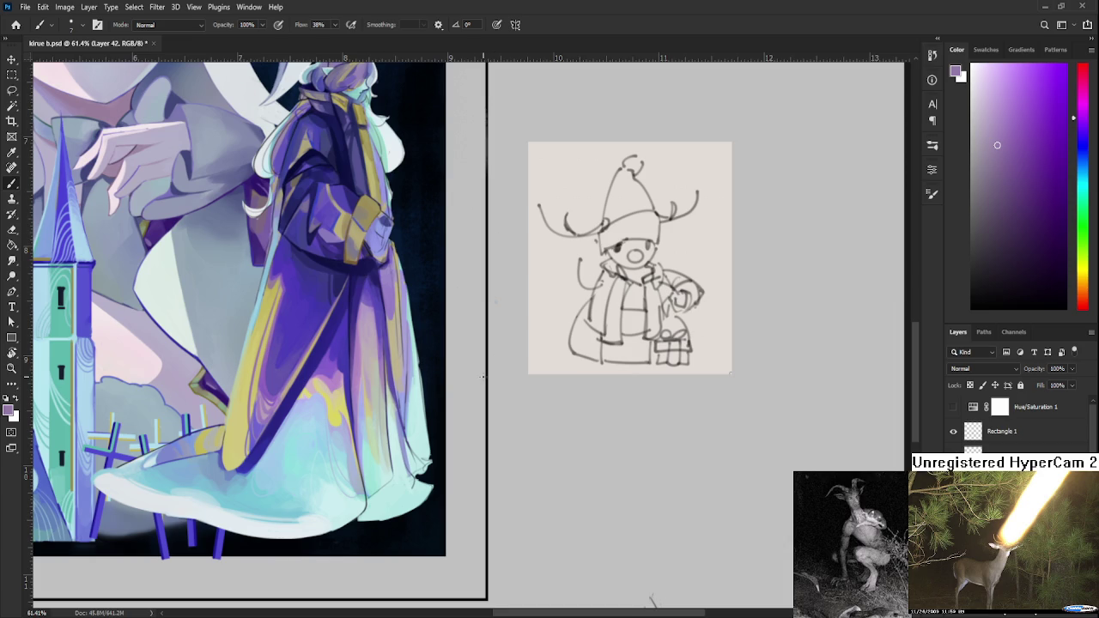
{"action": "left_click", "coordinate": [395, 303], "text": "alt"}
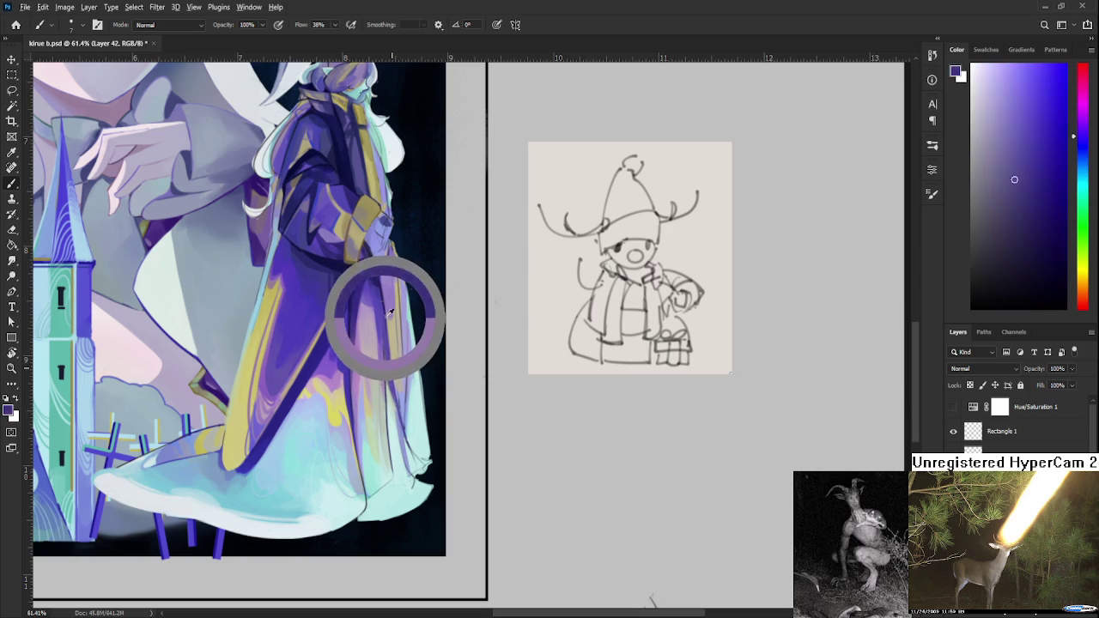
{"action": "mouse_move", "coordinate": [383, 286]}
{"action": "left_mouse_down"}
{"action": "mouse_move", "coordinate": [378, 271]}
{"action": "mouse_move", "coordinate": [376, 324]}
{"action": "left_mouse_up"}
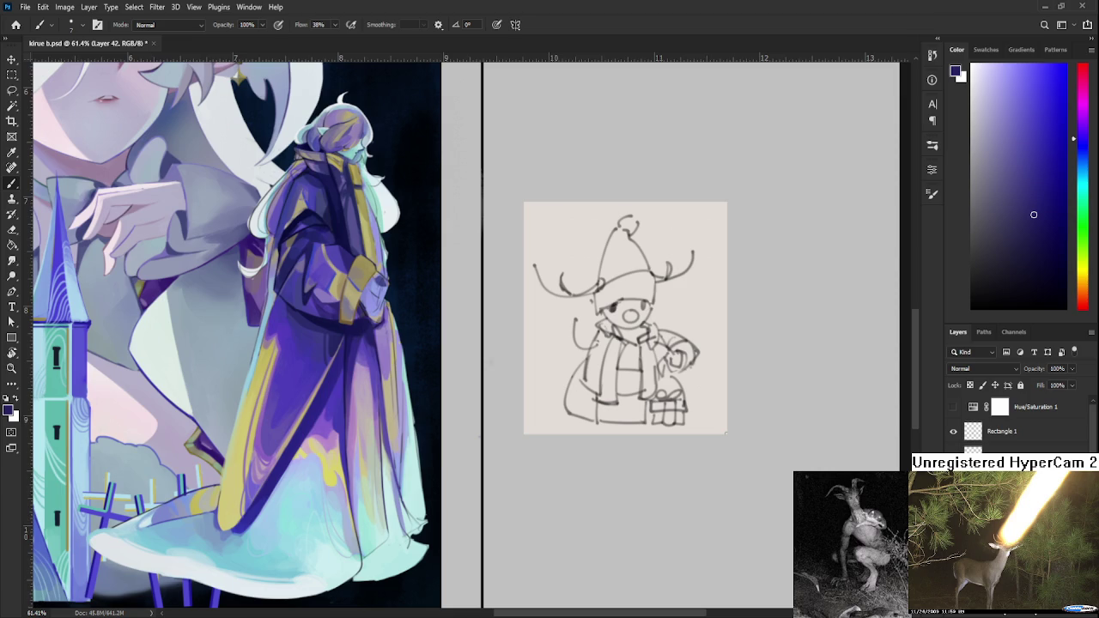
{"action": "left_click_drag", "start_coordinate": [335, 323], "coordinate": [343, 348]}
{"action": "left_click", "coordinate": [340, 346], "text": "alt"}
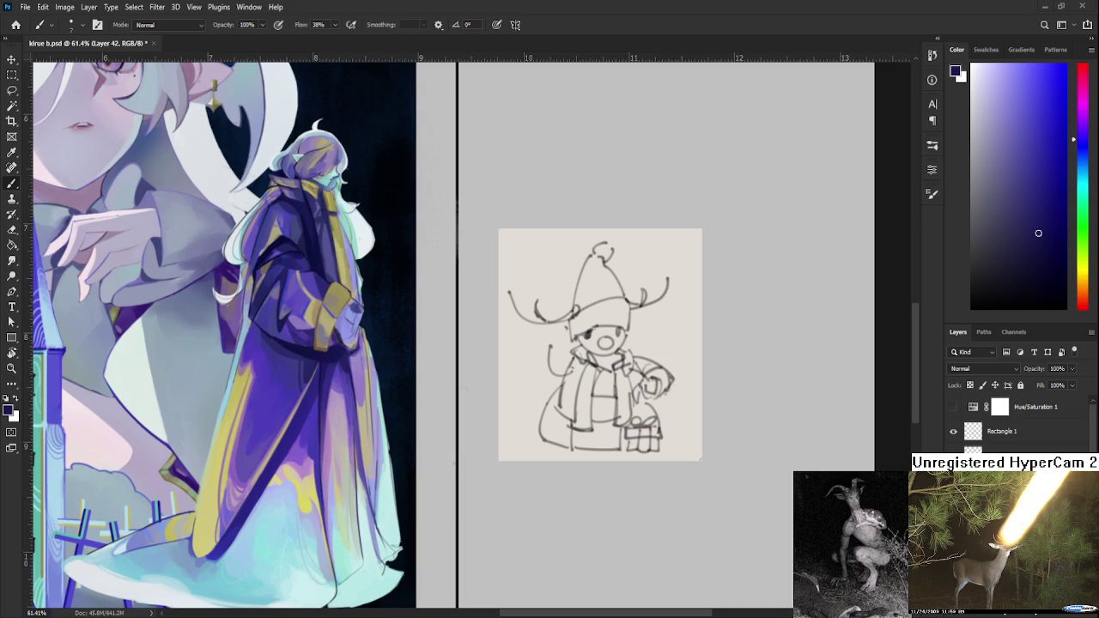
- Rotate and tilt the canvas view, then return to the Brush and pan toward the sketch
{"action": "left_click_drag", "start_coordinate": [366, 397], "coordinate": [385, 352]}
{"action": "scroll", "coordinate": [379, 442], "scroll_direction": "up", "scroll_amount": 2}
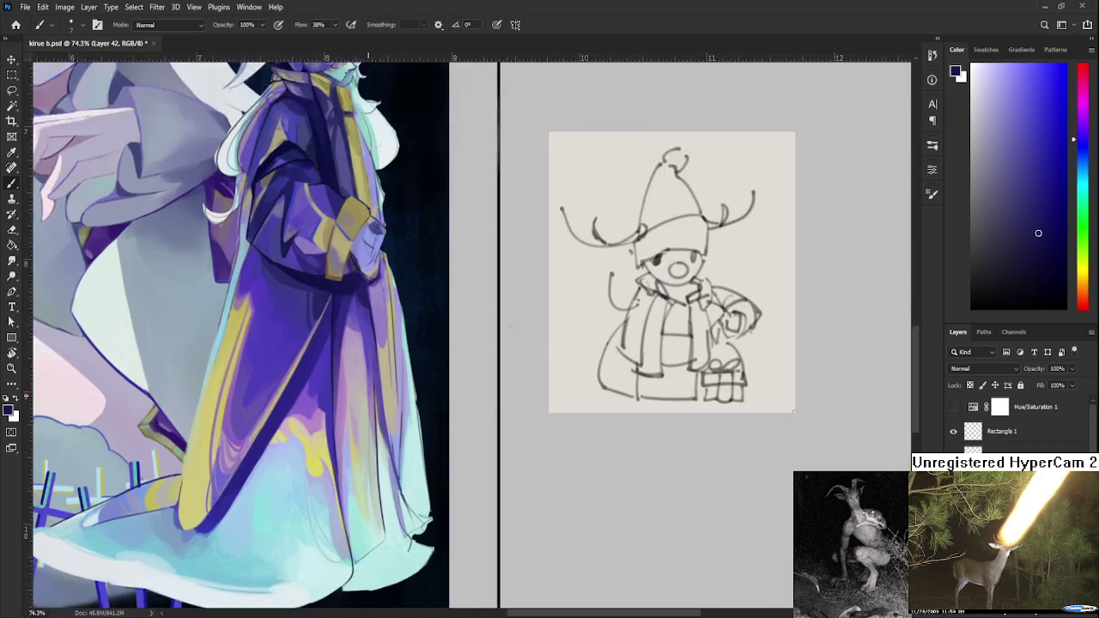
{"action": "scroll", "coordinate": [380, 441], "scroll_direction": "up", "scroll_amount": 2}
{"action": "key", "text": "r"}
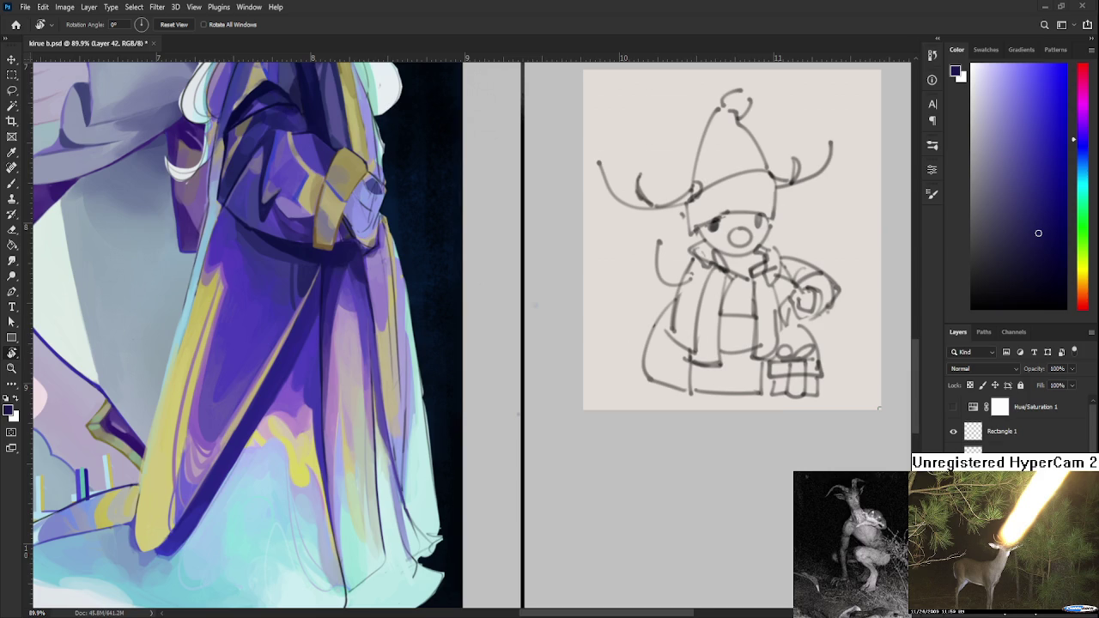
{"action": "scroll", "coordinate": [396, 379], "scroll_direction": "down", "scroll_amount": 5}
{"action": "scroll", "coordinate": [396, 379], "scroll_direction": "up", "scroll_amount": 2}
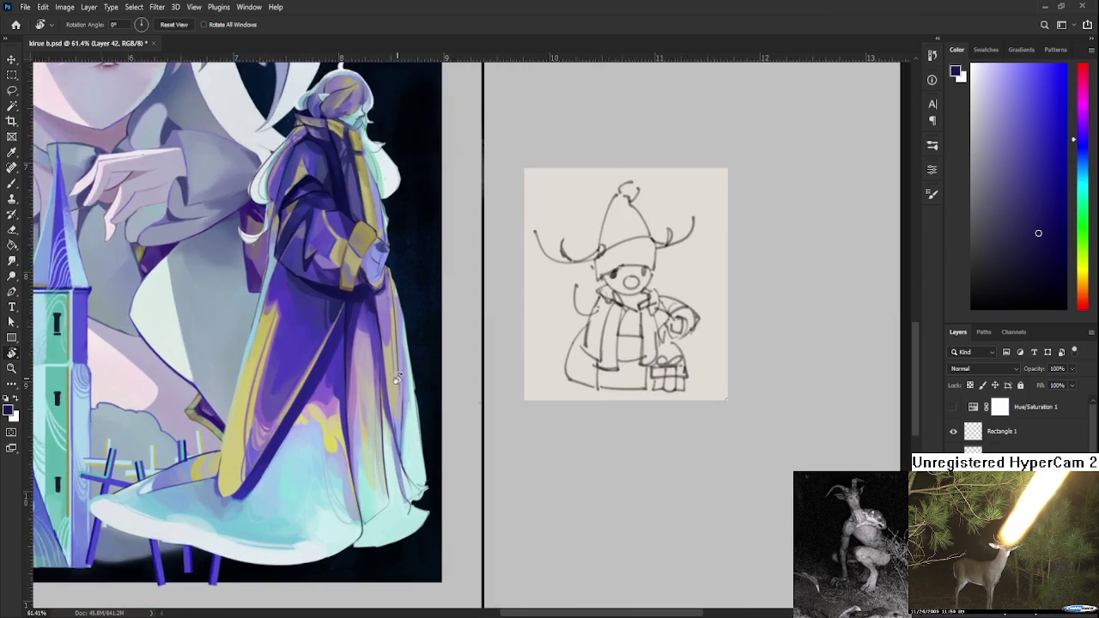
{"action": "scroll", "coordinate": [292, 382], "scroll_direction": "up", "scroll_amount": 1}
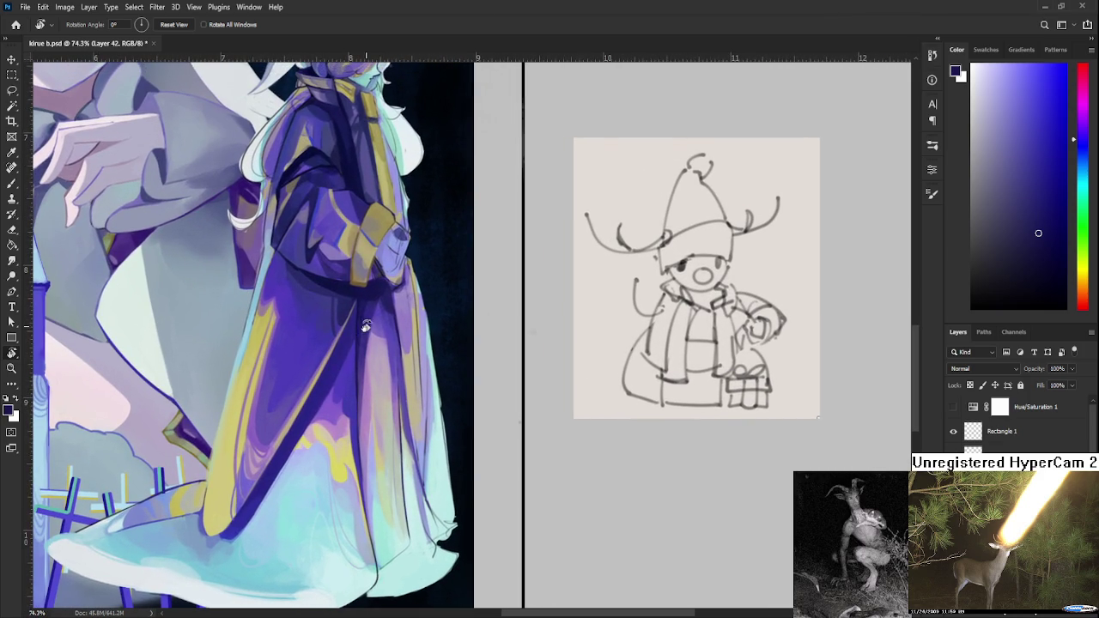
{"action": "left_click_drag", "start_coordinate": [365, 320], "coordinate": [357, 359]}
{"action": "key", "text": "b"}
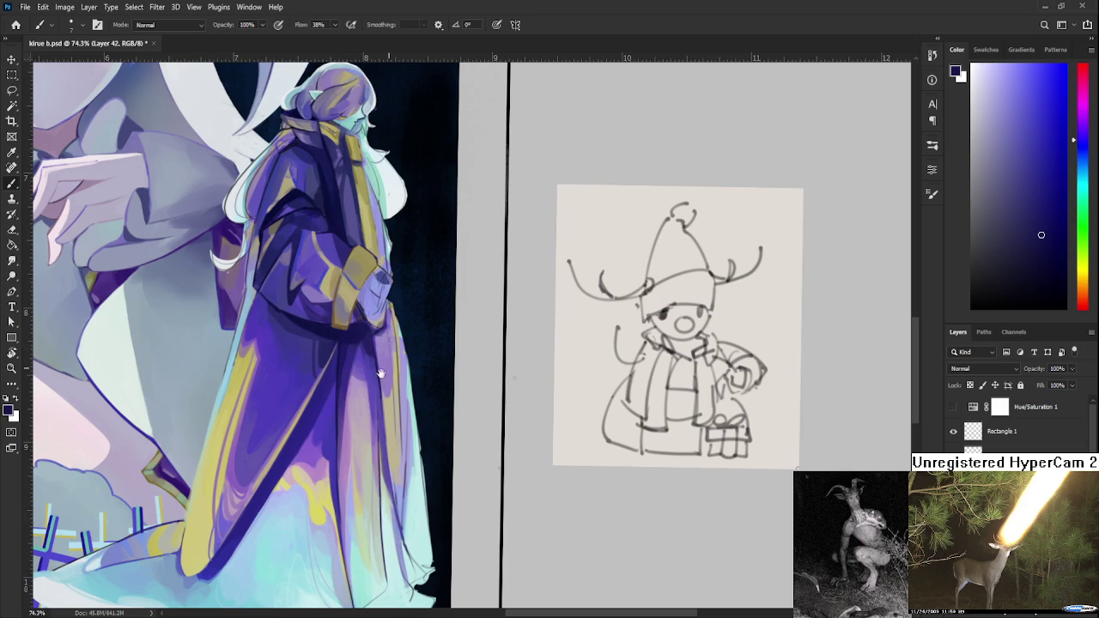
{"action": "left_click_drag", "start_coordinate": [390, 370], "coordinate": [256, 362]}
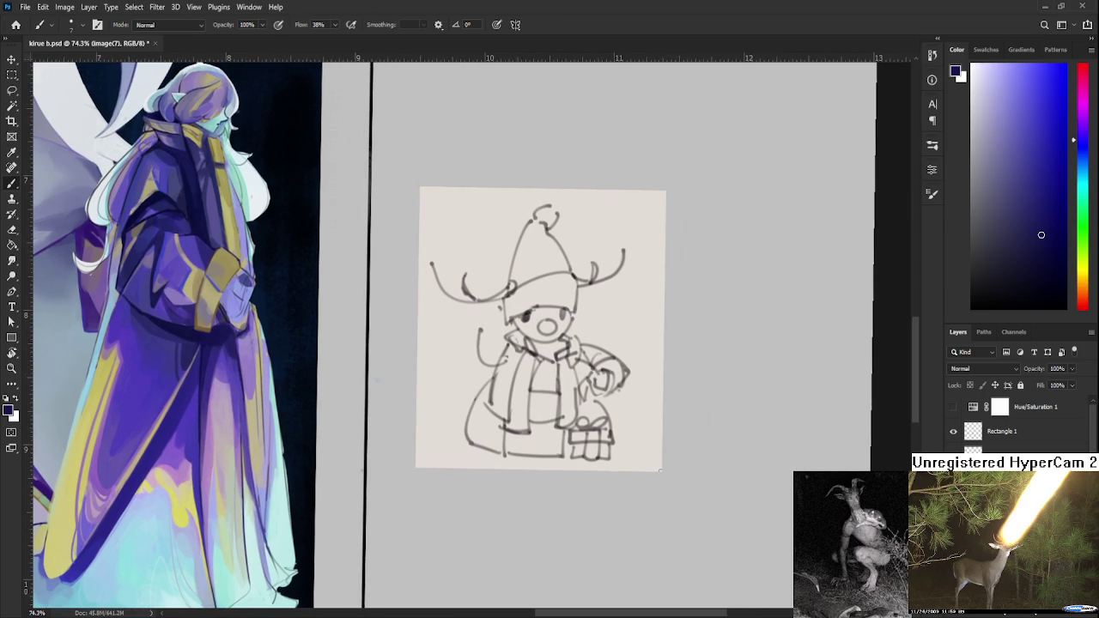
{"action": "left_click", "coordinate": [1071, 613]}
- Restore the accidentally deleted sketch with Ctrl+Z and start the box mark above it
{"action": "key", "text": "ctrl+z"}
{"action": "left_click_drag", "start_coordinate": [421, 361], "coordinate": [365, 392]}
{"action": "mouse_move", "coordinate": [363, 238]}
{"action": "left_mouse_down"}
{"action": "mouse_move", "coordinate": [373, 255]}
{"action": "mouse_move", "coordinate": [423, 225]}
{"action": "left_mouse_up"}
- Hand-letter DUCKOOTDUCK beside the box above the sketch
{"action": "mouse_move", "coordinate": [436, 220]}
{"action": "left_mouse_down"}
{"action": "mouse_move", "coordinate": [430, 232]}
{"action": "mouse_move", "coordinate": [455, 226]}
{"action": "mouse_move", "coordinate": [461, 211]}
{"action": "mouse_move", "coordinate": [478, 220]}
{"action": "left_mouse_up"}
{"action": "mouse_move", "coordinate": [472, 203]}
{"action": "left_mouse_down"}
{"action": "mouse_move", "coordinate": [486, 201]}
{"action": "mouse_move", "coordinate": [490, 219]}
{"action": "left_mouse_up"}
{"action": "mouse_move", "coordinate": [490, 204]}
{"action": "left_mouse_down"}
{"action": "mouse_move", "coordinate": [492, 219]}
{"action": "mouse_move", "coordinate": [516, 205]}
{"action": "mouse_move", "coordinate": [544, 220]}
{"action": "left_mouse_up"}
{"action": "left_click_drag", "start_coordinate": [426, 320], "coordinate": [539, 292]}
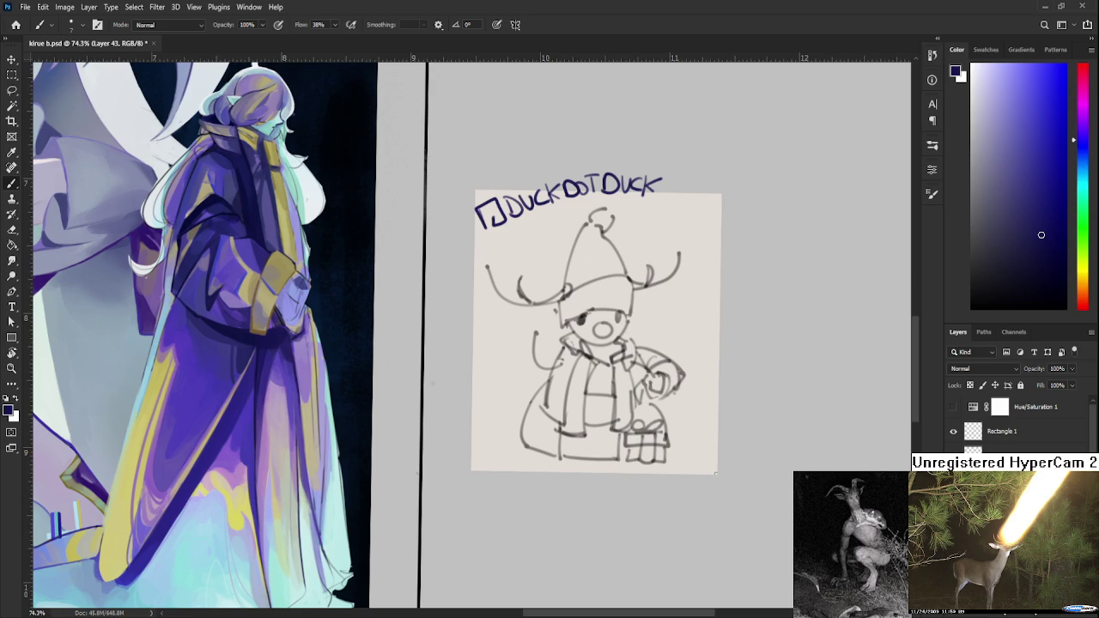
{"action": "scroll", "coordinate": [1018, 421], "scroll_direction": "down", "scroll_amount": 2}
{"action": "scroll", "coordinate": [1017, 421], "scroll_direction": "down", "scroll_amount": 2}
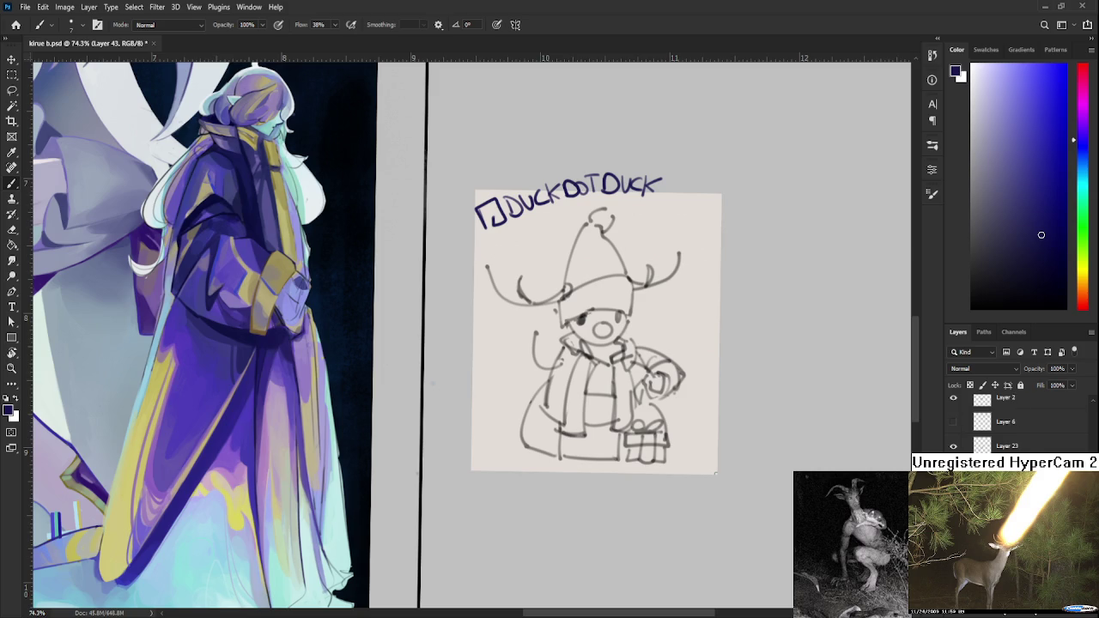
- Make Layer 42 the active layer and bring the robe up close on the canvas
{"action": "scroll", "coordinate": [1018, 421], "scroll_direction": "up", "scroll_amount": 5}
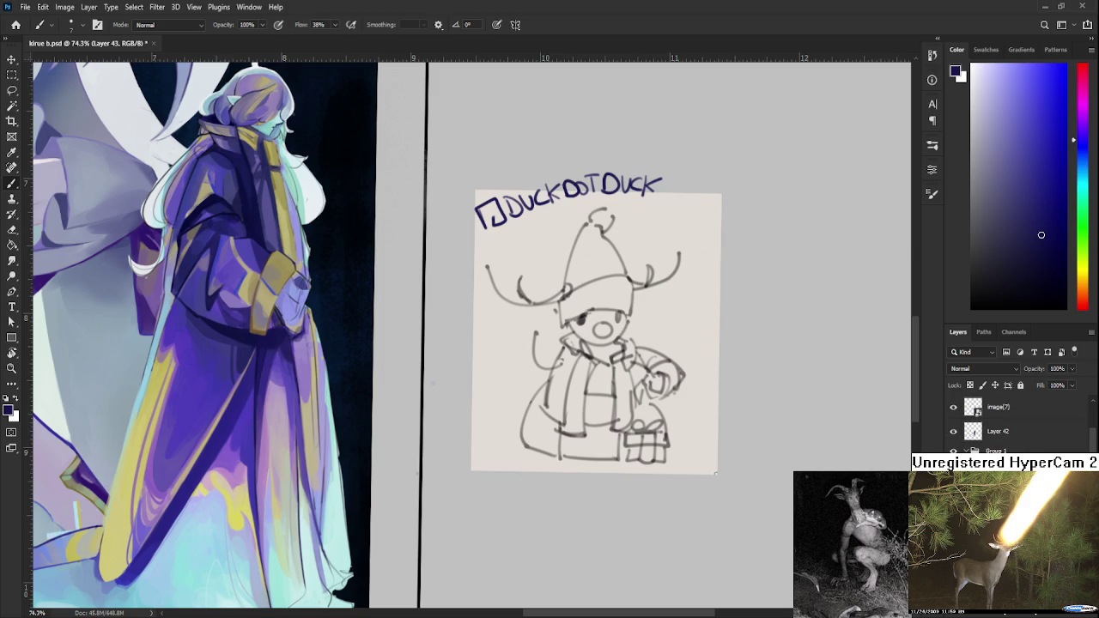
{"action": "left_click", "coordinate": [981, 436]}
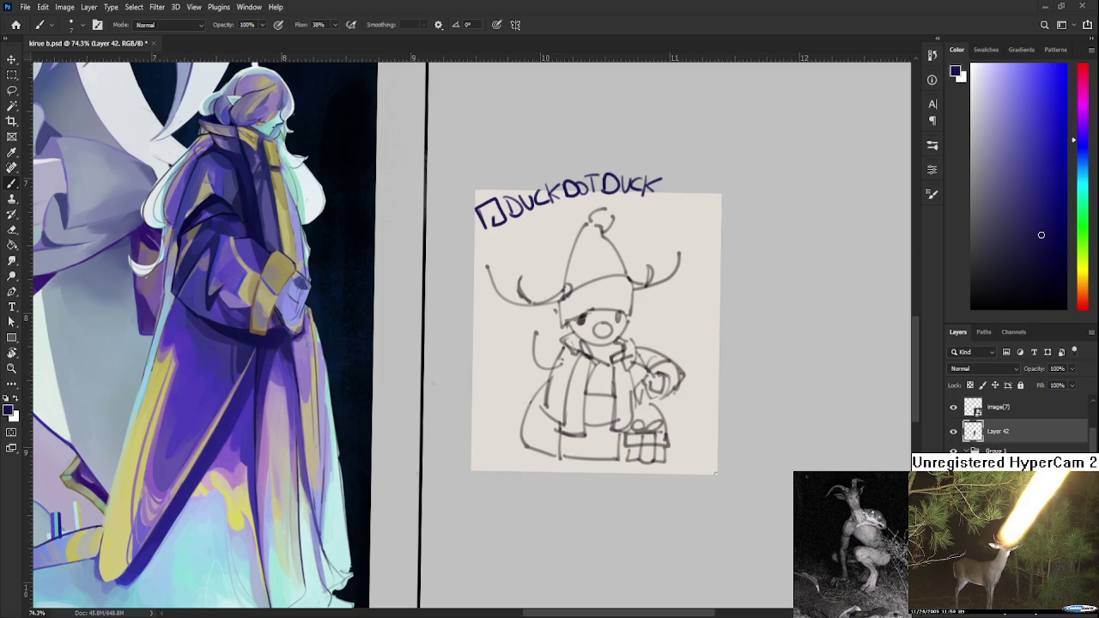
{"action": "scroll", "coordinate": [300, 455], "scroll_direction": "down", "scroll_amount": 2}
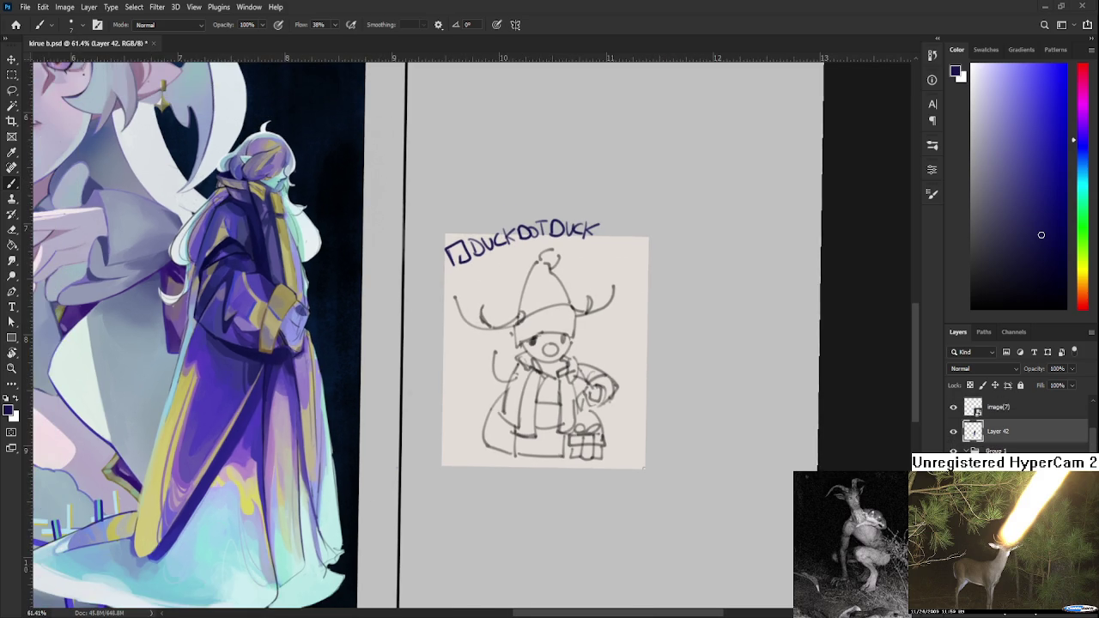
{"action": "scroll", "coordinate": [297, 450], "scroll_direction": "up", "scroll_amount": 3}
{"action": "left_click_drag", "start_coordinate": [294, 446], "coordinate": [535, 410]}
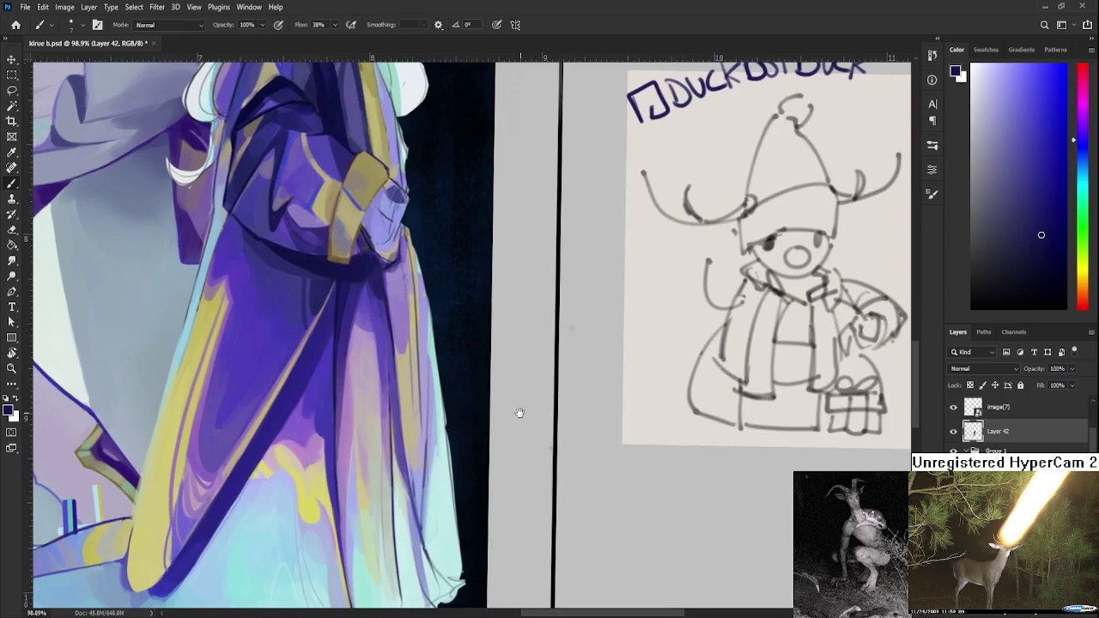
{"action": "scroll", "coordinate": [501, 401], "scroll_direction": "down", "scroll_amount": 3}
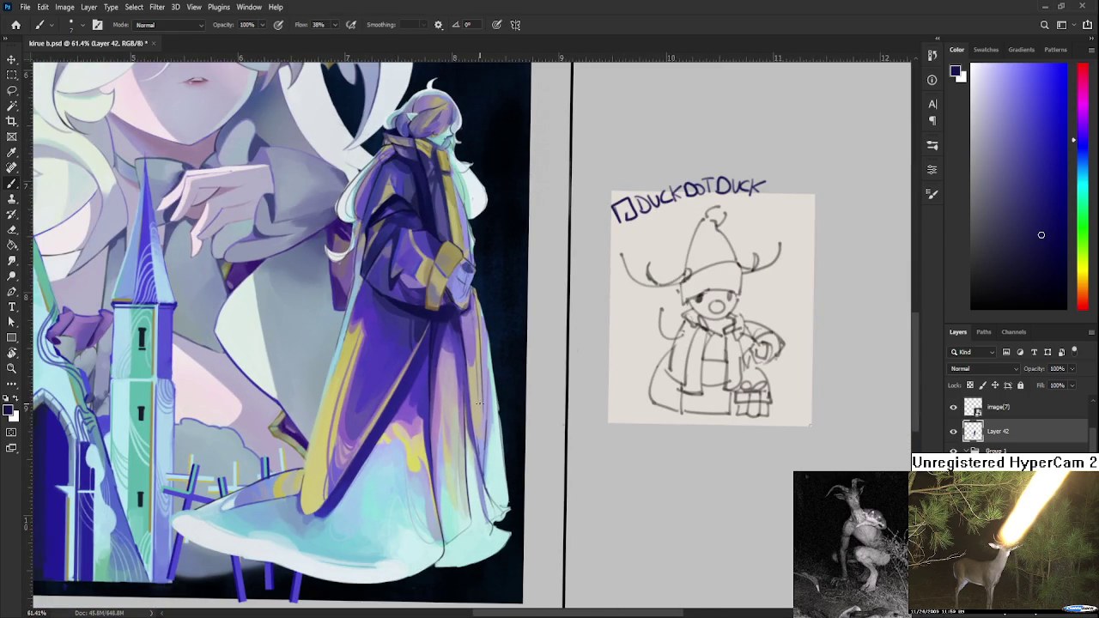
{"action": "scroll", "coordinate": [501, 402], "scroll_direction": "right", "scroll_amount": 2}
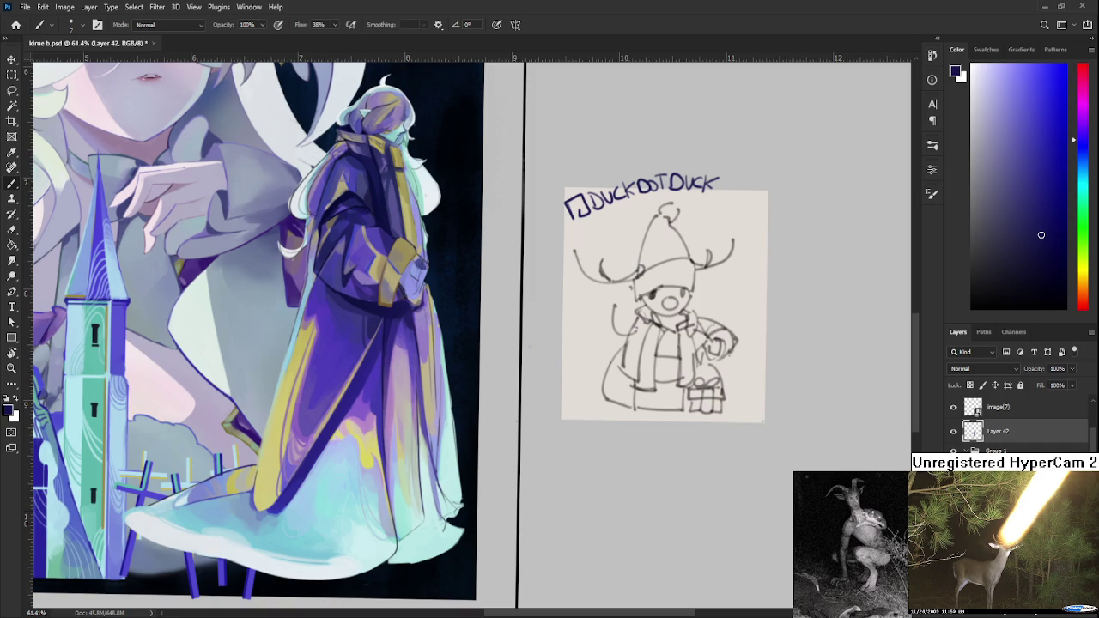
{"action": "scroll", "coordinate": [351, 388], "scroll_direction": "right", "scroll_amount": 2}
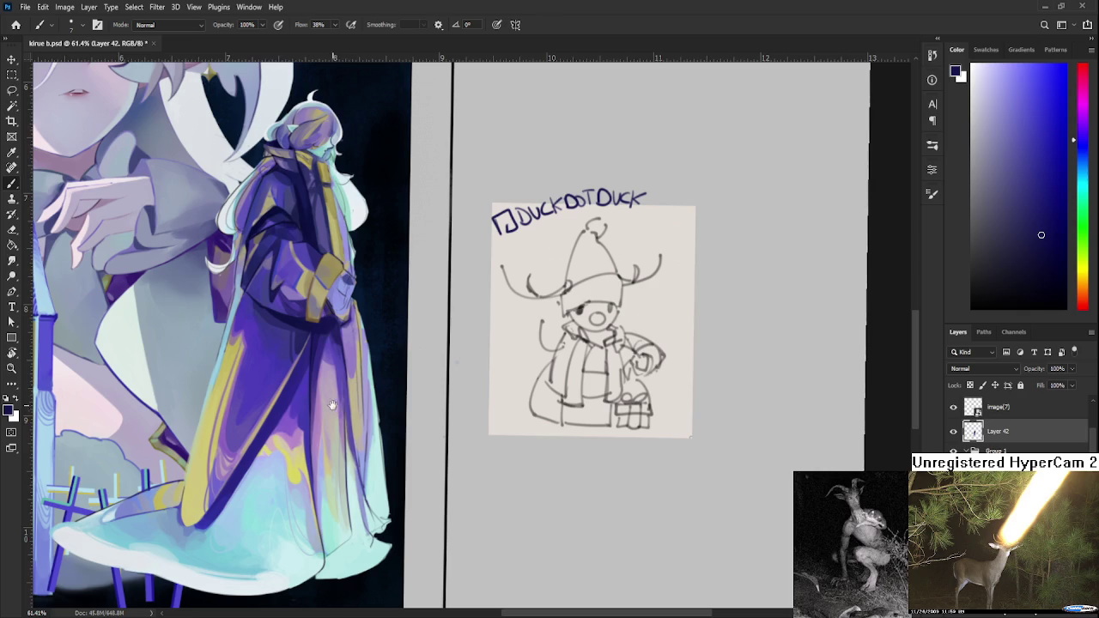
- Enlarge the brush with ] and sample a mid purple from the centre of the robe
{"action": "left_click", "coordinate": [338, 342], "text": "alt"}
{"action": "key", "text": "bracketright"}
{"action": "key", "text": "bracketright"}
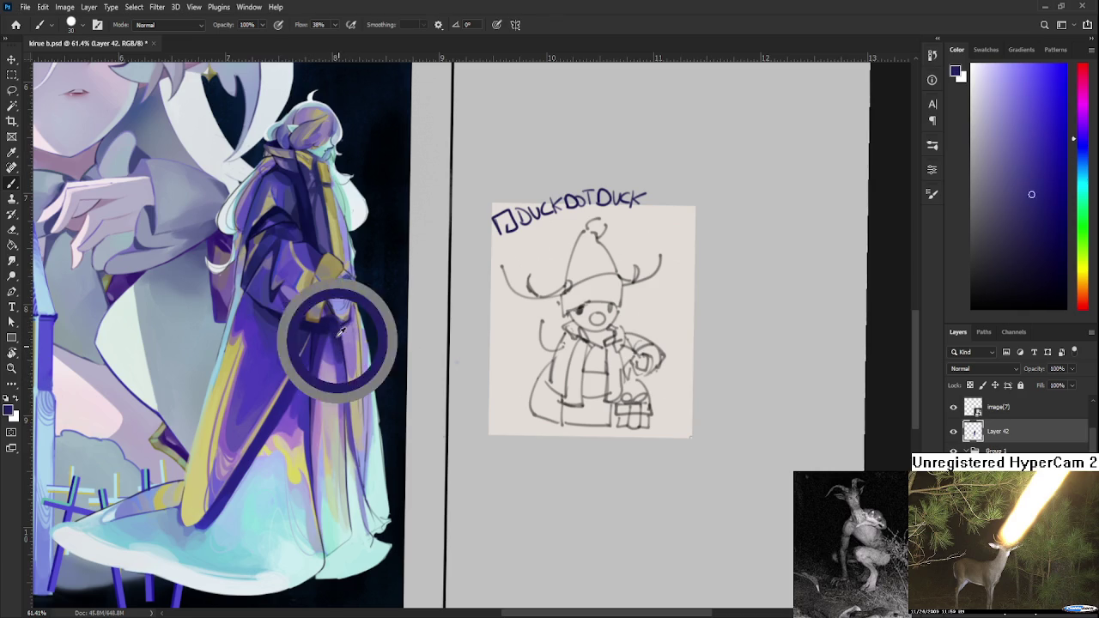
{"action": "left_click", "coordinate": [341, 372], "text": "alt"}
{"action": "left_click", "coordinate": [348, 370], "text": "alt"}
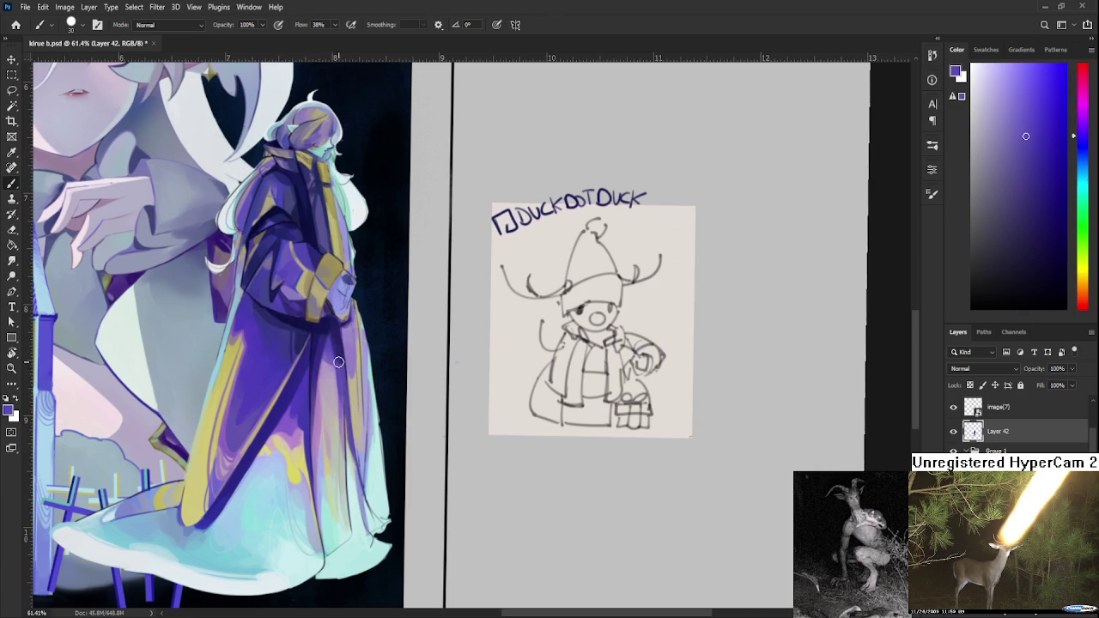
{"action": "left_click_drag", "start_coordinate": [358, 359], "coordinate": [341, 366]}
{"action": "left_click", "coordinate": [338, 360], "text": "alt"}
{"action": "left_click", "coordinate": [341, 344], "text": "alt"}
{"action": "left_click_drag", "start_coordinate": [340, 341], "coordinate": [337, 328], "text": "alt"}
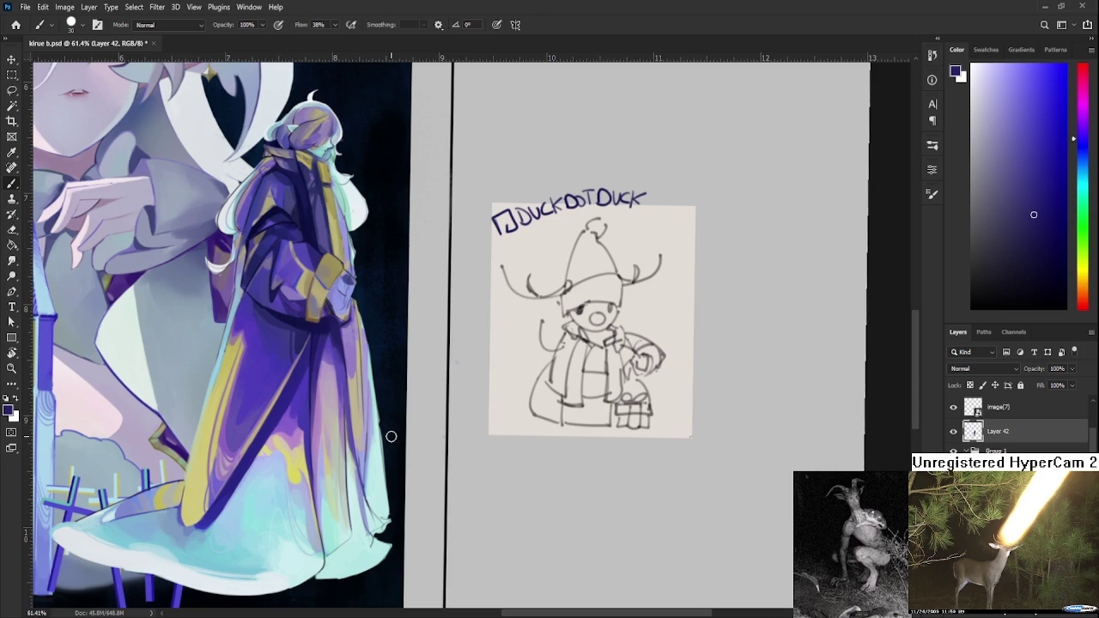
- Sample light and dark purple shades from the robe as brush colours
{"action": "left_click_drag", "start_coordinate": [288, 419], "coordinate": [293, 452]}
{"action": "left_click", "coordinate": [326, 402], "text": "alt"}
{"action": "mouse_move", "coordinate": [327, 402]}
{"action": "left_mouse_down"}
{"action": "mouse_move", "coordinate": [337, 352]}
{"action": "mouse_move", "coordinate": [315, 347]}
{"action": "left_mouse_up"}
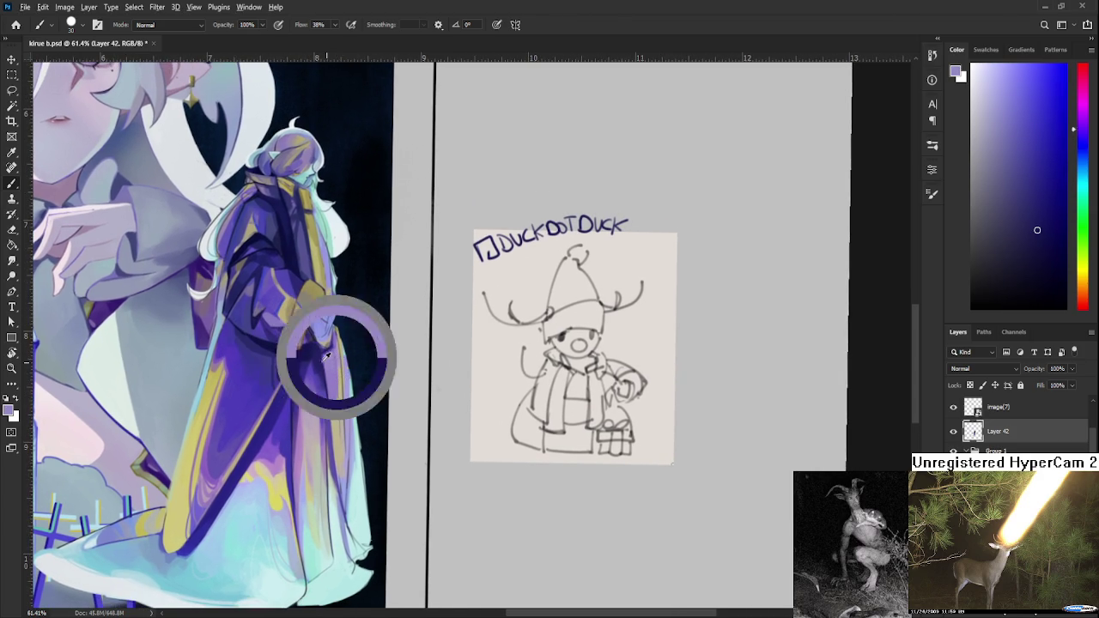
{"action": "left_click", "coordinate": [317, 371], "text": "alt"}
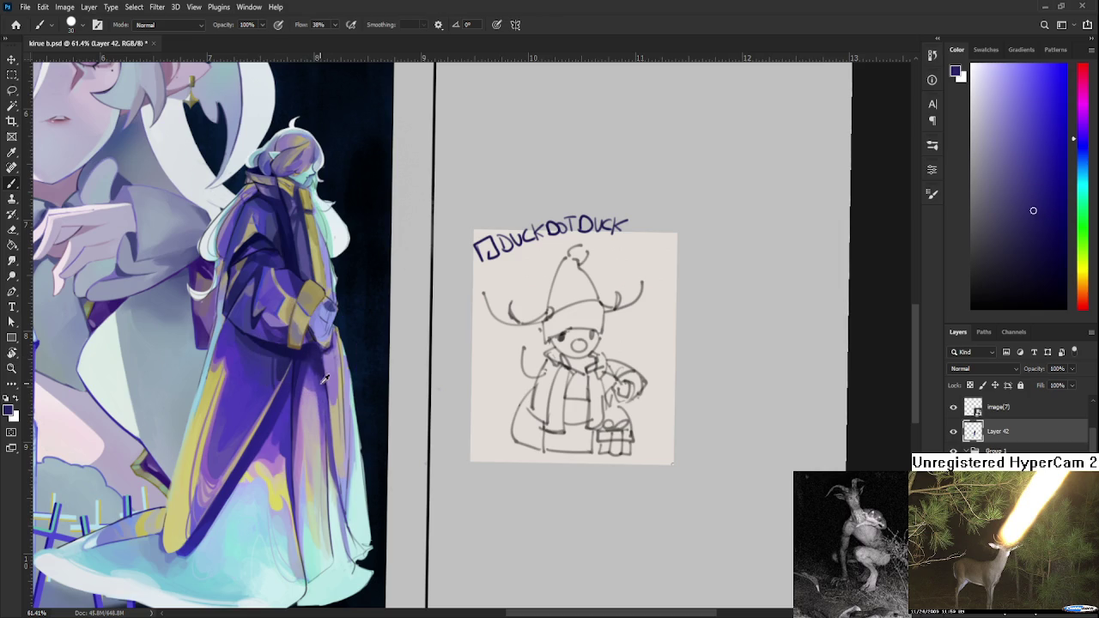
{"action": "left_click", "coordinate": [314, 354], "text": "alt"}
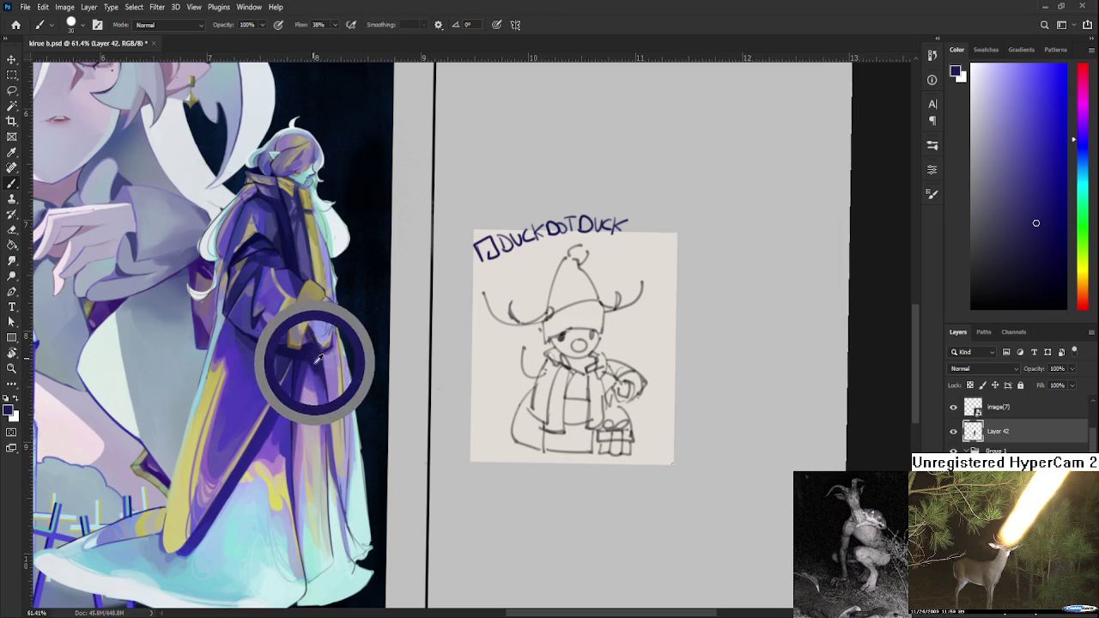
{"action": "left_click", "coordinate": [319, 367], "text": "alt"}
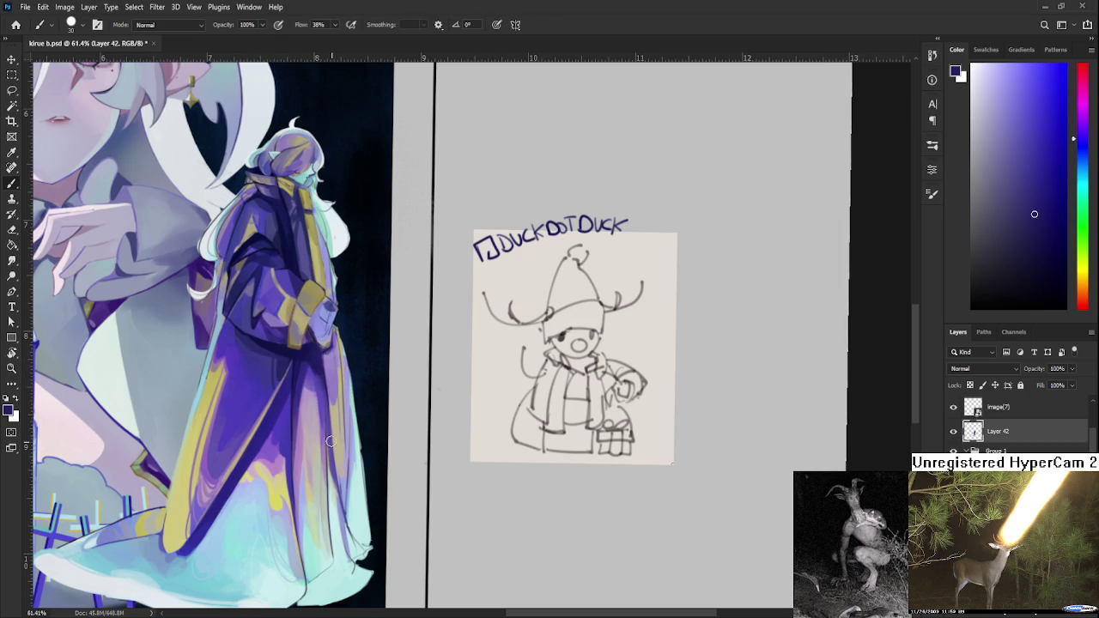
- Paint light cyan strokes over the lower right folds of the robe's hem
{"action": "left_click_drag", "start_coordinate": [326, 412], "coordinate": [348, 371]}
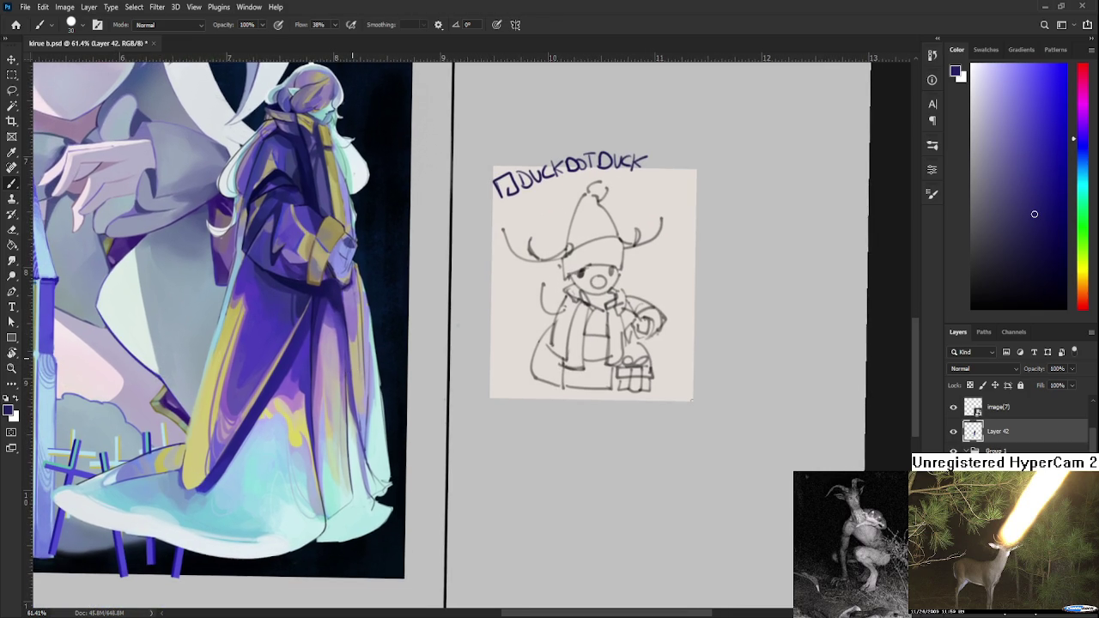
{"action": "scroll", "coordinate": [357, 353], "scroll_direction": "up", "scroll_amount": 1}
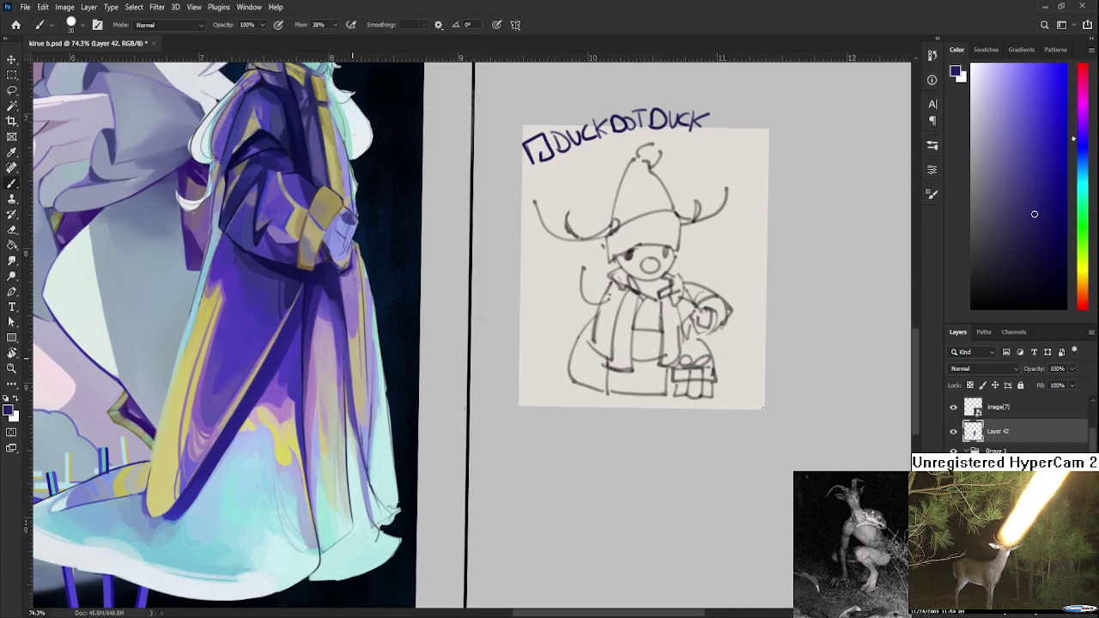
{"action": "left_click_drag", "start_coordinate": [345, 415], "coordinate": [316, 438]}
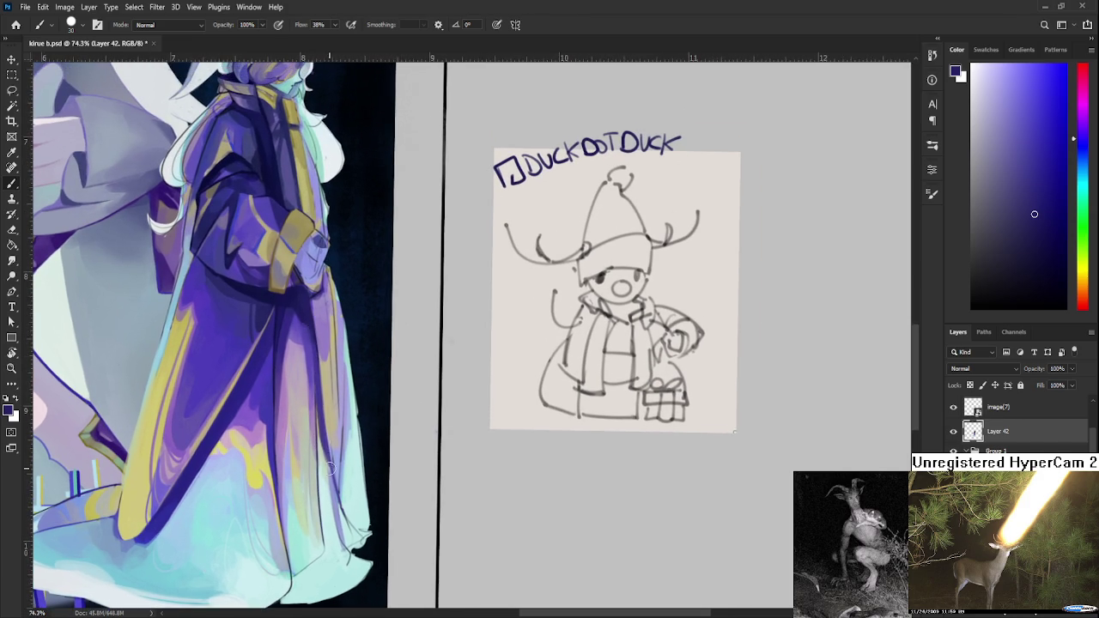
{"action": "left_click", "coordinate": [327, 442], "text": "alt"}
{"action": "left_click_drag", "start_coordinate": [327, 442], "coordinate": [331, 464]}
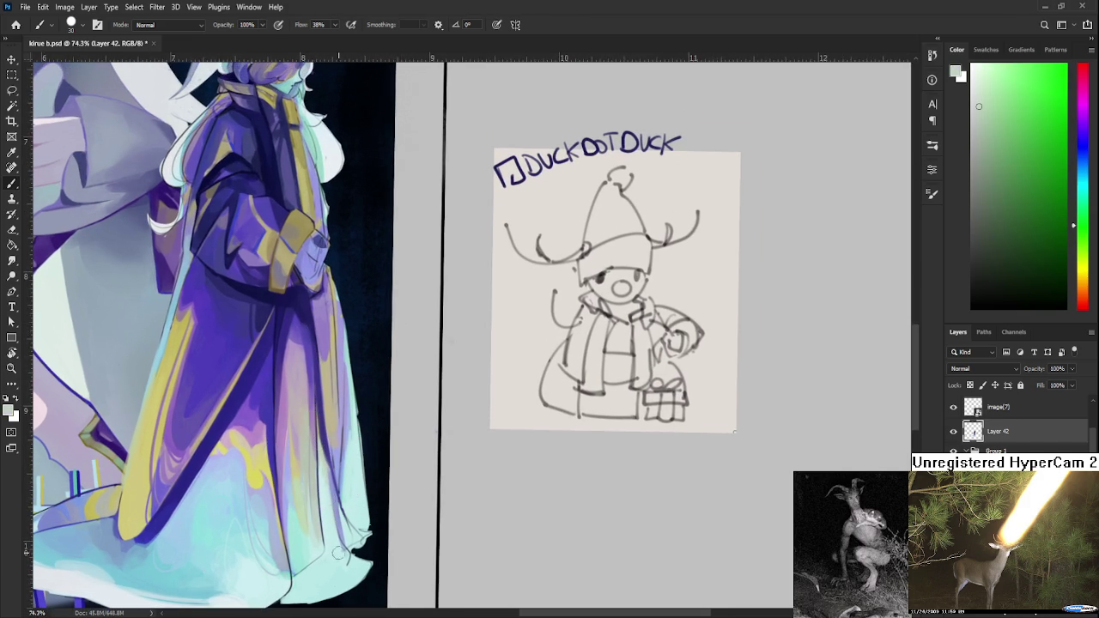
{"action": "left_click", "coordinate": [332, 514], "text": "alt"}
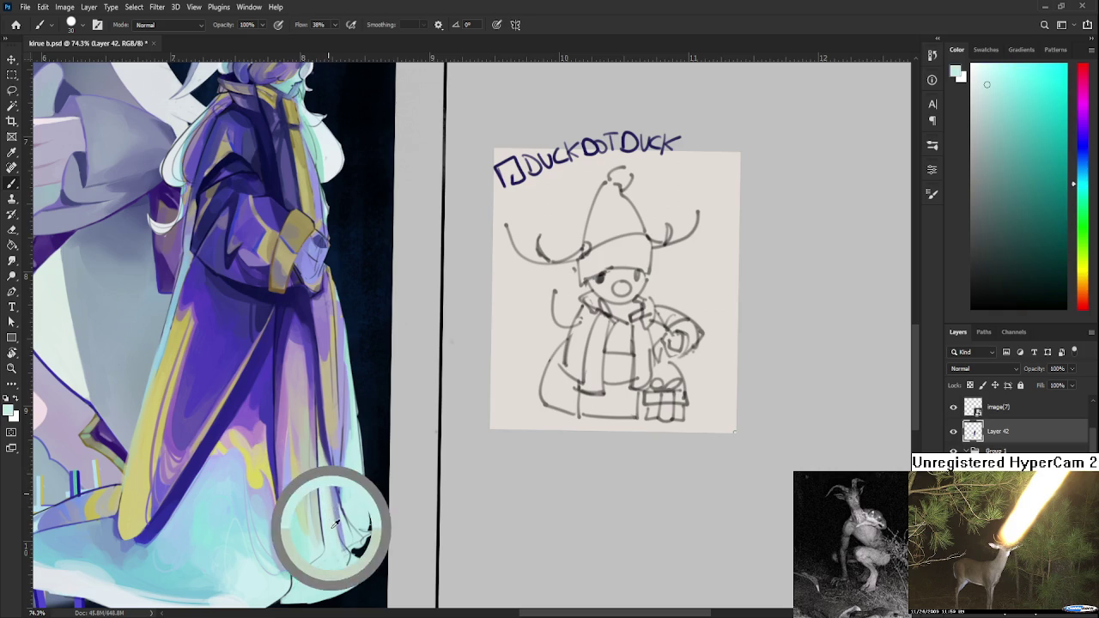
{"action": "mouse_move", "coordinate": [335, 520]}
{"action": "left_mouse_down"}
{"action": "mouse_move", "coordinate": [343, 549]}
{"action": "mouse_move", "coordinate": [319, 457]}
{"action": "mouse_move", "coordinate": [336, 474]}
{"action": "left_mouse_up"}
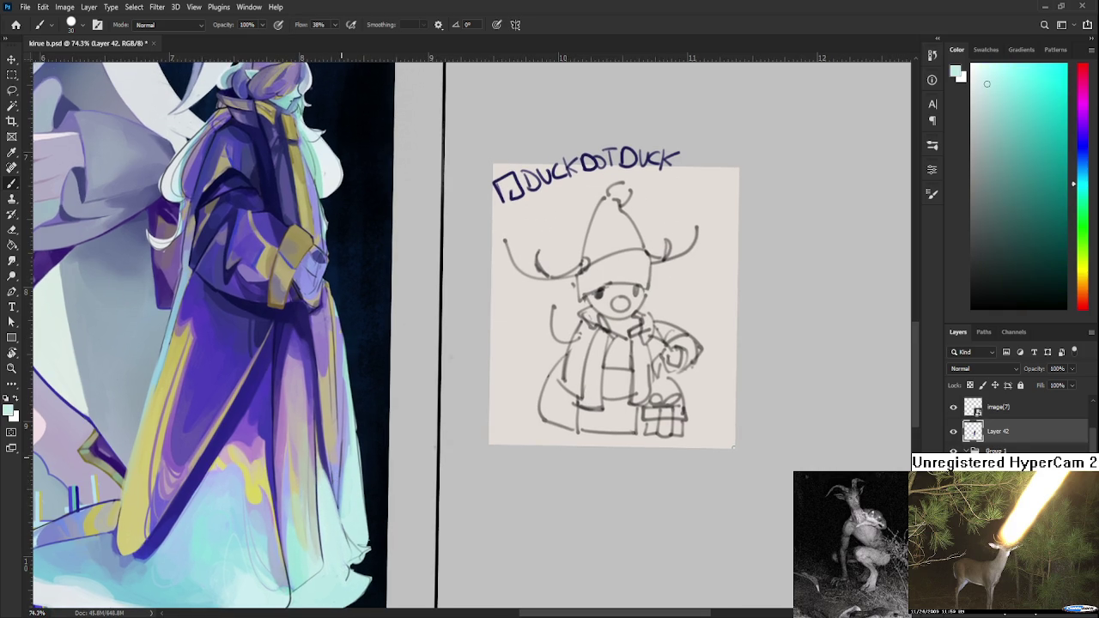
{"action": "scroll", "coordinate": [301, 430], "scroll_direction": "down", "scroll_amount": 3}
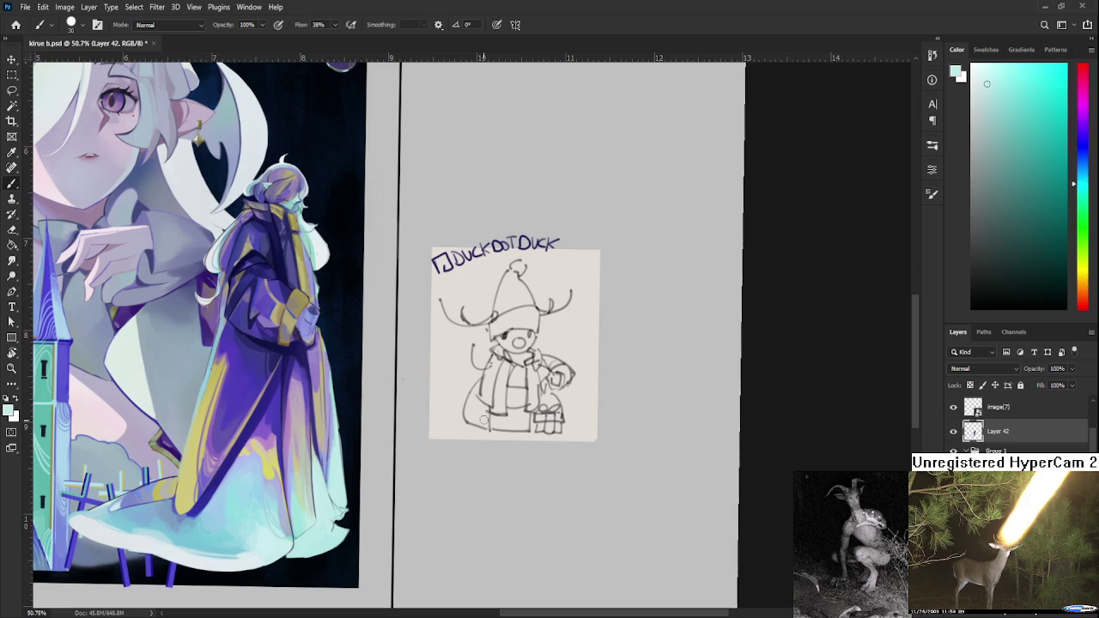
- Zoom in on the robed figure and tilt the canvas view about 14 degrees
{"action": "left_click_drag", "start_coordinate": [401, 408], "coordinate": [524, 424]}
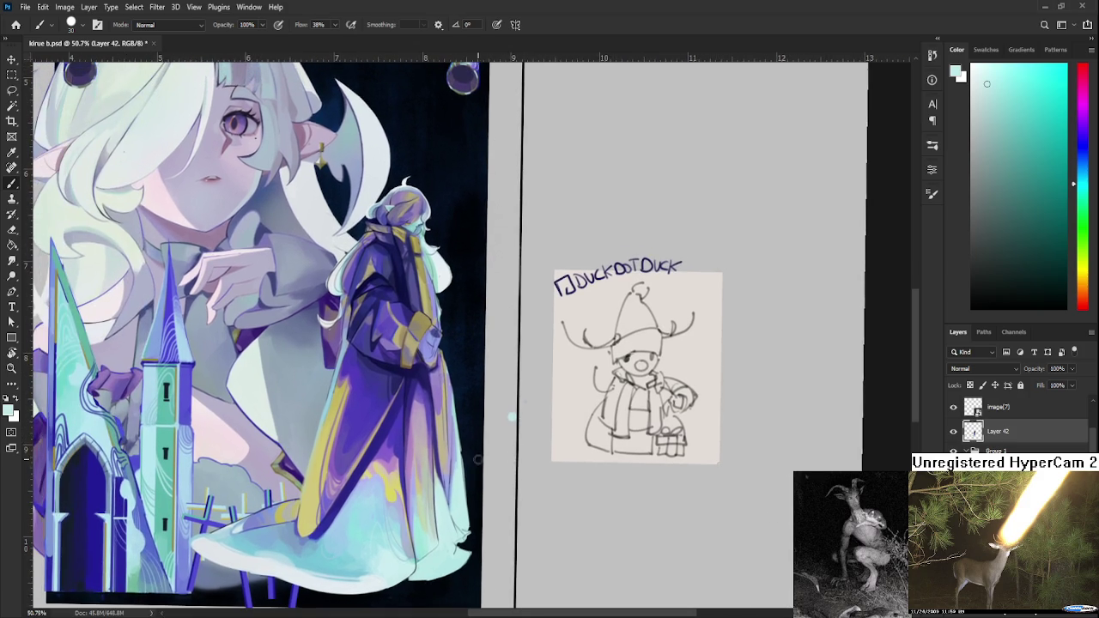
{"action": "scroll", "coordinate": [434, 403], "scroll_direction": "up", "scroll_amount": 1}
{"action": "scroll", "coordinate": [434, 404], "scroll_direction": "up", "scroll_amount": 1}
{"action": "left_click_drag", "start_coordinate": [419, 451], "coordinate": [334, 448]}
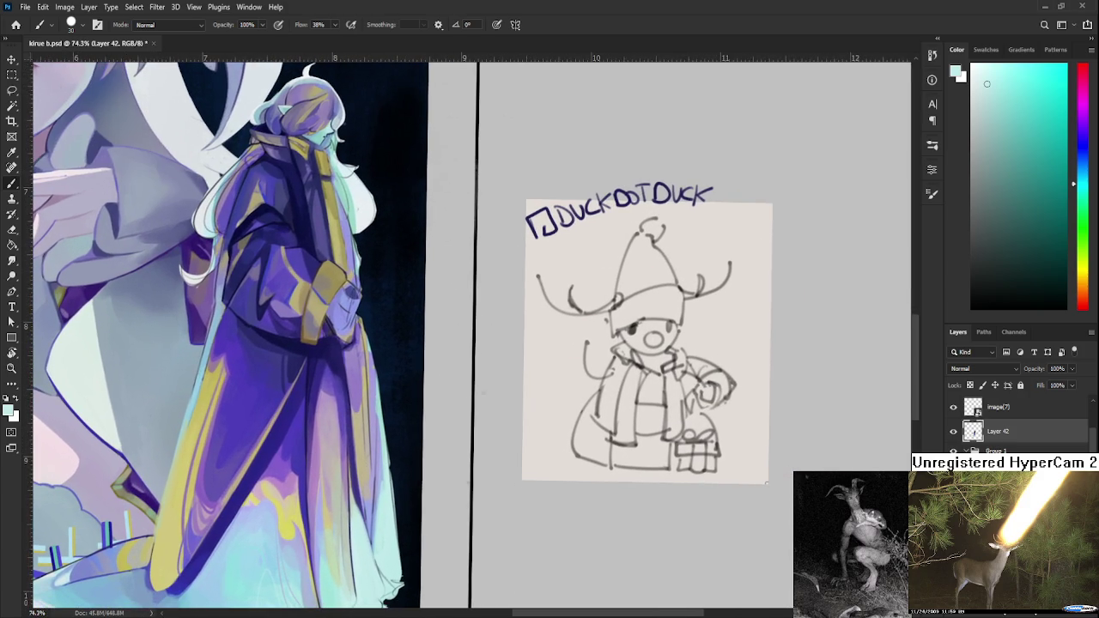
{"action": "key", "text": "r"}
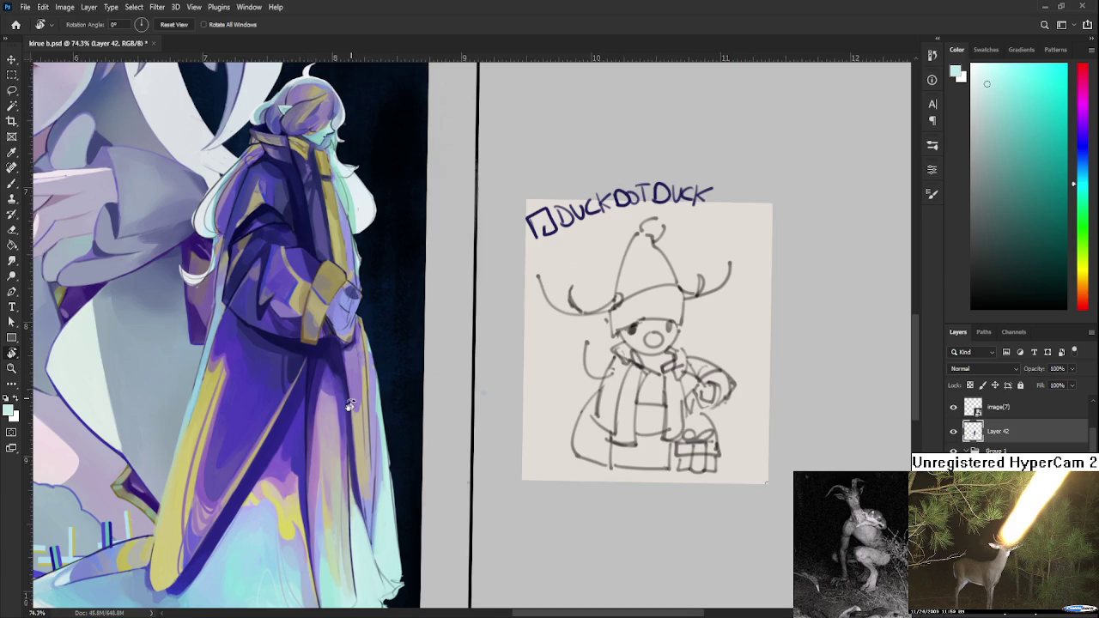
{"action": "left_click_drag", "start_coordinate": [351, 402], "coordinate": [397, 371]}
- Repaint the hand and sleeve with purple strokes sampled from the robe
{"action": "key", "text": "b"}
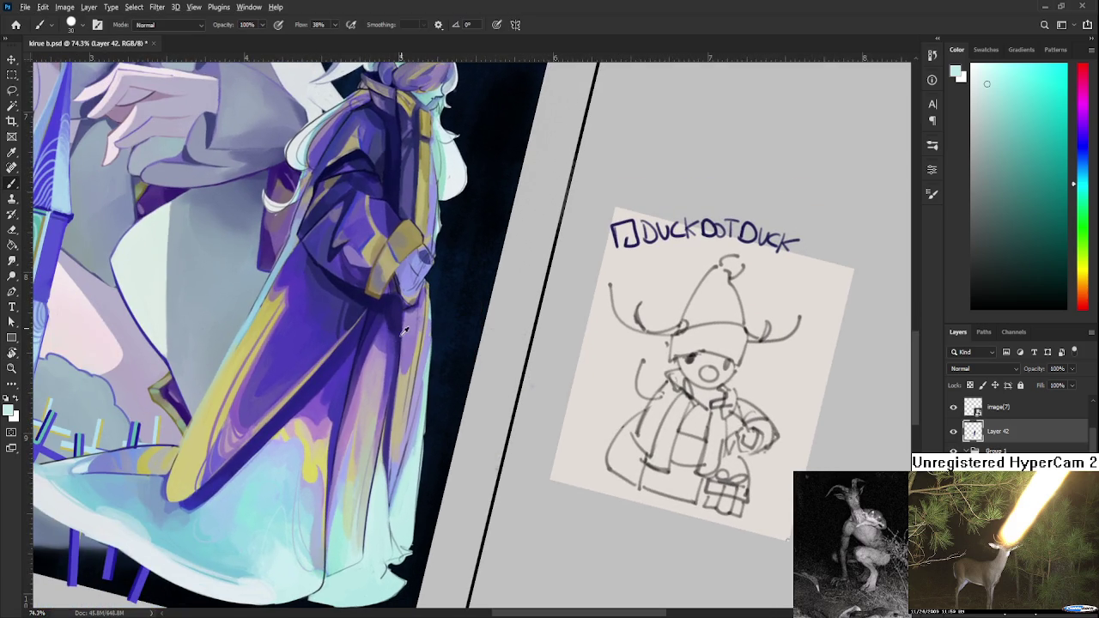
{"action": "left_click", "coordinate": [382, 317], "text": "alt"}
{"action": "left_click_drag", "start_coordinate": [396, 313], "coordinate": [373, 371]}
{"action": "left_click", "coordinate": [369, 367], "text": "alt"}
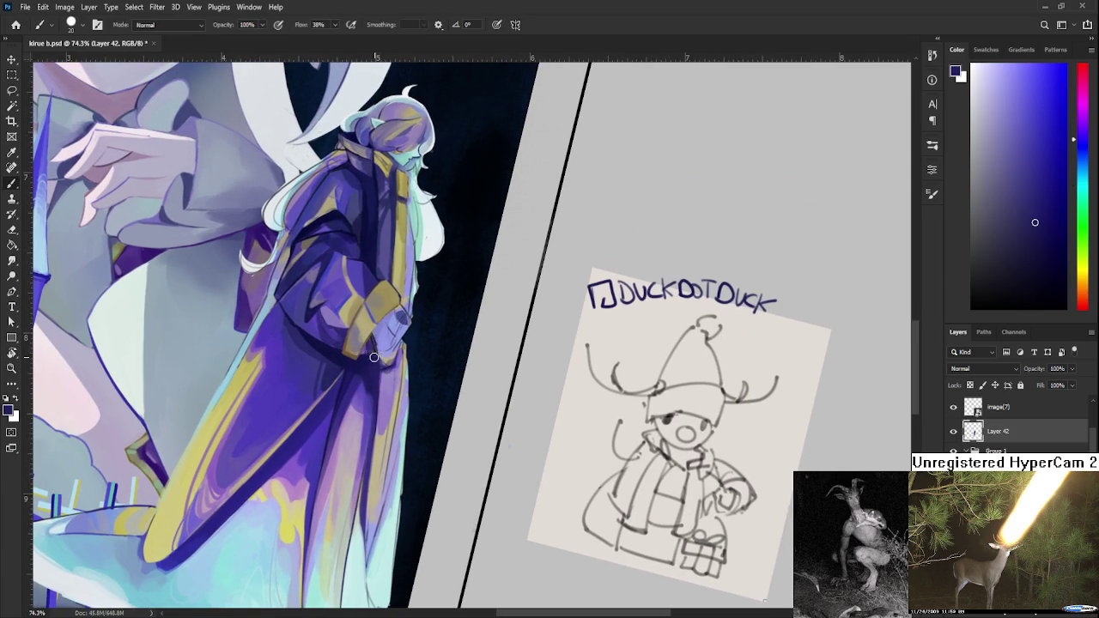
{"action": "left_click_drag", "start_coordinate": [383, 379], "coordinate": [376, 361]}
{"action": "left_click", "coordinate": [376, 361], "text": "alt"}
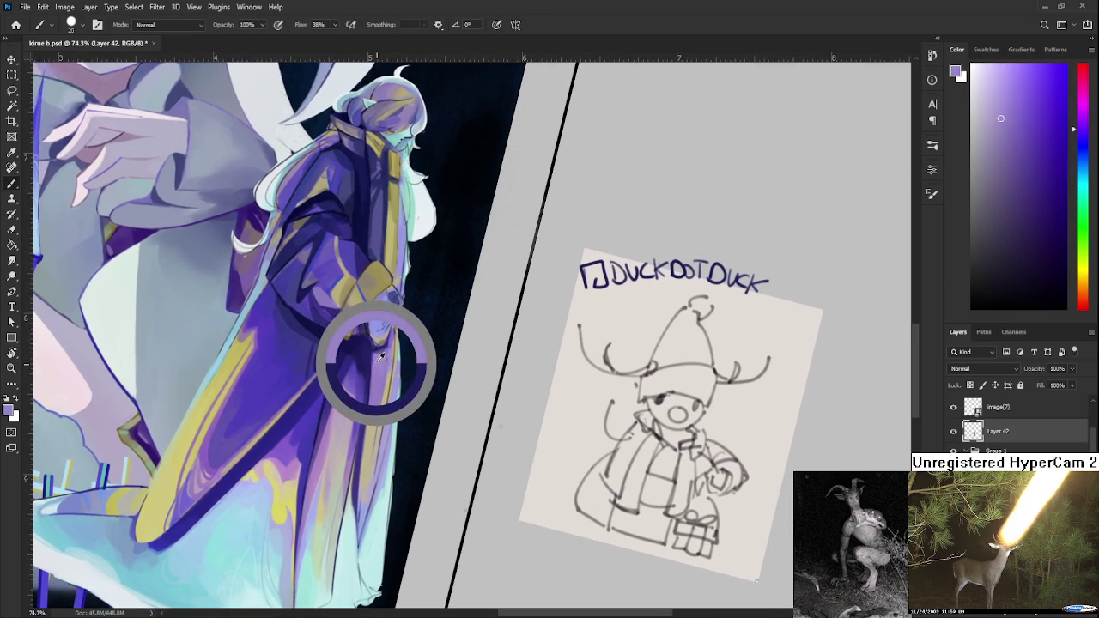
{"action": "left_click", "coordinate": [387, 347], "text": "alt"}
{"action": "left_click_drag", "start_coordinate": [387, 347], "coordinate": [378, 355]}
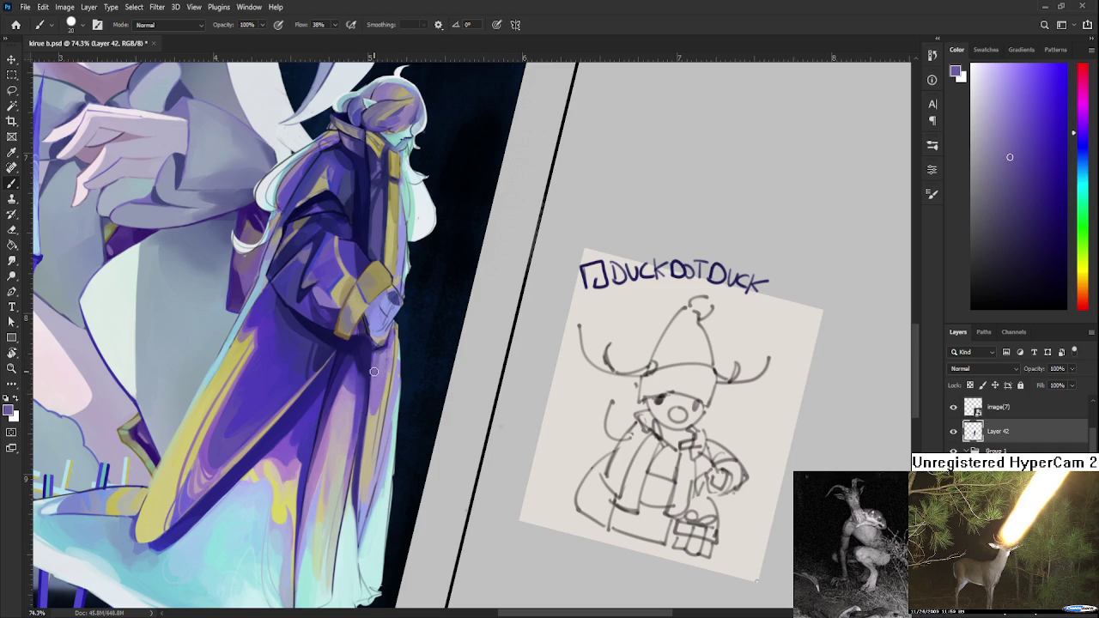
- Sample lighter purples from the robe front beside the hand
{"action": "left_click_drag", "start_coordinate": [388, 380], "coordinate": [405, 394]}
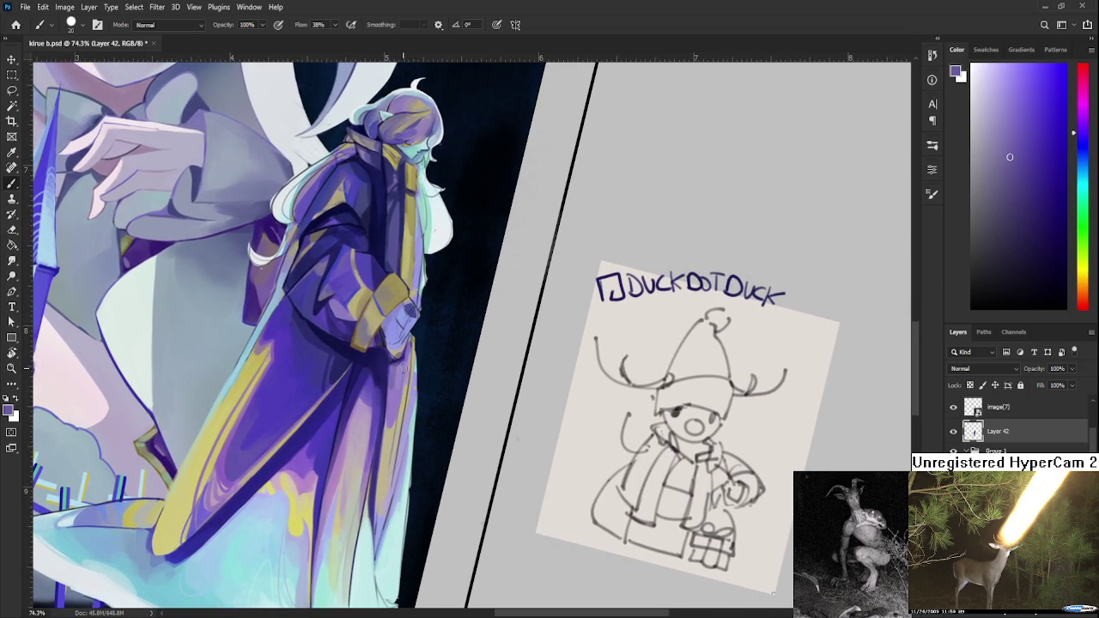
{"action": "key", "text": "bracketright"}
{"action": "key", "text": "bracketright"}
{"action": "key", "text": "bracketright"}
{"action": "key", "text": "bracketleft"}
{"action": "key", "text": "bracketleft"}
{"action": "key", "text": "bracketleft"}
{"action": "left_click", "coordinate": [392, 407], "text": "alt"}
{"action": "left_click", "coordinate": [392, 393], "text": "alt"}
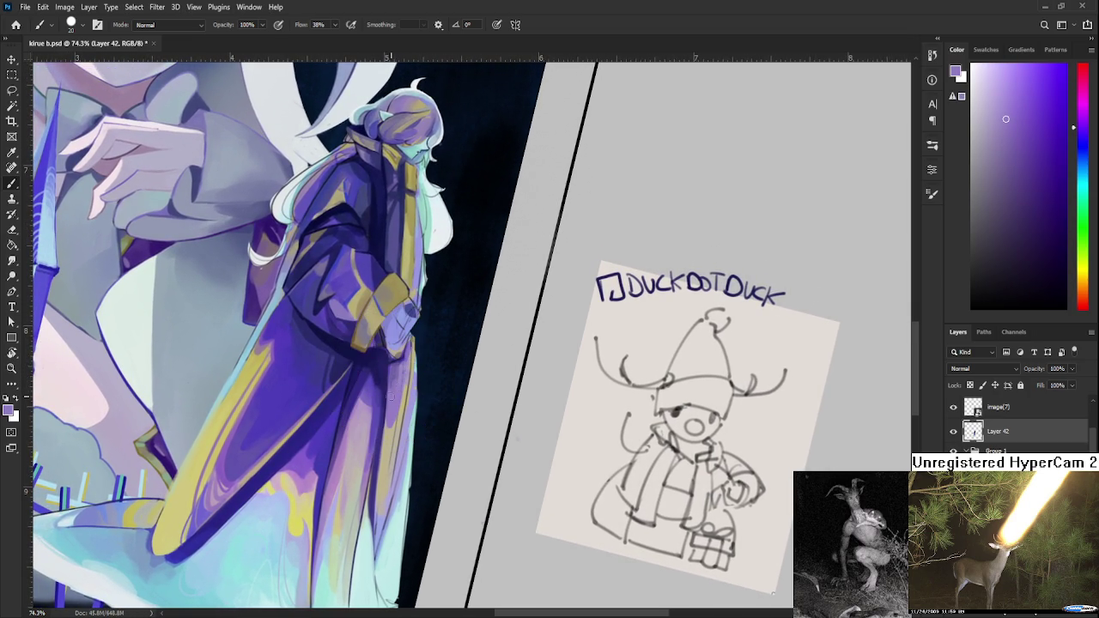
{"action": "left_click", "coordinate": [400, 384], "text": "alt"}
{"action": "left_click", "coordinate": [400, 411], "text": "alt"}
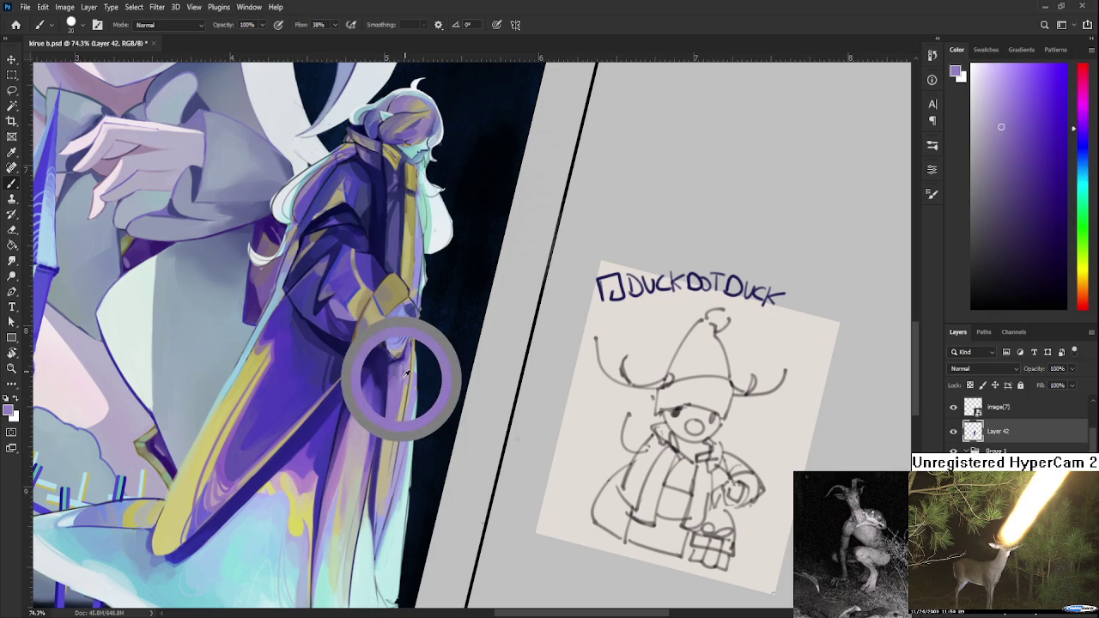
{"action": "left_click", "coordinate": [401, 386], "text": "alt"}
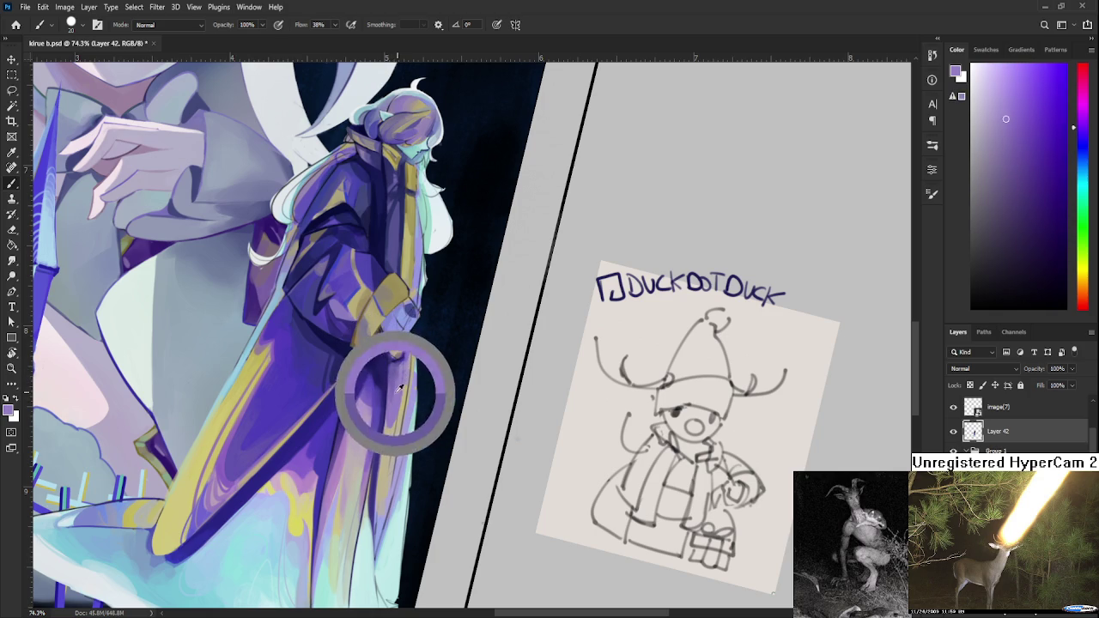
{"action": "left_click", "coordinate": [401, 386], "text": "alt"}
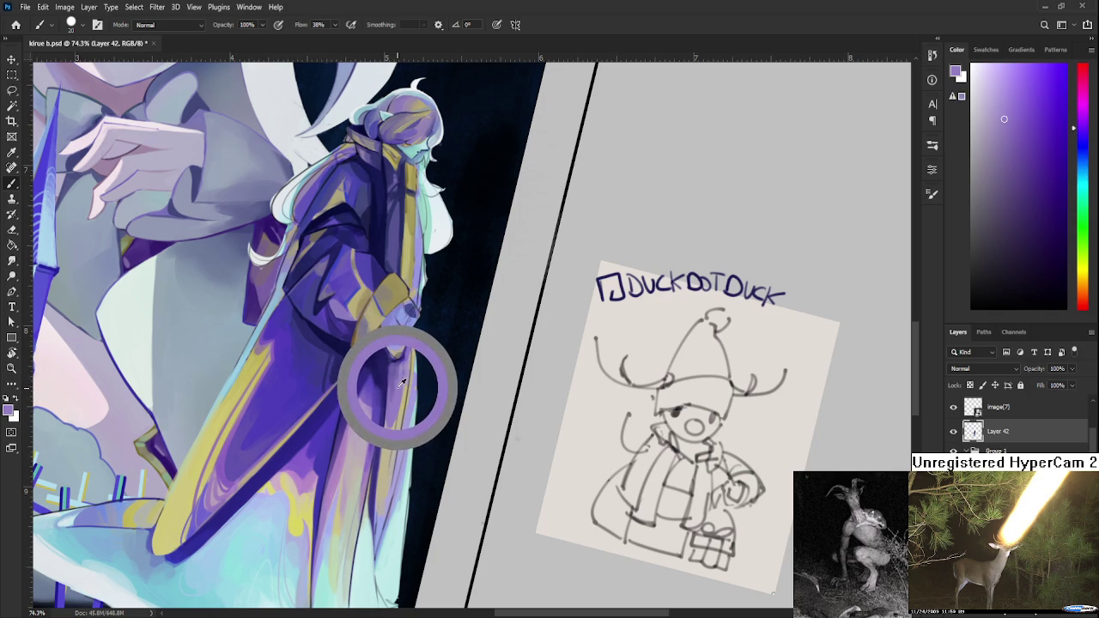
- Sample darker robe purples and khaki yellow trim, then rotate the view toward upright
{"action": "left_click", "coordinate": [396, 399], "text": "alt"}
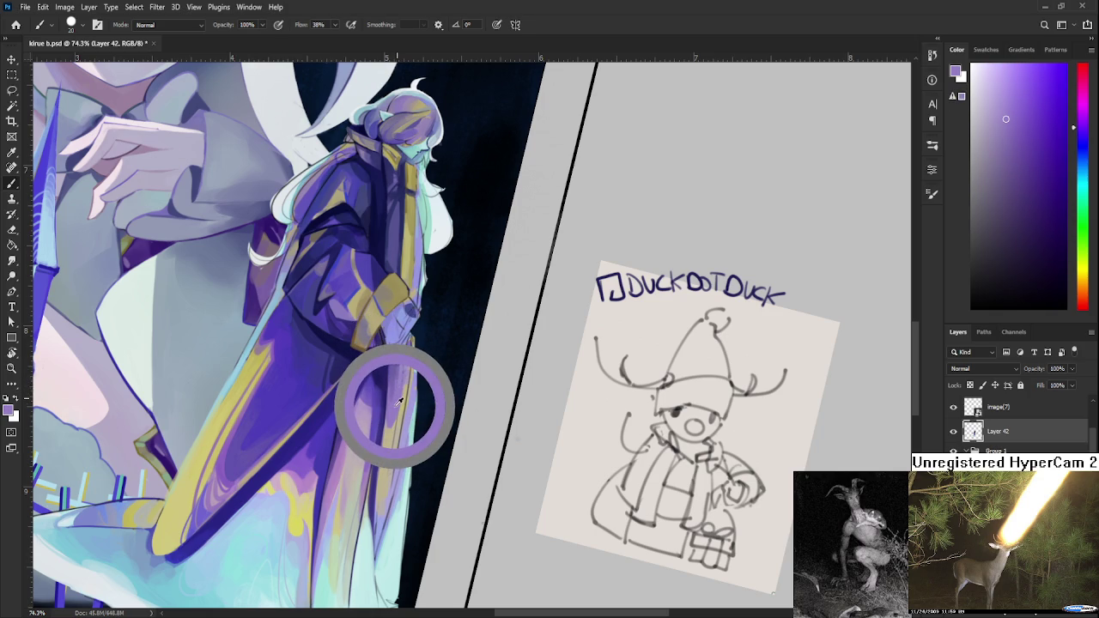
{"action": "left_click", "coordinate": [396, 399], "text": "alt"}
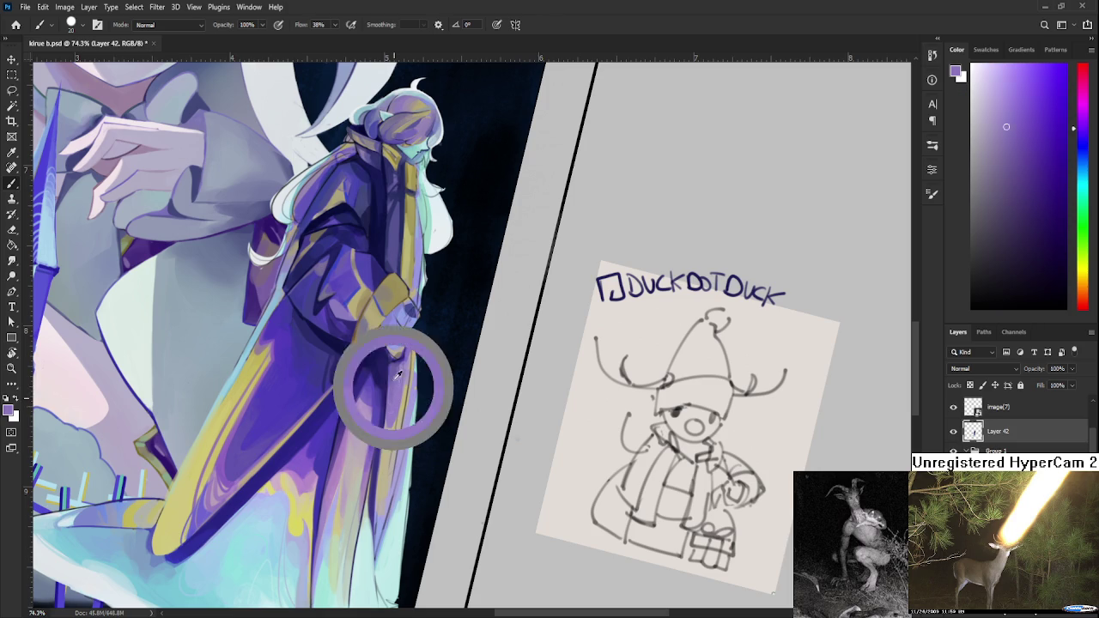
{"action": "left_click", "coordinate": [398, 406], "text": "alt"}
{"action": "left_click", "coordinate": [394, 393], "text": "alt"}
{"action": "left_click_drag", "start_coordinate": [398, 386], "coordinate": [399, 381]}
{"action": "left_click", "coordinate": [393, 393], "text": "alt"}
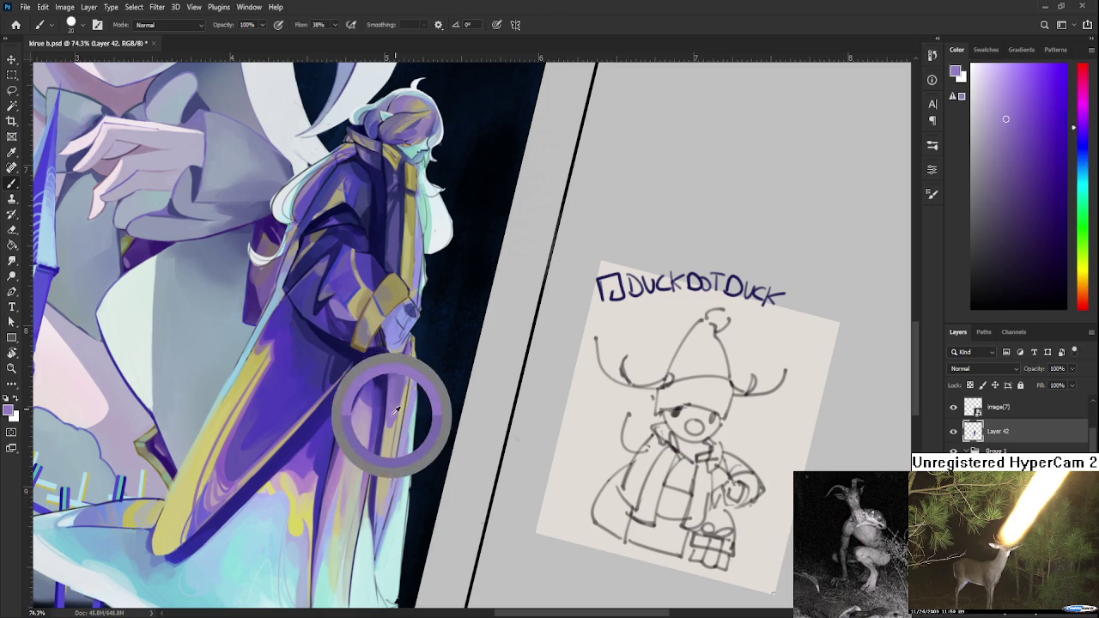
{"action": "left_click", "coordinate": [404, 397], "text": "alt"}
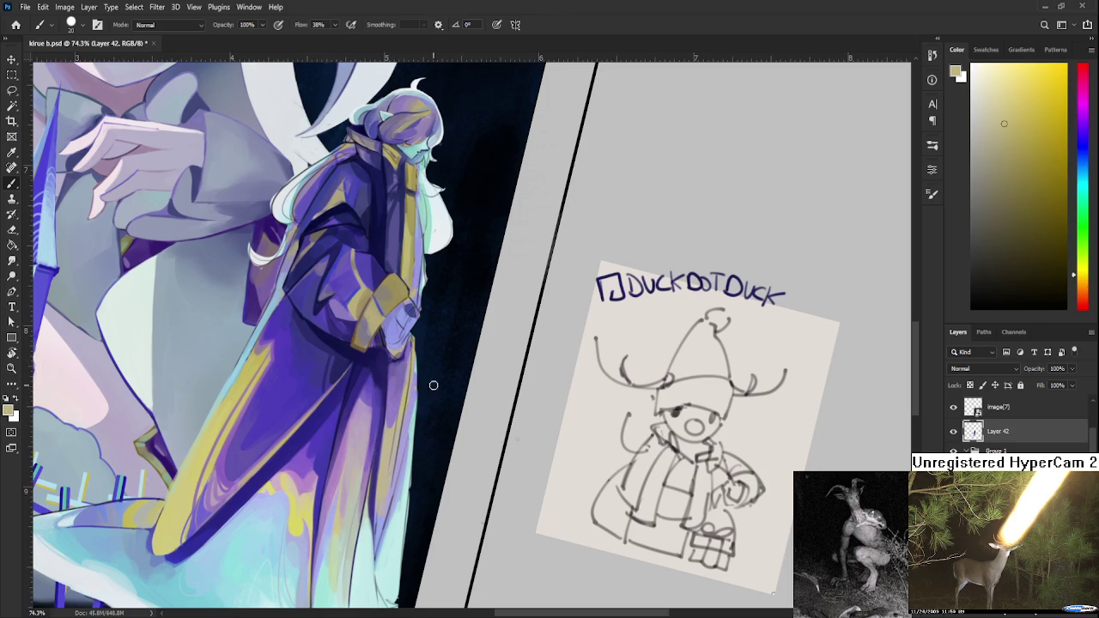
{"action": "key", "text": "r"}
{"action": "left_click_drag", "start_coordinate": [434, 381], "coordinate": [472, 336]}
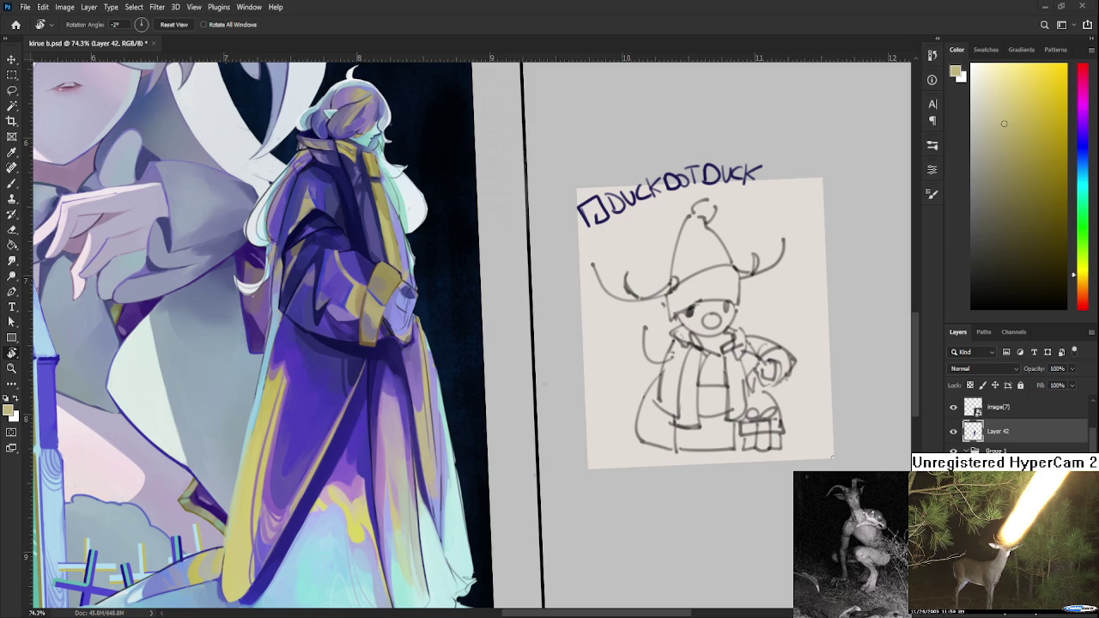
- Zoom out to show the full illustration with spires, goblets and the purple-robed figure
{"action": "scroll", "coordinate": [496, 438], "scroll_direction": "down", "scroll_amount": 3}
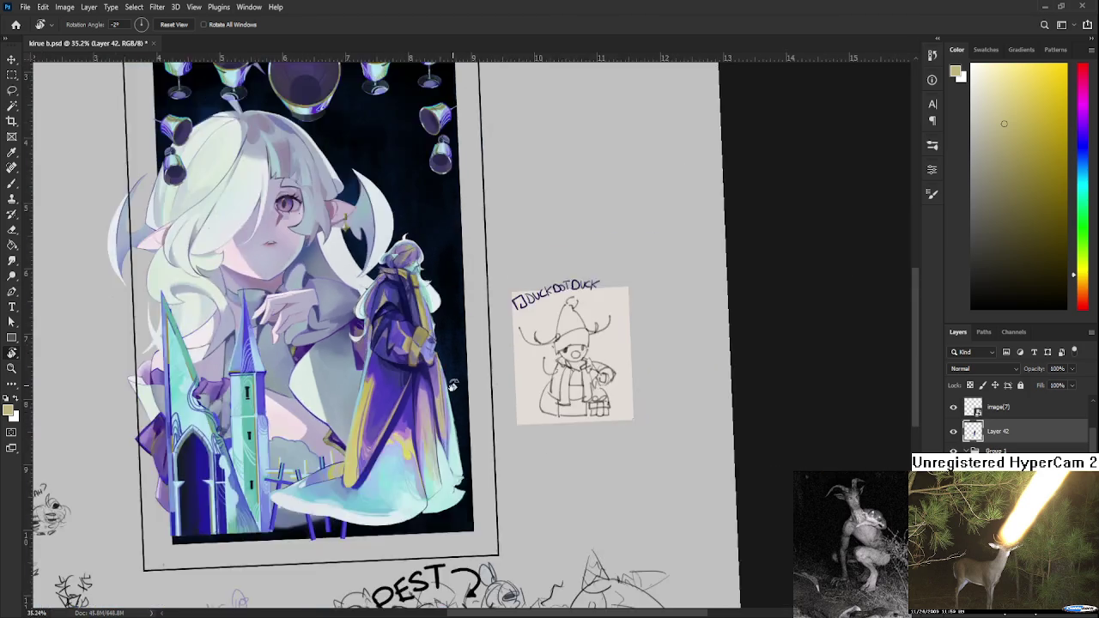
{"action": "scroll", "coordinate": [451, 386], "scroll_direction": "down", "scroll_amount": 2}
{"action": "scroll", "coordinate": [451, 387], "scroll_direction": "down", "scroll_amount": 2}
{"action": "mouse_move", "coordinate": [385, 545]}
{"action": "left_mouse_down"}
{"action": "mouse_move", "coordinate": [468, 343]}
{"action": "mouse_move", "coordinate": [460, 352]}
{"action": "left_mouse_up"}
{"action": "scroll", "coordinate": [481, 348], "scroll_direction": "up", "scroll_amount": 3}
{"action": "left_click_drag", "start_coordinate": [431, 306], "coordinate": [476, 329]}
{"action": "key", "text": "ctrl+z"}
{"action": "left_click", "coordinate": [972, 307]}
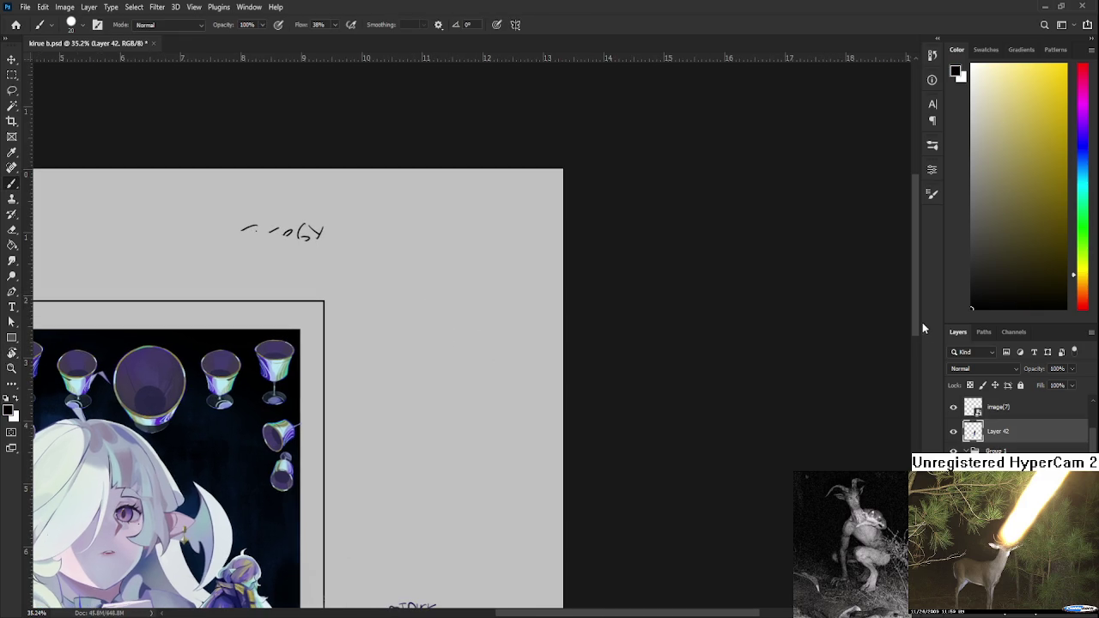
{"action": "key", "text": "ctrl+z"}
{"action": "mouse_move", "coordinate": [498, 297]}
{"action": "left_mouse_down"}
{"action": "mouse_move", "coordinate": [408, 334]}
{"action": "mouse_move", "coordinate": [483, 335]}
{"action": "left_mouse_up"}
{"action": "mouse_move", "coordinate": [368, 326]}
{"action": "left_mouse_down"}
{"action": "mouse_move", "coordinate": [391, 354]}
{"action": "mouse_move", "coordinate": [375, 352]}
{"action": "mouse_move", "coordinate": [400, 340]}
{"action": "left_mouse_up"}
{"action": "key", "text": "ctrl+z"}
{"action": "left_click_drag", "start_coordinate": [371, 311], "coordinate": [373, 342]}
{"action": "key", "text": "ctrl+z"}
{"action": "mouse_move", "coordinate": [400, 308]}
{"action": "left_mouse_down"}
{"action": "mouse_move", "coordinate": [400, 279]}
{"action": "mouse_move", "coordinate": [426, 273]}
{"action": "mouse_move", "coordinate": [426, 299]}
{"action": "left_mouse_up"}
{"action": "mouse_move", "coordinate": [401, 294]}
{"action": "left_mouse_down"}
{"action": "mouse_move", "coordinate": [427, 293]}
{"action": "mouse_move", "coordinate": [403, 309]}
{"action": "left_mouse_up"}
{"action": "left_click_drag", "start_coordinate": [452, 284], "coordinate": [482, 292]}
{"action": "mouse_move", "coordinate": [458, 270]}
{"action": "left_mouse_down"}
{"action": "mouse_move", "coordinate": [459, 287]}
{"action": "mouse_move", "coordinate": [520, 286]}
{"action": "mouse_move", "coordinate": [520, 309]}
{"action": "mouse_move", "coordinate": [538, 289]}
{"action": "mouse_move", "coordinate": [519, 310]}
{"action": "left_mouse_up"}
{"action": "key", "text": "ctrl+z"}
{"action": "key", "text": "ctrl+z"}
{"action": "key", "text": "ctrl+z"}
{"action": "mouse_move", "coordinate": [514, 293]}
{"action": "left_mouse_down"}
{"action": "mouse_move", "coordinate": [536, 305]}
{"action": "mouse_move", "coordinate": [526, 282]}
{"action": "left_mouse_up"}
{"action": "mouse_move", "coordinate": [523, 280]}
{"action": "left_mouse_down"}
{"action": "mouse_move", "coordinate": [534, 277]}
{"action": "mouse_move", "coordinate": [539, 306]}
{"action": "left_mouse_up"}
{"action": "left_click_drag", "start_coordinate": [395, 349], "coordinate": [447, 361]}
{"action": "left_click_drag", "start_coordinate": [398, 326], "coordinate": [398, 366]}
{"action": "mouse_move", "coordinate": [390, 330]}
{"action": "left_mouse_down"}
{"action": "mouse_move", "coordinate": [500, 369]}
{"action": "mouse_move", "coordinate": [481, 366]}
{"action": "left_mouse_up"}
{"action": "key", "text": "ctrl+z"}
{"action": "mouse_move", "coordinate": [480, 325]}
{"action": "left_mouse_down"}
{"action": "mouse_move", "coordinate": [481, 364]}
{"action": "mouse_move", "coordinate": [510, 313]}
{"action": "left_mouse_up"}
{"action": "left_click_drag", "start_coordinate": [510, 315], "coordinate": [513, 361]}
{"action": "mouse_move", "coordinate": [509, 350]}
{"action": "left_mouse_down"}
{"action": "mouse_move", "coordinate": [510, 366]}
{"action": "mouse_move", "coordinate": [524, 353]}
{"action": "left_mouse_up"}
{"action": "mouse_move", "coordinate": [520, 307]}
{"action": "left_mouse_down"}
{"action": "mouse_move", "coordinate": [529, 342]}
{"action": "mouse_move", "coordinate": [539, 295]}
{"action": "mouse_move", "coordinate": [549, 323]}
{"action": "left_mouse_up"}
{"action": "left_click_drag", "start_coordinate": [550, 325], "coordinate": [480, 376]}
{"action": "mouse_move", "coordinate": [356, 359]}
{"action": "left_mouse_down"}
{"action": "mouse_move", "coordinate": [381, 309]}
{"action": "mouse_move", "coordinate": [380, 338]}
{"action": "left_mouse_up"}
{"action": "key", "text": "ctrl+z"}
{"action": "mouse_move", "coordinate": [381, 309]}
{"action": "left_mouse_down"}
{"action": "mouse_move", "coordinate": [409, 320]}
{"action": "mouse_move", "coordinate": [373, 322]}
{"action": "left_mouse_up"}
{"action": "mouse_move", "coordinate": [361, 330]}
{"action": "left_mouse_down"}
{"action": "mouse_move", "coordinate": [385, 318]}
{"action": "mouse_move", "coordinate": [349, 335]}
{"action": "mouse_move", "coordinate": [400, 319]}
{"action": "mouse_move", "coordinate": [418, 348]}
{"action": "mouse_move", "coordinate": [397, 356]}
{"action": "mouse_move", "coordinate": [421, 354]}
{"action": "mouse_move", "coordinate": [414, 344]}
{"action": "mouse_move", "coordinate": [462, 378]}
{"action": "mouse_move", "coordinate": [445, 379]}
{"action": "left_mouse_up"}
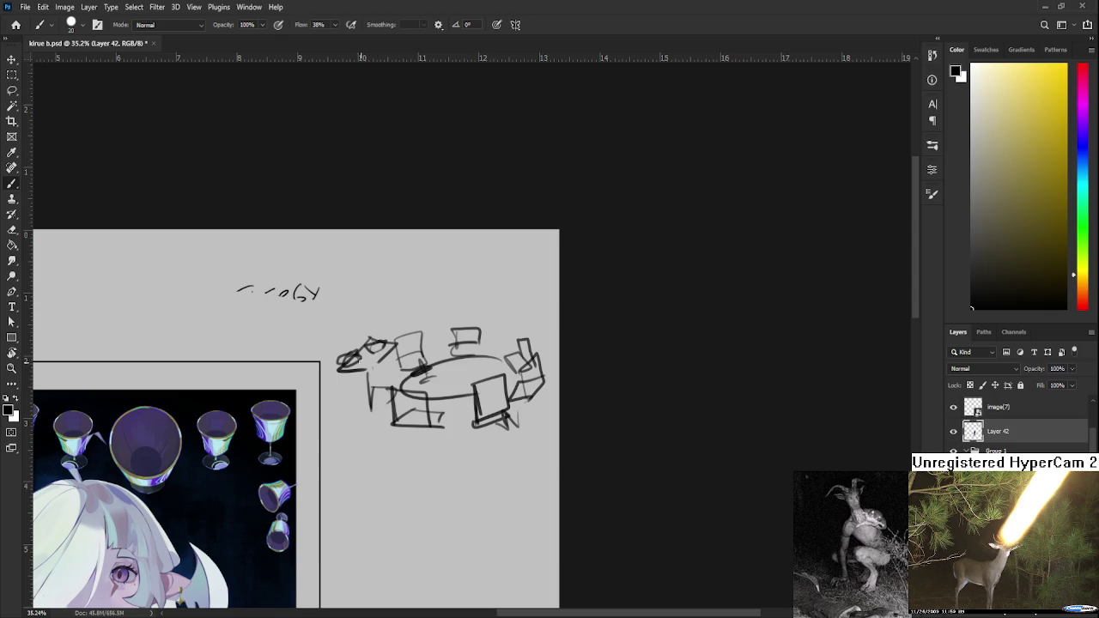
{"action": "key", "text": "l"}
{"action": "mouse_move", "coordinate": [338, 340]}
{"action": "left_mouse_down"}
{"action": "mouse_move", "coordinate": [303, 392]}
{"action": "mouse_move", "coordinate": [335, 344]}
{"action": "left_mouse_up"}
{"action": "key", "text": "Delete"}
{"action": "key", "text": "ctrl+d"}
{"action": "mouse_move", "coordinate": [378, 446]}
{"action": "left_mouse_down"}
{"action": "mouse_move", "coordinate": [486, 324]}
{"action": "mouse_move", "coordinate": [485, 180]}
{"action": "mouse_move", "coordinate": [448, 152]}
{"action": "left_mouse_up"}
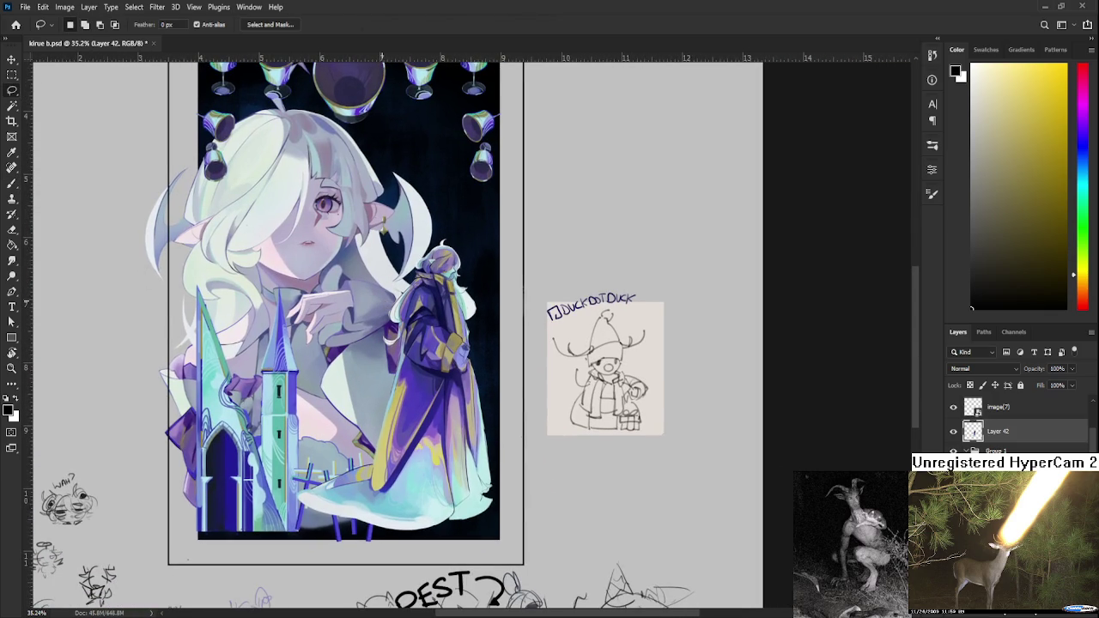
{"action": "scroll", "coordinate": [451, 417], "scroll_direction": "up", "scroll_amount": 1}
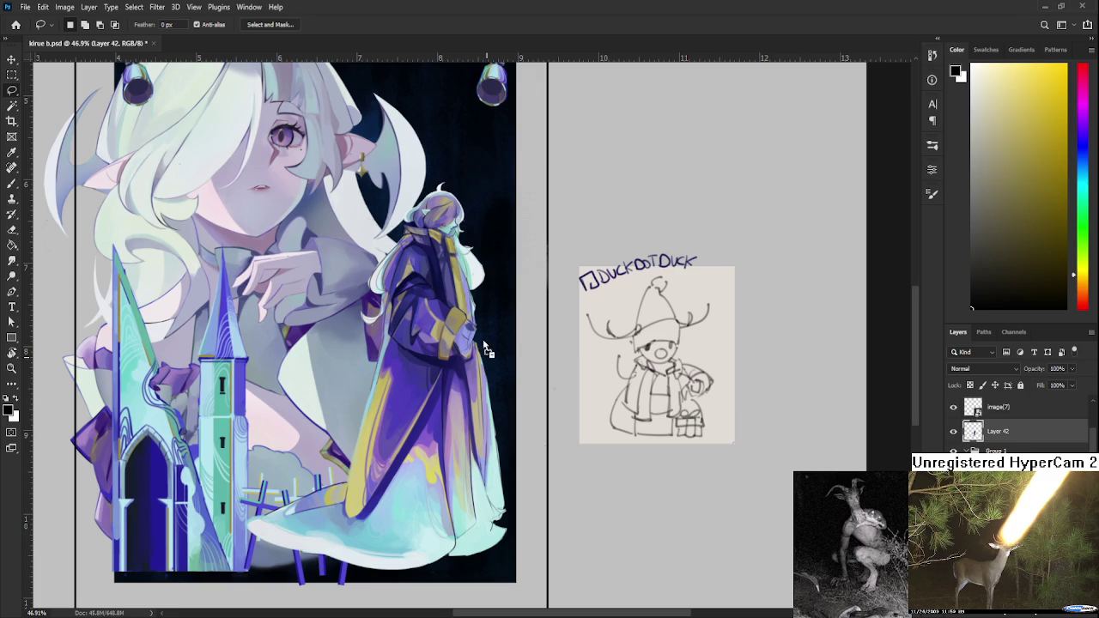
- Paste the beans-on-toast photo and scale it down to about a third
{"action": "key", "text": "ctrl+v"}
{"action": "scroll", "coordinate": [581, 483], "scroll_direction": "down", "scroll_amount": 3}
{"action": "scroll", "coordinate": [581, 484], "scroll_direction": "down", "scroll_amount": 2}
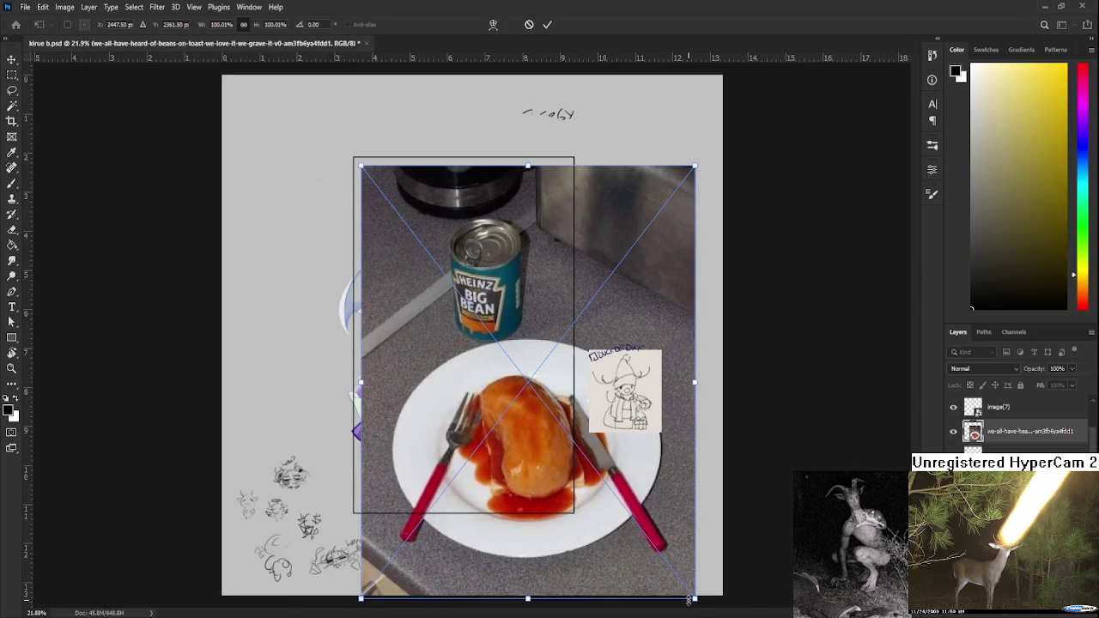
{"action": "mouse_move", "coordinate": [694, 599]}
{"action": "left_mouse_down"}
{"action": "mouse_move", "coordinate": [574, 449]}
{"action": "mouse_move", "coordinate": [468, 271]}
{"action": "mouse_move", "coordinate": [502, 369]}
{"action": "left_mouse_up"}
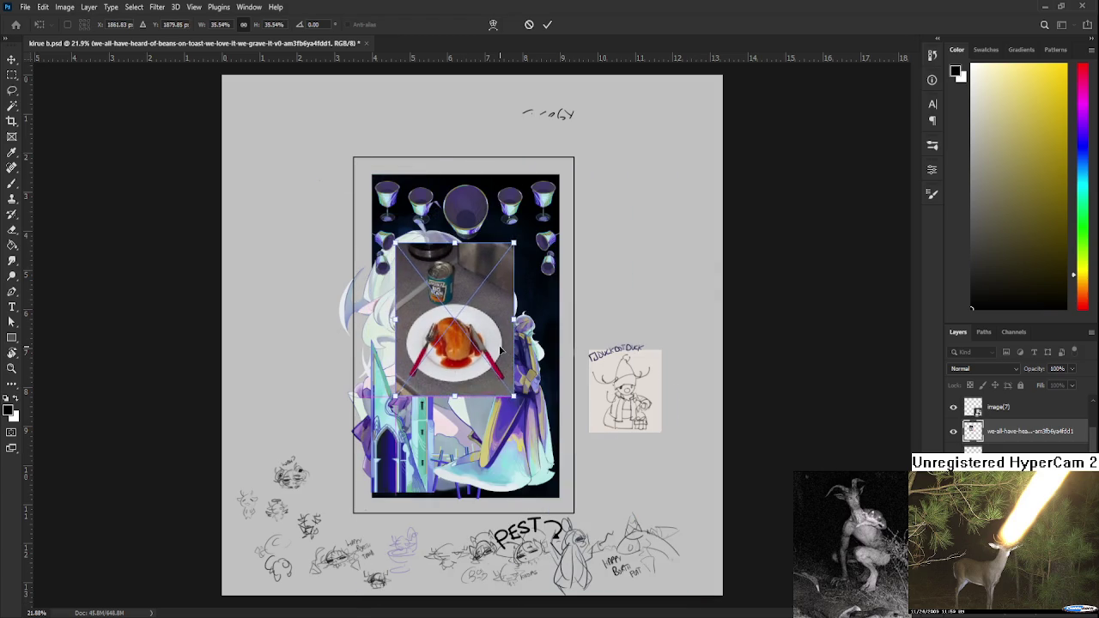
{"action": "key", "text": "Return"}
{"action": "key", "text": "l"}
- Review the bean photo's placement, then delete its layer
{"action": "scroll", "coordinate": [444, 365], "scroll_direction": "up", "scroll_amount": 2}
{"action": "scroll", "coordinate": [443, 364], "scroll_direction": "up", "scroll_amount": 1}
{"action": "scroll", "coordinate": [443, 365], "scroll_direction": "up", "scroll_amount": 1}
{"action": "scroll", "coordinate": [457, 366], "scroll_direction": "up", "scroll_amount": 1}
{"action": "scroll", "coordinate": [457, 367], "scroll_direction": "up", "scroll_amount": 1}
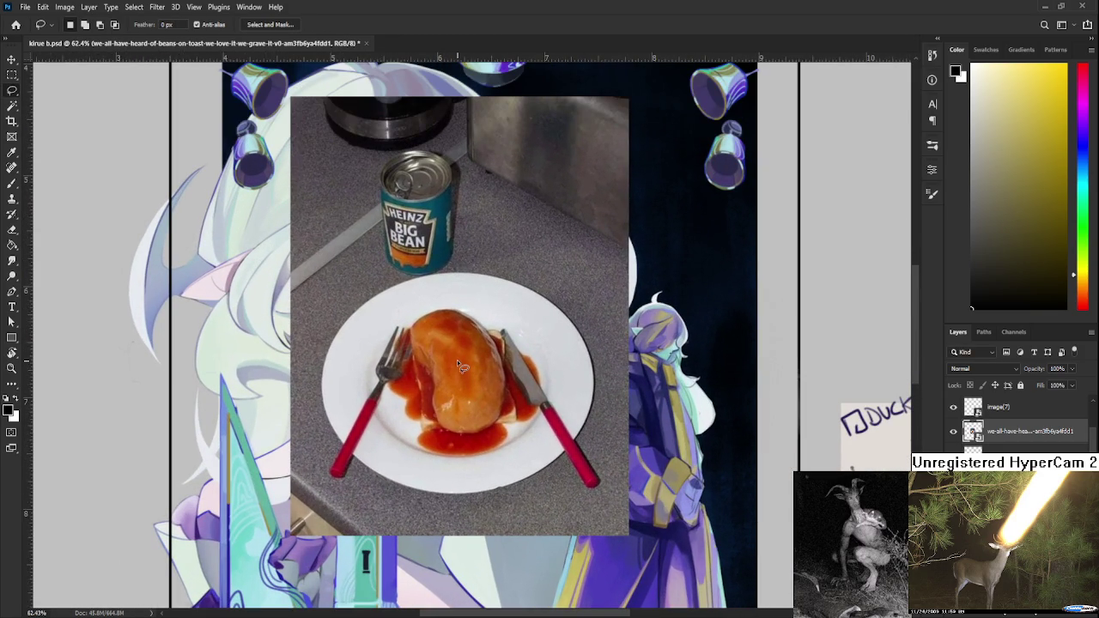
{"action": "scroll", "coordinate": [457, 364], "scroll_direction": "down", "scroll_amount": 1}
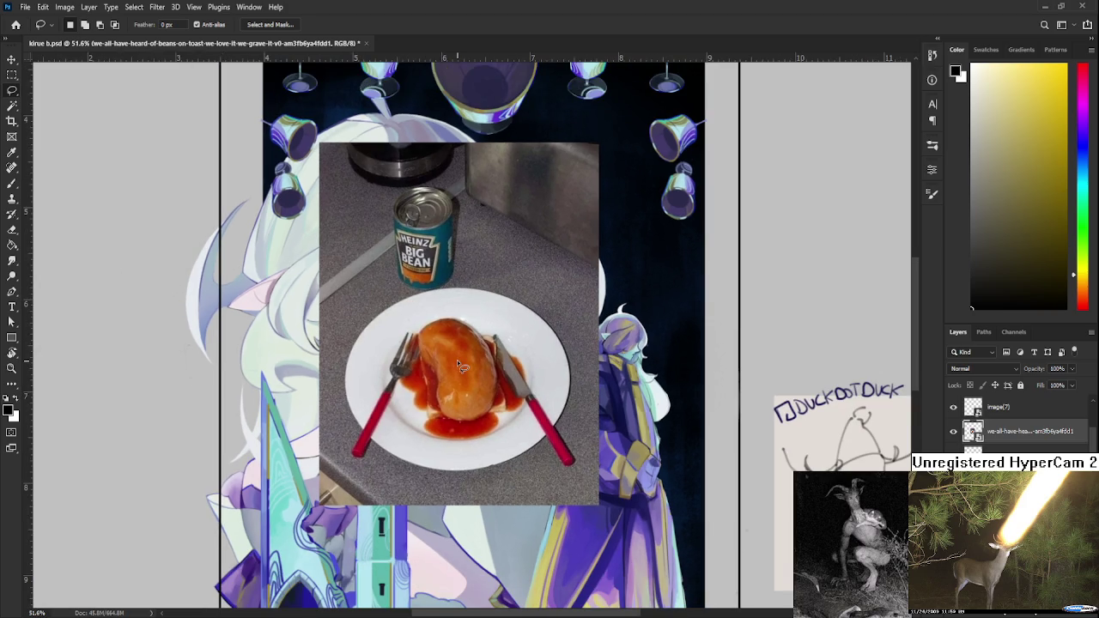
{"action": "scroll", "coordinate": [457, 360], "scroll_direction": "up", "scroll_amount": 1}
{"action": "scroll", "coordinate": [457, 359], "scroll_direction": "up", "scroll_amount": 1}
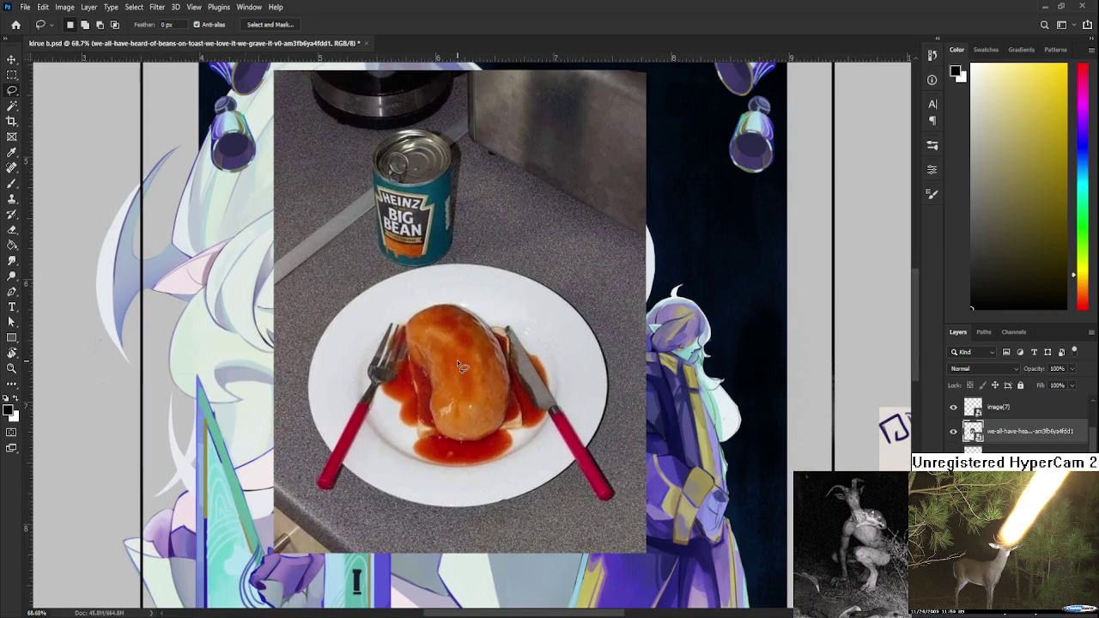
{"action": "scroll", "coordinate": [457, 360], "scroll_direction": "down", "scroll_amount": 1}
{"action": "scroll", "coordinate": [456, 368], "scroll_direction": "down", "scroll_amount": 1}
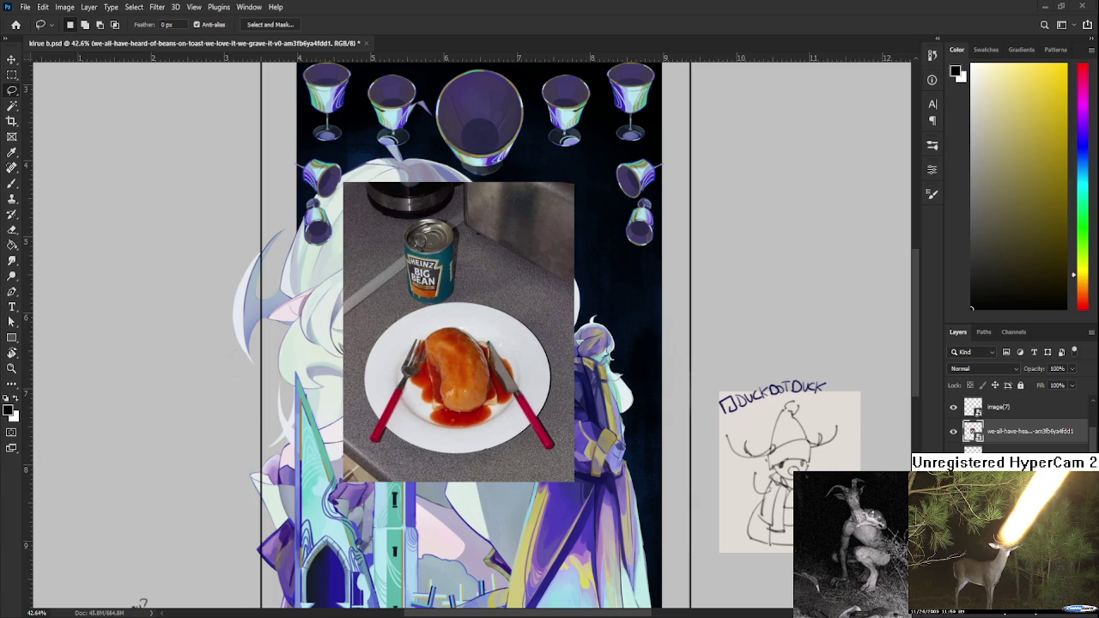
{"action": "scroll", "coordinate": [493, 424], "scroll_direction": "down", "scroll_amount": 1}
{"action": "scroll", "coordinate": [493, 425], "scroll_direction": "down", "scroll_amount": 1}
{"action": "key", "text": "Delete"}
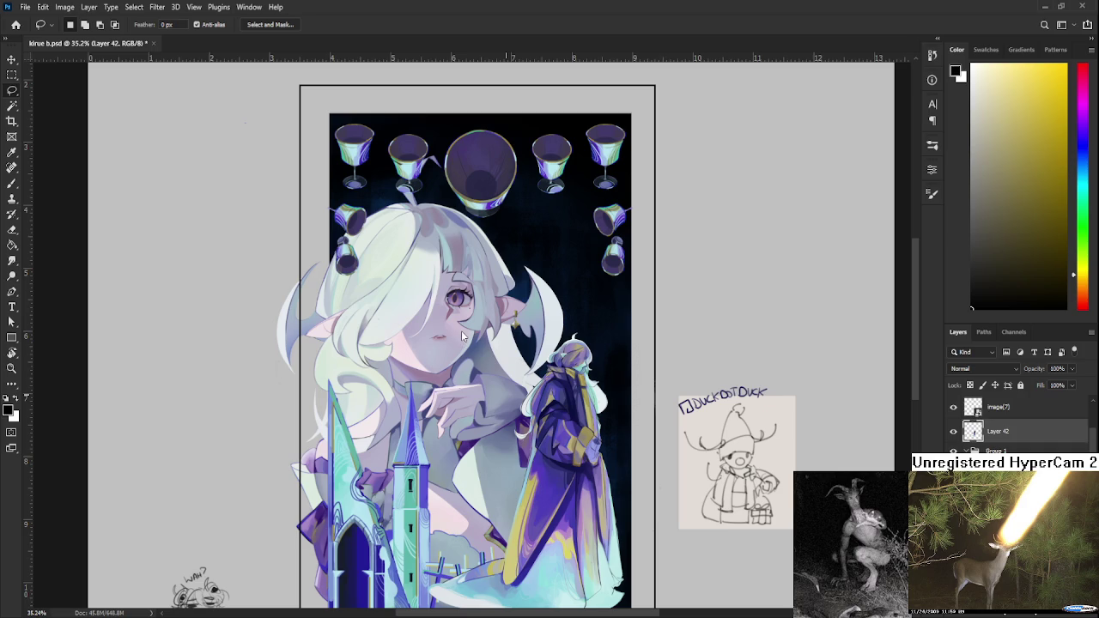
- Paste the bean-filled clock photo, shrink it and centre it on the artwork
{"action": "key", "text": "ctrl+v"}
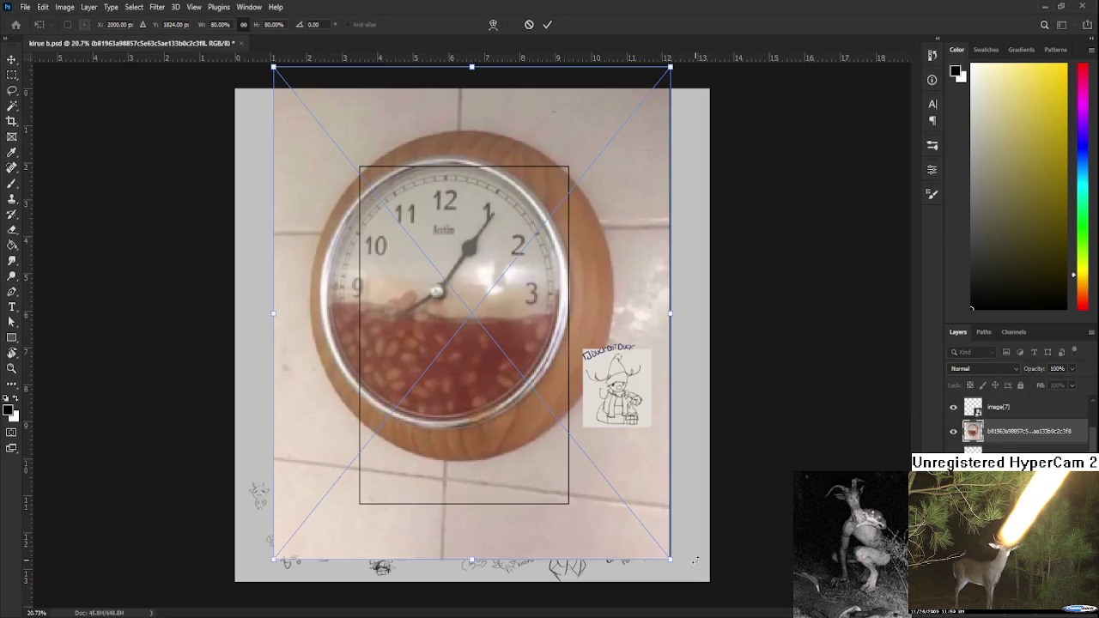
{"action": "left_click_drag", "start_coordinate": [662, 567], "coordinate": [418, 238]}
{"action": "left_click_drag", "start_coordinate": [350, 174], "coordinate": [468, 318]}
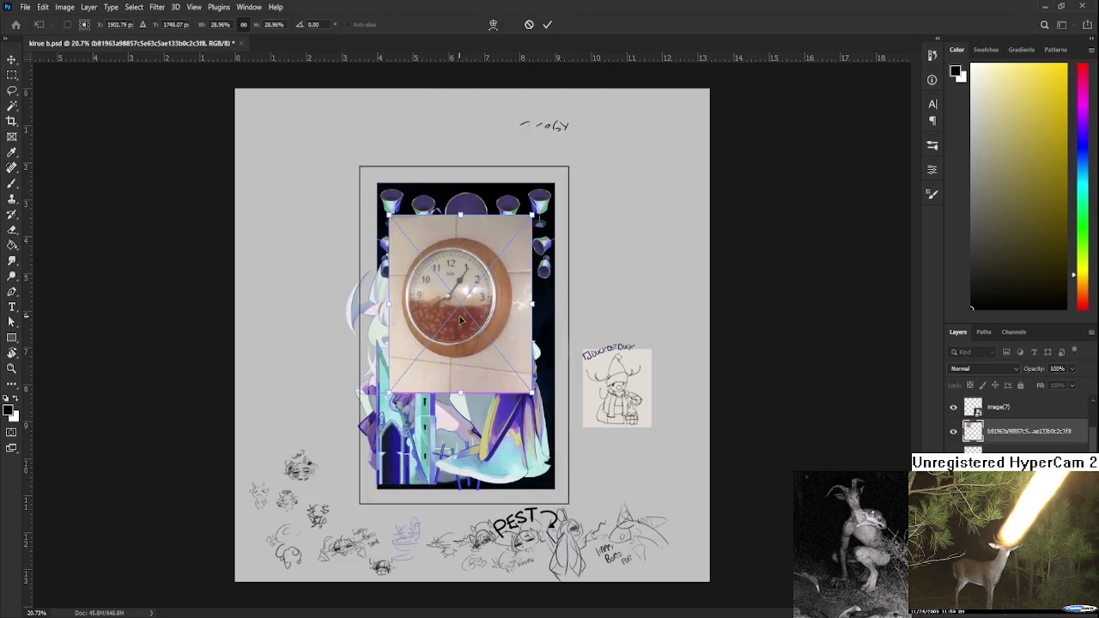
{"action": "key", "text": "Return"}
- Zoom in to check the clock photo, then delete its layer
{"action": "scroll", "coordinate": [466, 317], "scroll_direction": "up", "scroll_amount": 1}
{"action": "scroll", "coordinate": [463, 310], "scroll_direction": "up", "scroll_amount": 1}
{"action": "scroll", "coordinate": [464, 311], "scroll_direction": "up", "scroll_amount": 2}
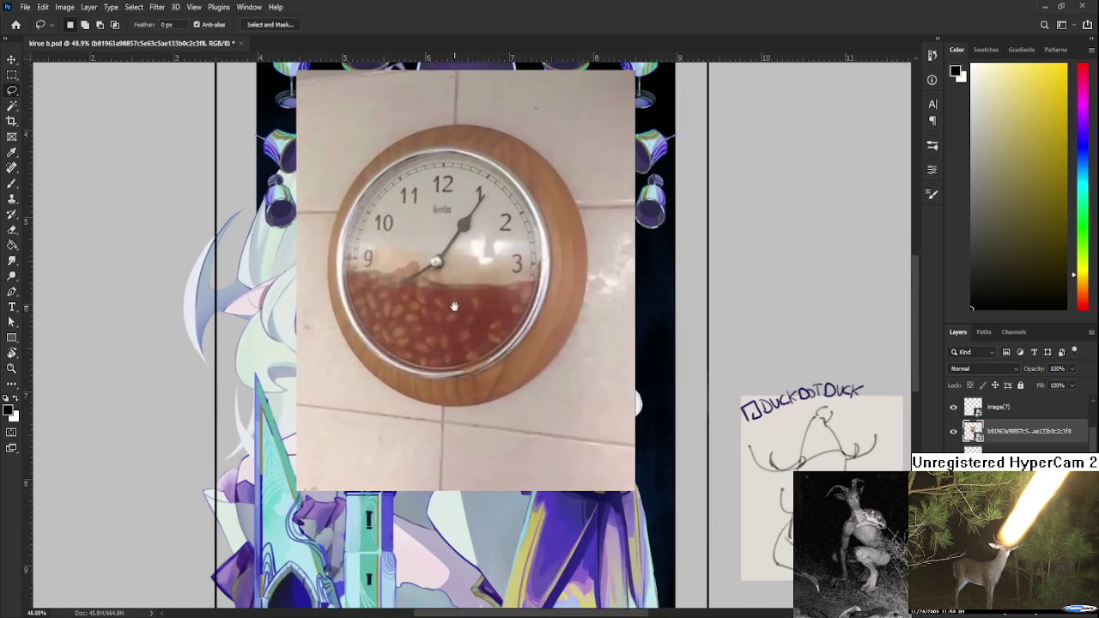
{"action": "scroll", "coordinate": [429, 339], "scroll_direction": "up", "scroll_amount": 2}
{"action": "scroll", "coordinate": [415, 353], "scroll_direction": "up", "scroll_amount": 1}
{"action": "scroll", "coordinate": [415, 361], "scroll_direction": "up", "scroll_amount": 1}
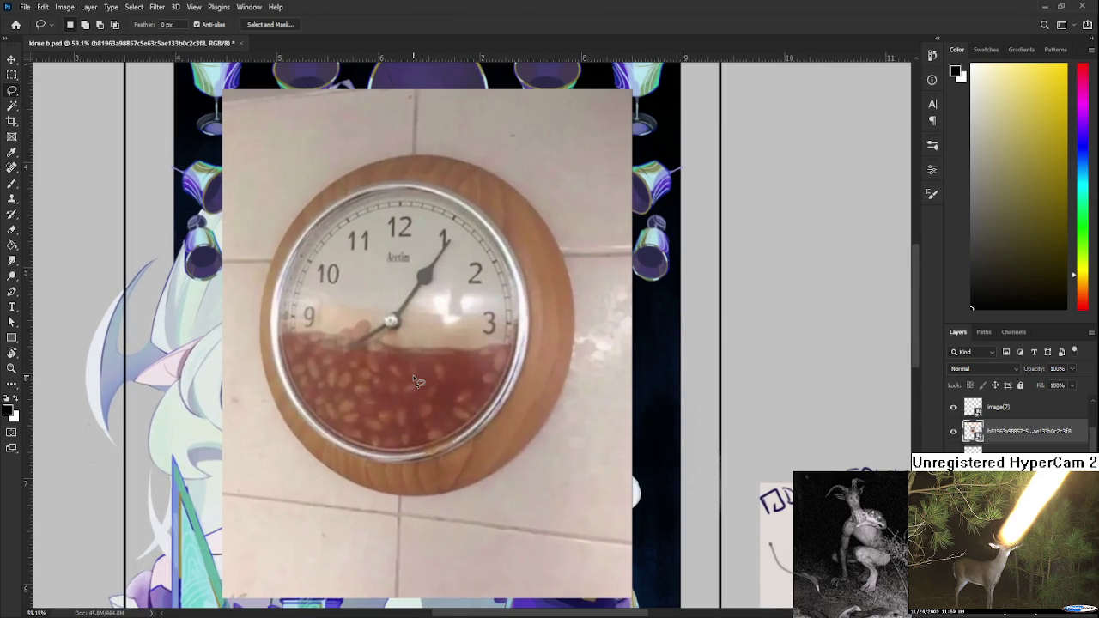
{"action": "scroll", "coordinate": [421, 369], "scroll_direction": "down", "scroll_amount": 1}
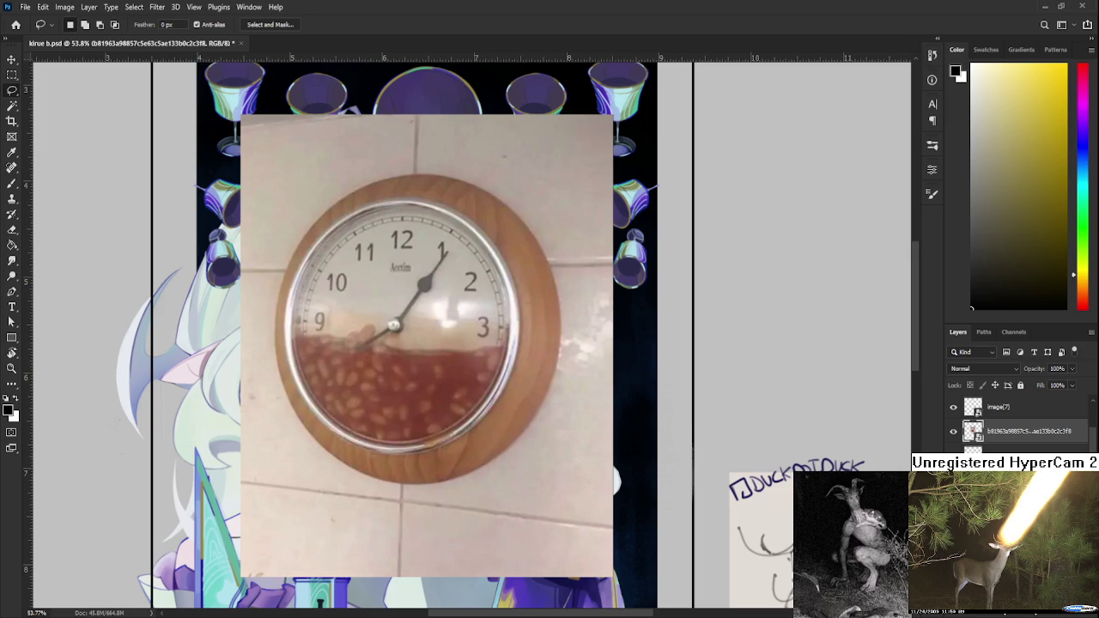
{"action": "key", "text": "Delete"}
- Zoom around the robe, then sample a light beige from the figure as the brush colour
{"action": "scroll", "coordinate": [479, 429], "scroll_direction": "down", "scroll_amount": 2, "text": "alt"}
{"action": "scroll", "coordinate": [540, 494], "scroll_direction": "down", "scroll_amount": 1, "text": "alt"}
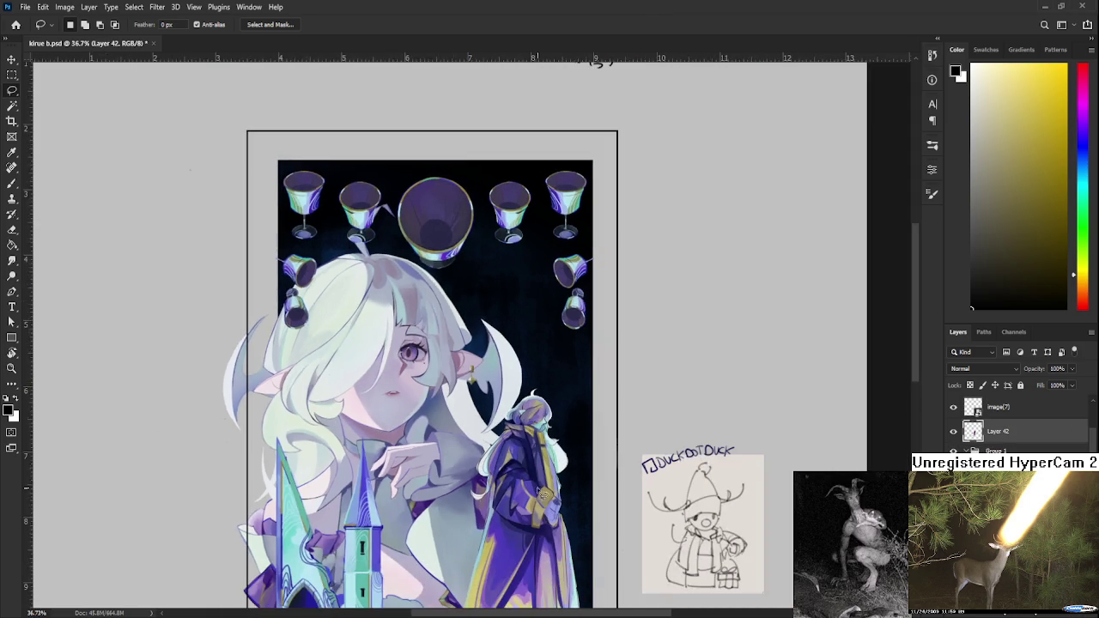
{"action": "scroll", "coordinate": [539, 494], "scroll_direction": "up", "scroll_amount": 2, "text": "alt"}
{"action": "scroll", "coordinate": [481, 430], "scroll_direction": "up", "scroll_amount": 2, "text": "alt"}
{"action": "scroll", "coordinate": [412, 360], "scroll_direction": "up", "scroll_amount": 2, "text": "alt"}
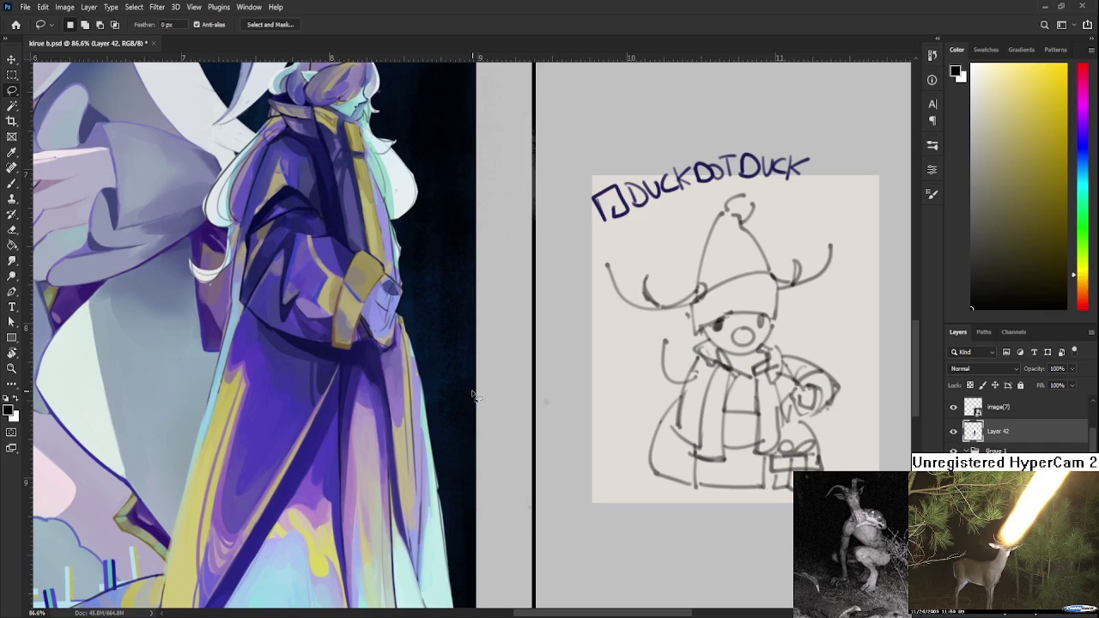
{"action": "scroll", "coordinate": [391, 378], "scroll_direction": "up", "scroll_amount": 1}
{"action": "scroll", "coordinate": [360, 365], "scroll_direction": "up", "scroll_amount": 1}
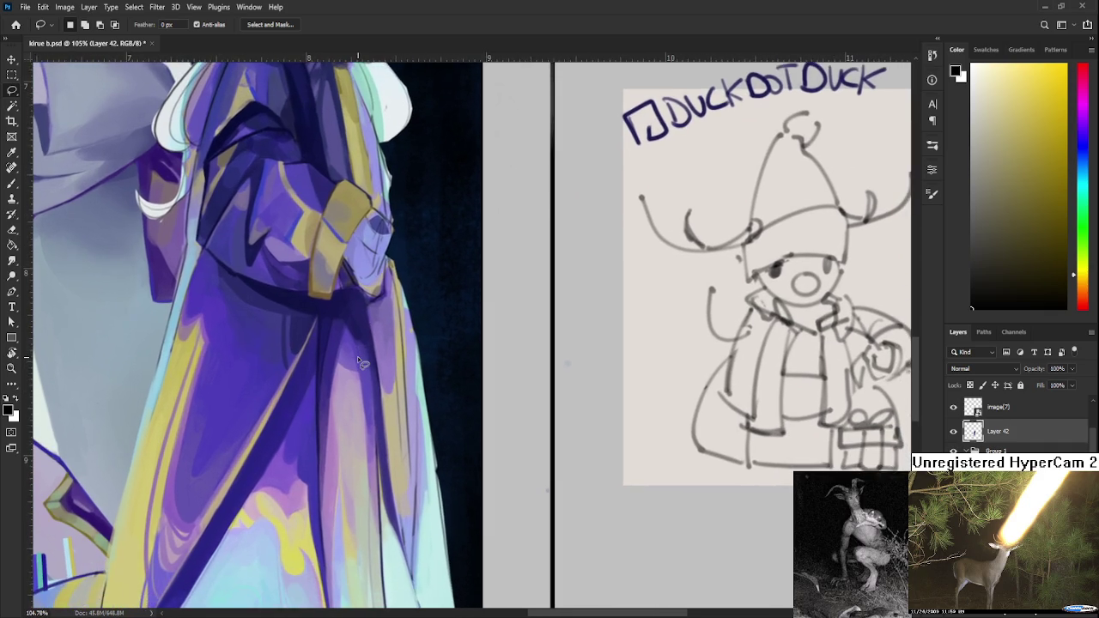
{"action": "scroll", "coordinate": [361, 360], "scroll_direction": "down", "scroll_amount": 1}
{"action": "scroll", "coordinate": [357, 357], "scroll_direction": "down", "scroll_amount": 1}
{"action": "scroll", "coordinate": [358, 352], "scroll_direction": "down", "scroll_amount": 1}
{"action": "scroll", "coordinate": [361, 349], "scroll_direction": "down", "scroll_amount": 1}
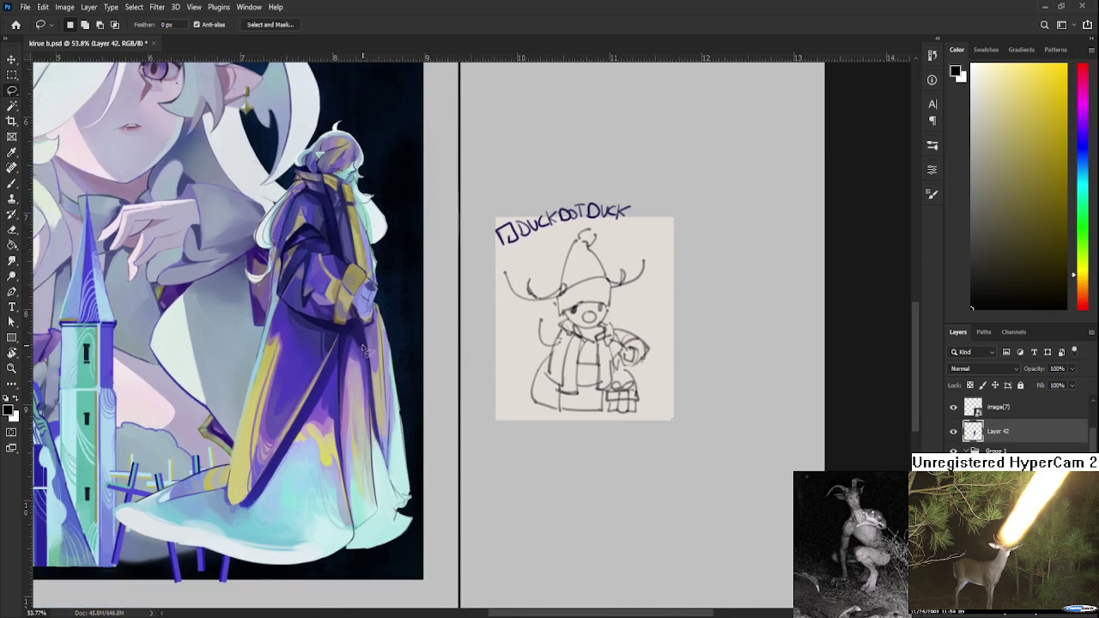
{"action": "scroll", "coordinate": [480, 444], "scroll_direction": "up", "scroll_amount": 1}
{"action": "scroll", "coordinate": [480, 444], "scroll_direction": "up", "scroll_amount": 1}
{"action": "scroll", "coordinate": [480, 444], "scroll_direction": "down", "scroll_amount": 1}
{"action": "scroll", "coordinate": [480, 444], "scroll_direction": "down", "scroll_amount": 1}
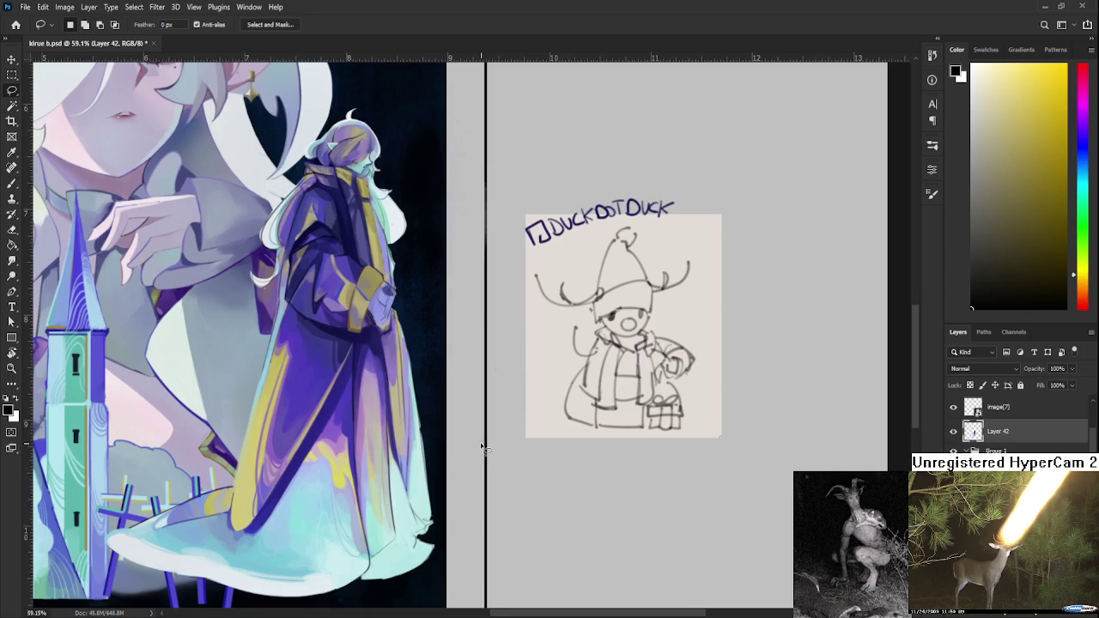
{"action": "scroll", "coordinate": [482, 446], "scroll_direction": "down", "scroll_amount": 1}
{"action": "scroll", "coordinate": [482, 445], "scroll_direction": "down", "scroll_amount": 1}
{"action": "scroll", "coordinate": [428, 445], "scroll_direction": "up", "scroll_amount": 1}
{"action": "scroll", "coordinate": [427, 446], "scroll_direction": "right", "scroll_amount": 1}
{"action": "key", "text": "b"}
{"action": "left_click", "coordinate": [361, 438], "text": "alt"}
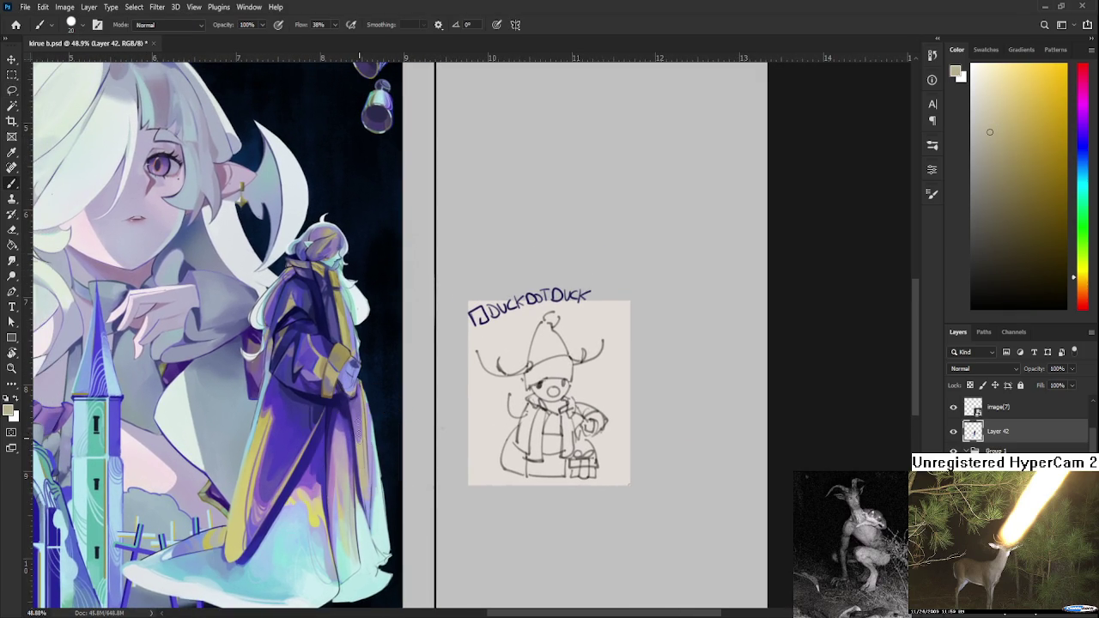
- Sample purple and greyish red shades from the coat
{"action": "left_click", "coordinate": [363, 438], "text": "alt"}
{"action": "left_click", "coordinate": [361, 404], "text": "alt"}
{"action": "left_click", "coordinate": [365, 420], "text": "alt"}
{"action": "left_click", "coordinate": [359, 405], "text": "alt"}
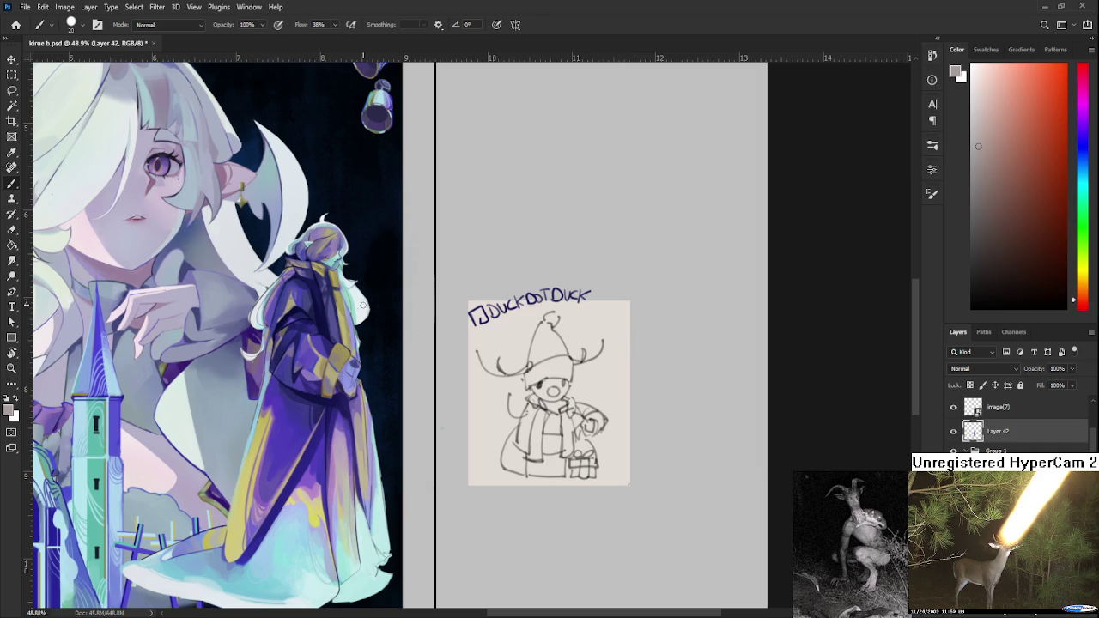
{"action": "scroll", "coordinate": [352, 446], "scroll_direction": "up", "scroll_amount": 3}
{"action": "scroll", "coordinate": [353, 446], "scroll_direction": "up", "scroll_amount": 2}
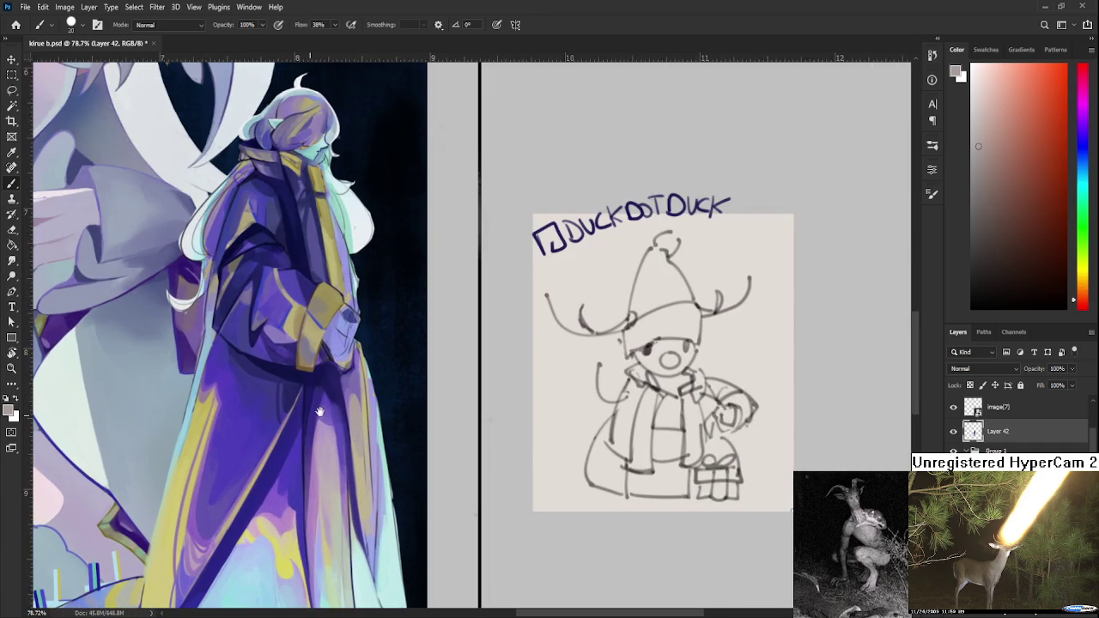
{"action": "left_click", "coordinate": [367, 380], "text": "alt"}
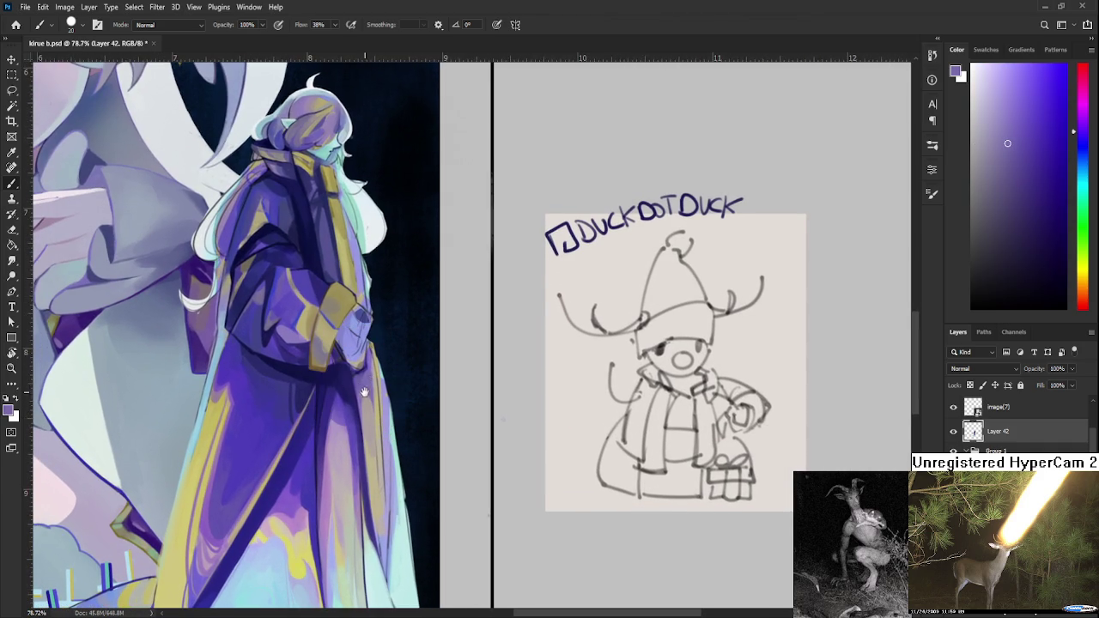
- Reframe on the robe and sample several of its purple shades
{"action": "left_click_drag", "start_coordinate": [364, 389], "coordinate": [330, 398]}
{"action": "left_click", "coordinate": [331, 400], "text": "alt"}
{"action": "left_click", "coordinate": [333, 419], "text": "alt"}
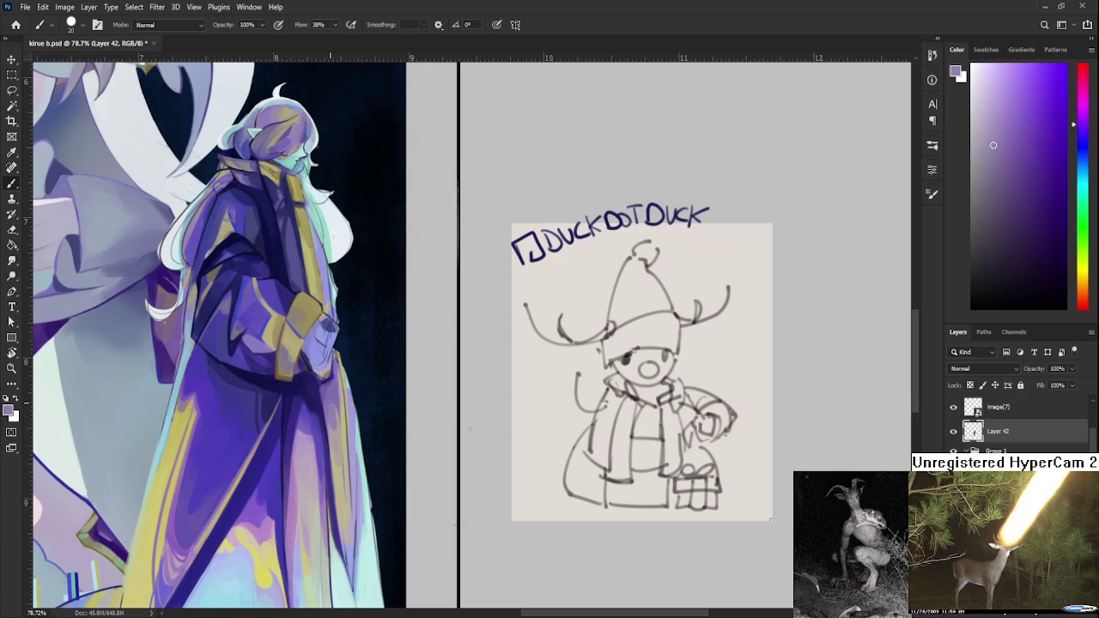
{"action": "left_click", "coordinate": [335, 401], "text": "alt"}
{"action": "left_click", "coordinate": [336, 390], "text": "alt"}
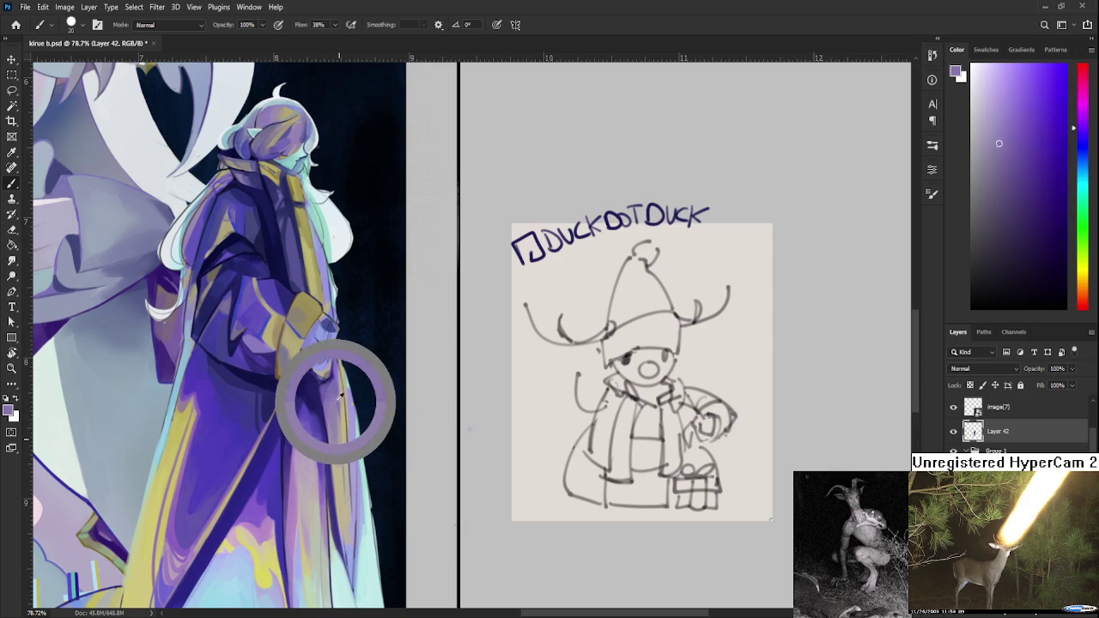
{"action": "left_click", "coordinate": [335, 387], "text": "alt"}
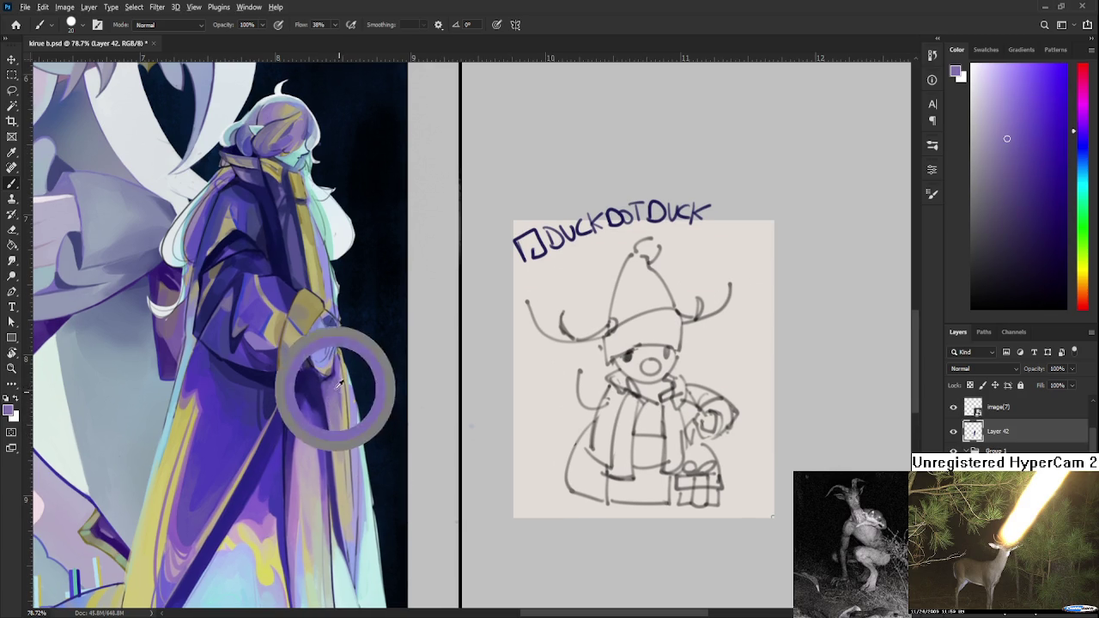
{"action": "left_click", "coordinate": [342, 405], "text": "alt"}
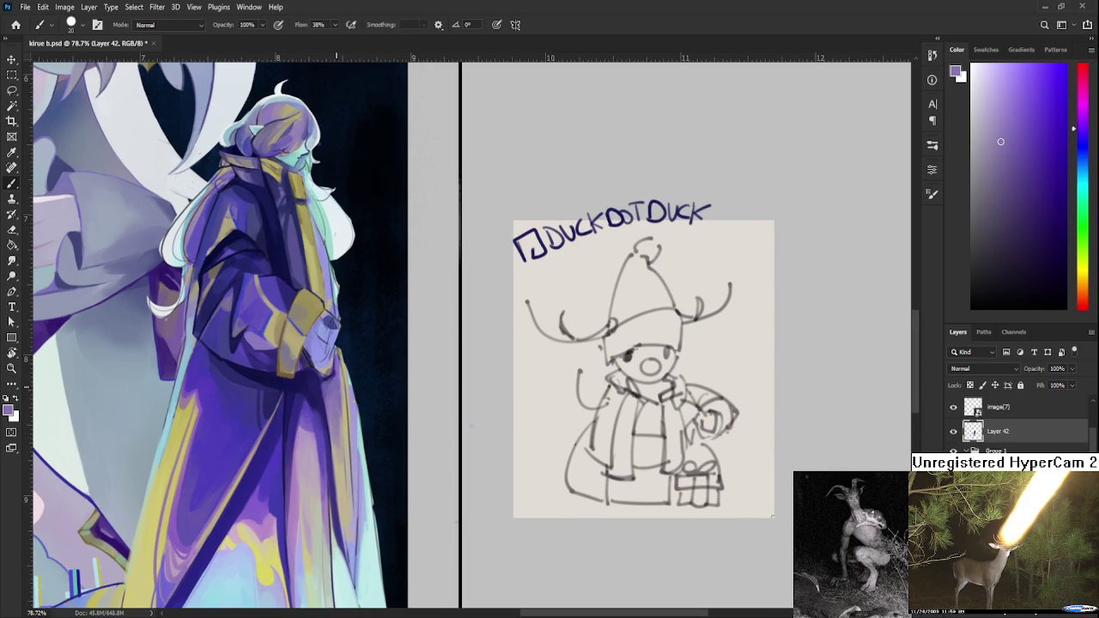
- Sample the pale yellow-beige trim, then settle on the robe's muted lavender
{"action": "left_click", "coordinate": [345, 448], "text": "alt"}
{"action": "left_click", "coordinate": [346, 469], "text": "alt"}
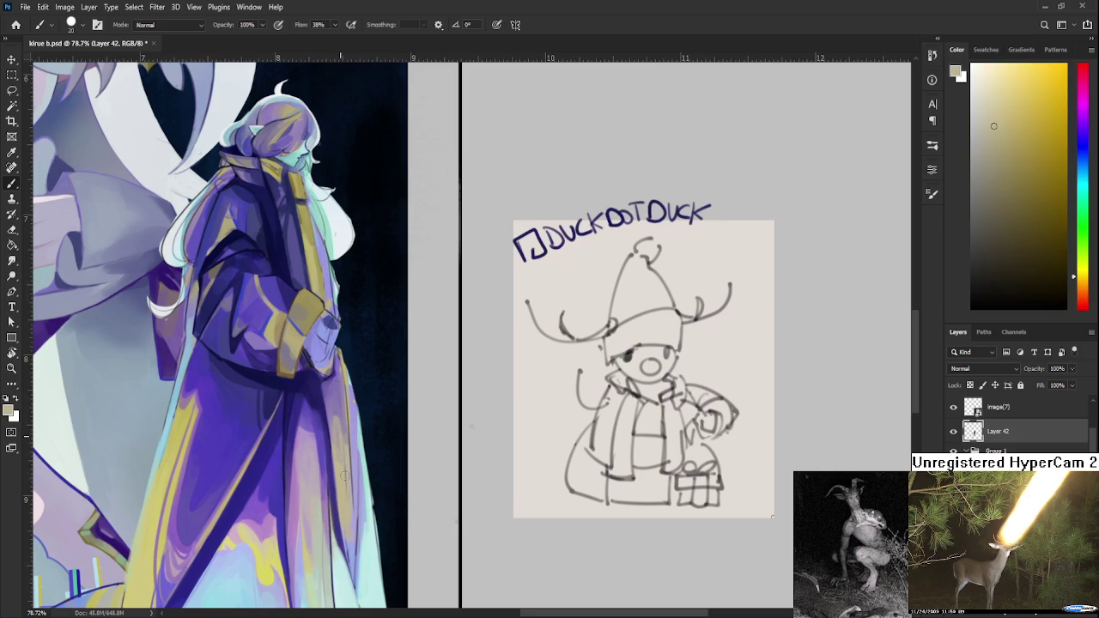
{"action": "left_click", "coordinate": [344, 431], "text": "alt"}
{"action": "left_click", "coordinate": [339, 412], "text": "alt"}
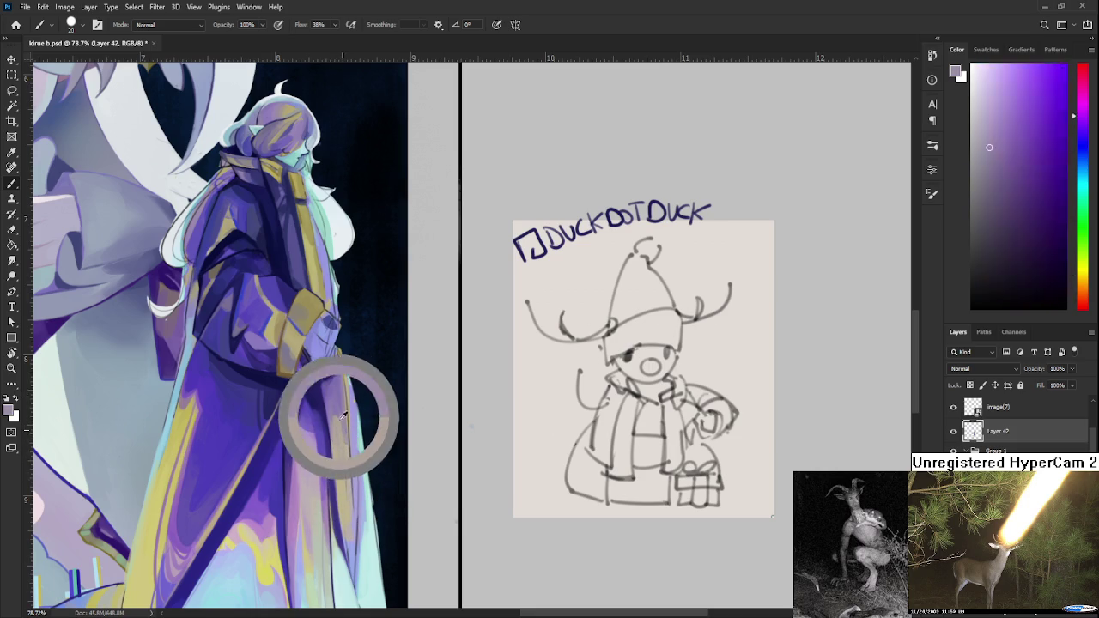
{"action": "left_click", "coordinate": [345, 445], "text": "alt"}
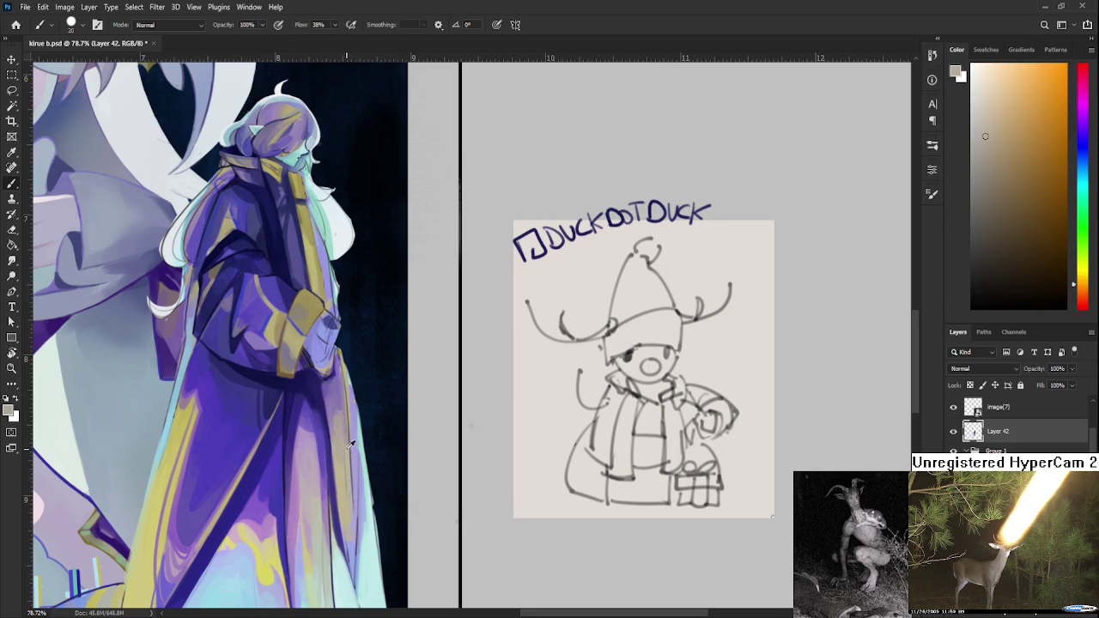
{"action": "left_click", "coordinate": [341, 398], "text": "alt"}
{"action": "left_click", "coordinate": [347, 405], "text": "alt"}
{"action": "left_click", "coordinate": [349, 408], "text": "alt"}
{"action": "left_click", "coordinate": [350, 429], "text": "alt"}
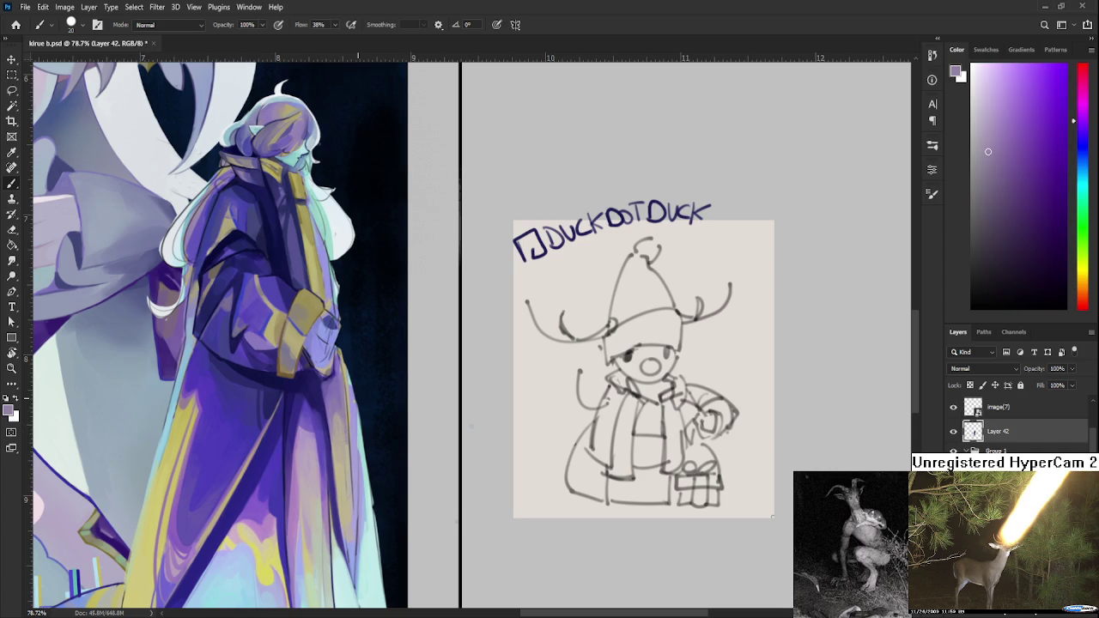
{"action": "scroll", "coordinate": [361, 419], "scroll_direction": "down", "scroll_amount": 3}
{"action": "scroll", "coordinate": [361, 419], "scroll_direction": "down", "scroll_amount": 2}
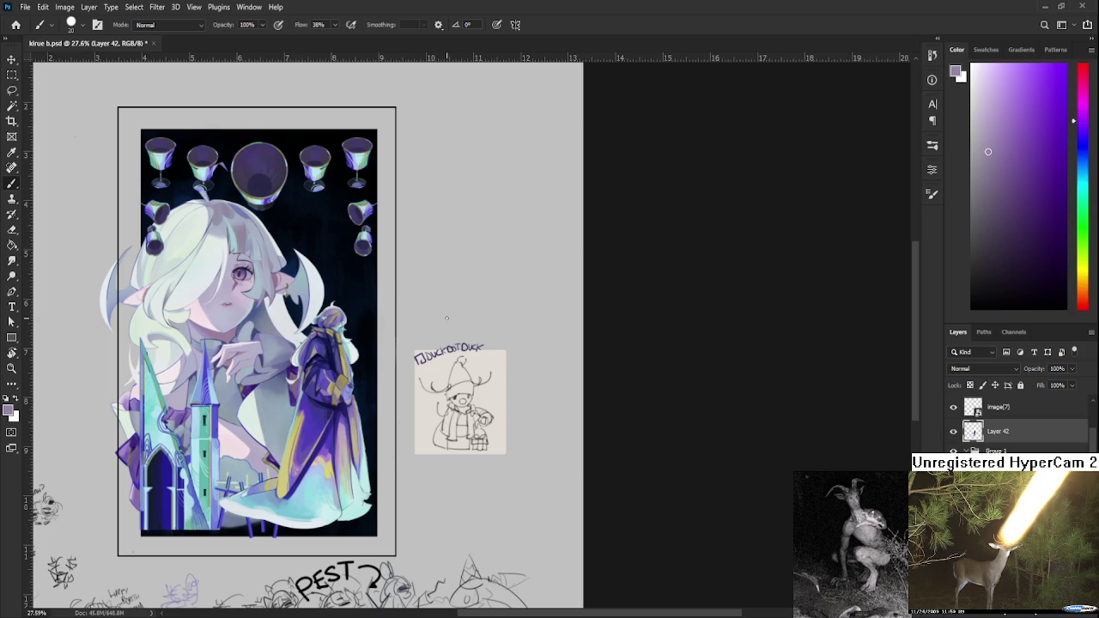
- Zoom in on the robed figure and sample a saturated blue-purple from its robe
{"action": "scroll", "coordinate": [324, 379], "scroll_direction": "up", "scroll_amount": 5}
{"action": "mouse_move", "coordinate": [503, 422]}
{"action": "left_mouse_down"}
{"action": "mouse_move", "coordinate": [567, 414]}
{"action": "mouse_move", "coordinate": [517, 294]}
{"action": "left_mouse_up"}
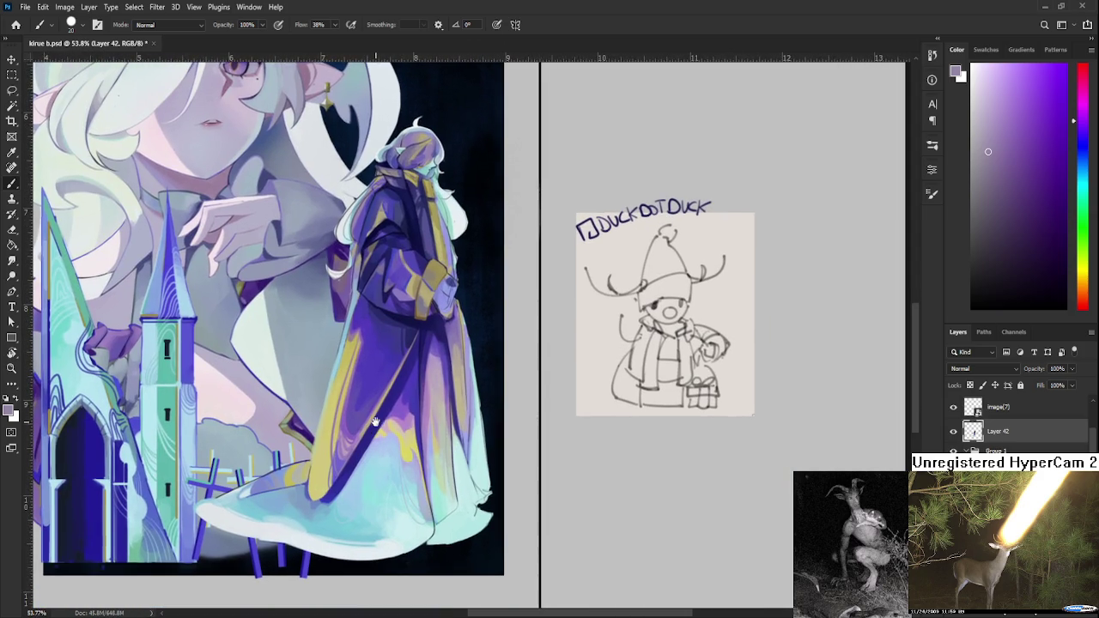
{"action": "left_click", "coordinate": [413, 397], "text": "alt"}
{"action": "left_click", "coordinate": [412, 393], "text": "alt"}
{"action": "left_click", "coordinate": [409, 394], "text": "alt"}
{"action": "left_click", "coordinate": [404, 401], "text": "alt"}
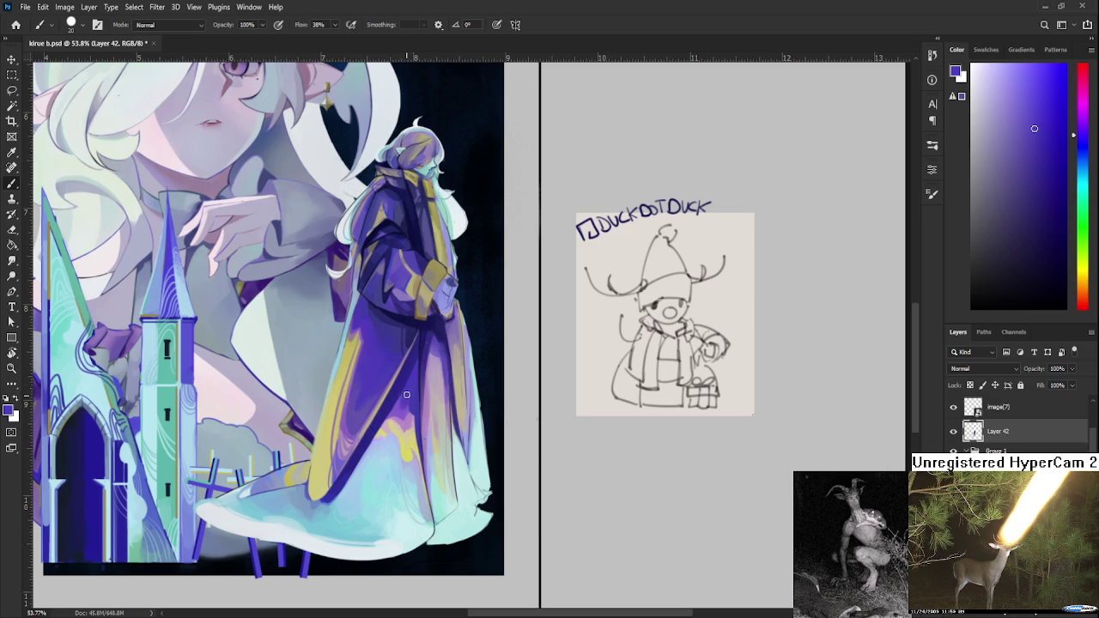
{"action": "left_click", "coordinate": [408, 395], "text": "alt"}
{"action": "left_click", "coordinate": [404, 397], "text": "alt"}
{"action": "left_click", "coordinate": [406, 399], "text": "alt"}
- Recentre on the robe and resample until a deep navy blue is the brush colour
{"action": "mouse_move", "coordinate": [443, 407]}
{"action": "left_mouse_down"}
{"action": "mouse_move", "coordinate": [382, 393]}
{"action": "mouse_move", "coordinate": [375, 340]}
{"action": "left_mouse_up"}
{"action": "left_click", "coordinate": [391, 370], "text": "alt"}
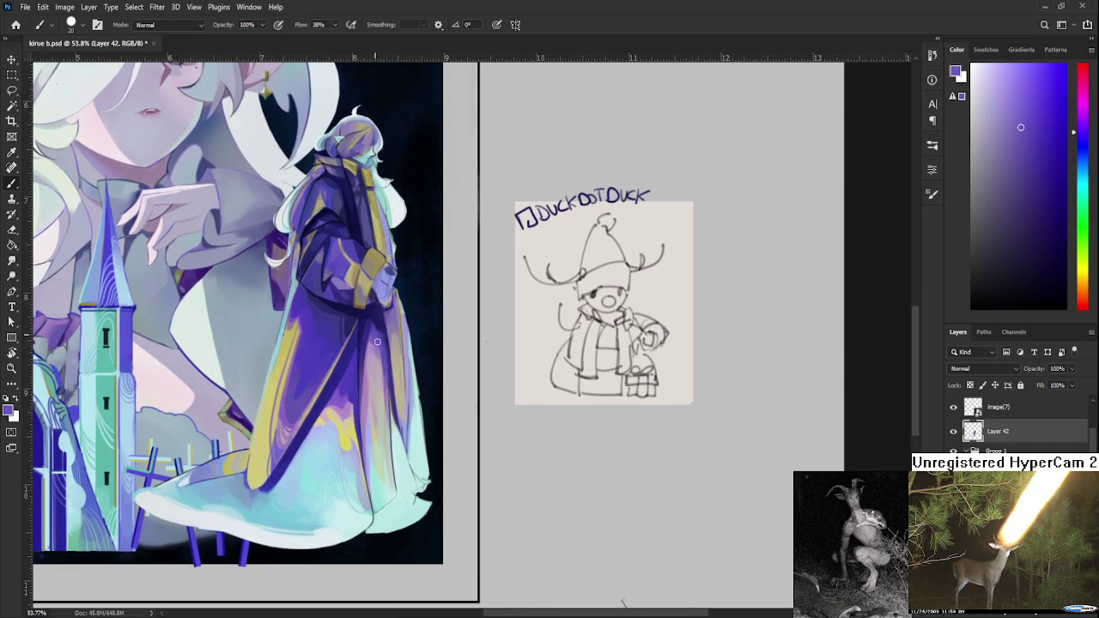
{"action": "left_click", "coordinate": [375, 352], "text": "alt"}
{"action": "left_click", "coordinate": [377, 345], "text": "alt"}
{"action": "left_click", "coordinate": [377, 338], "text": "alt"}
{"action": "left_click", "coordinate": [381, 357], "text": "alt"}
{"action": "left_click", "coordinate": [388, 350], "text": "alt"}
{"action": "left_click", "coordinate": [387, 350], "text": "alt"}
{"action": "left_click", "coordinate": [374, 328], "text": "alt"}
{"action": "left_click", "coordinate": [382, 332], "text": "alt"}
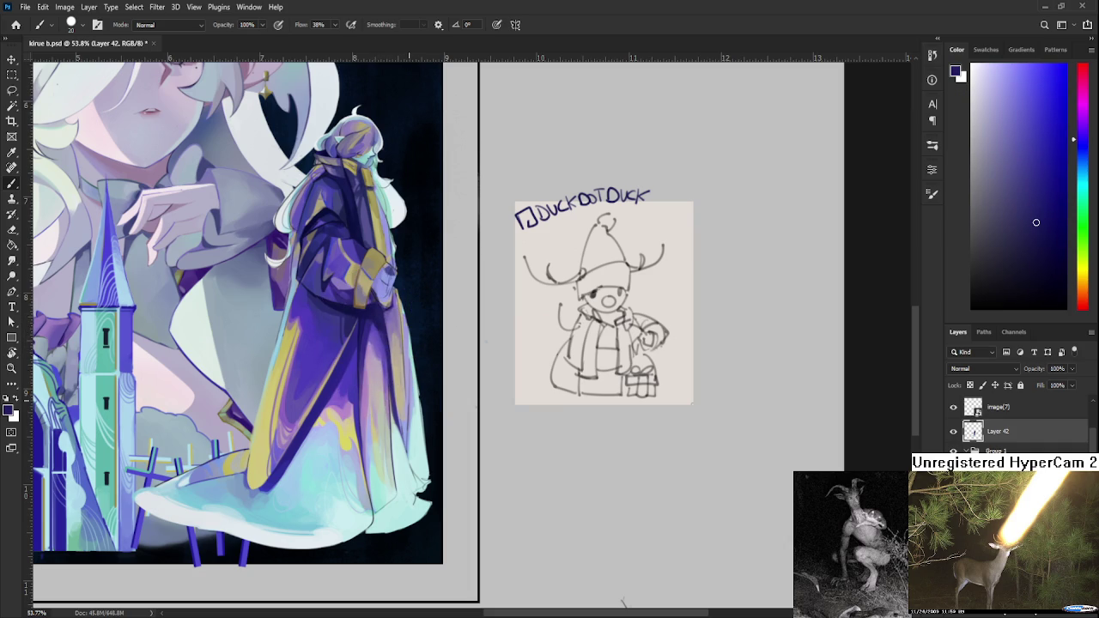
{"action": "scroll", "coordinate": [384, 348], "scroll_direction": "down", "scroll_amount": 4}
{"action": "scroll", "coordinate": [384, 348], "scroll_direction": "up", "scroll_amount": 6}
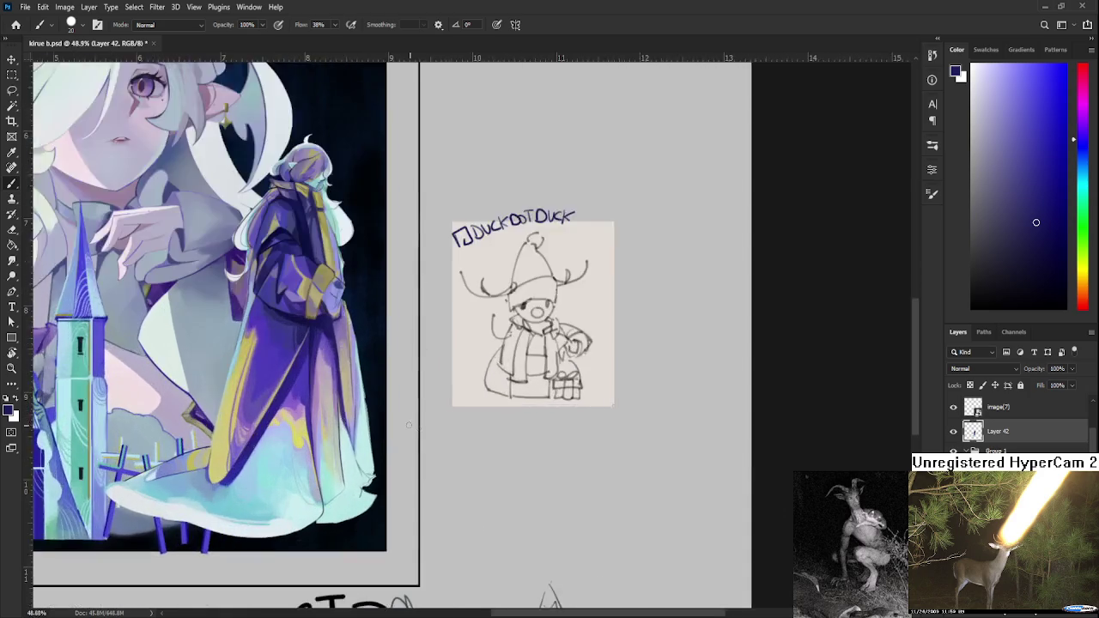
- Recentre on the robed figure and sample tan and light purple tones from the coat
{"action": "left_click", "coordinate": [178, 479], "text": "alt"}
{"action": "mouse_move", "coordinate": [340, 486]}
{"action": "left_mouse_down"}
{"action": "mouse_move", "coordinate": [207, 512]}
{"action": "mouse_move", "coordinate": [274, 531]}
{"action": "left_mouse_up"}
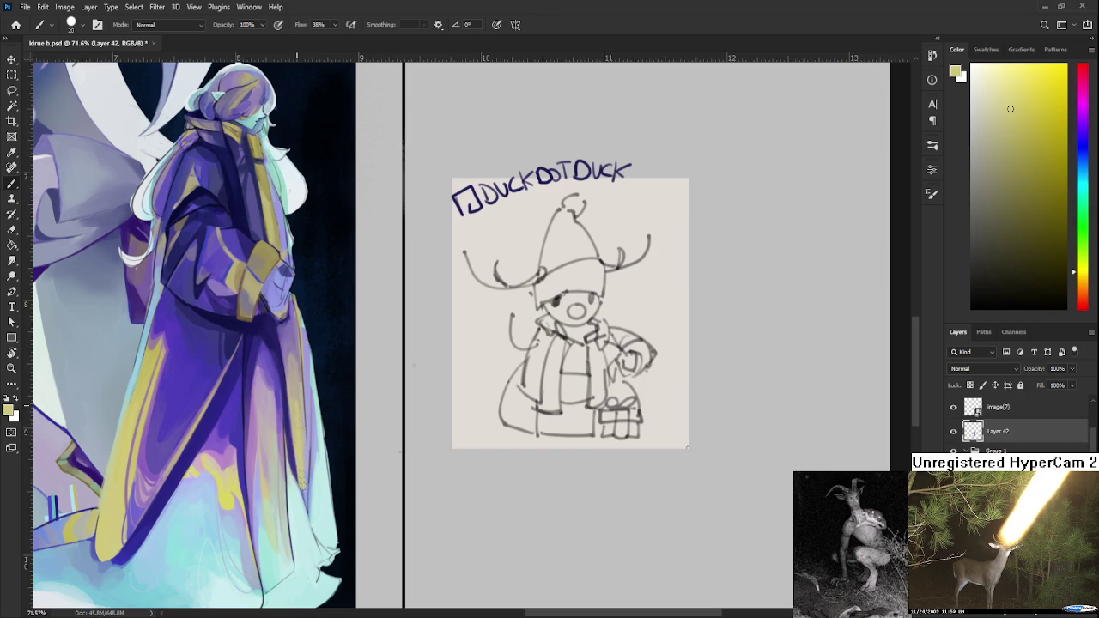
{"action": "left_click", "coordinate": [295, 389], "text": "alt"}
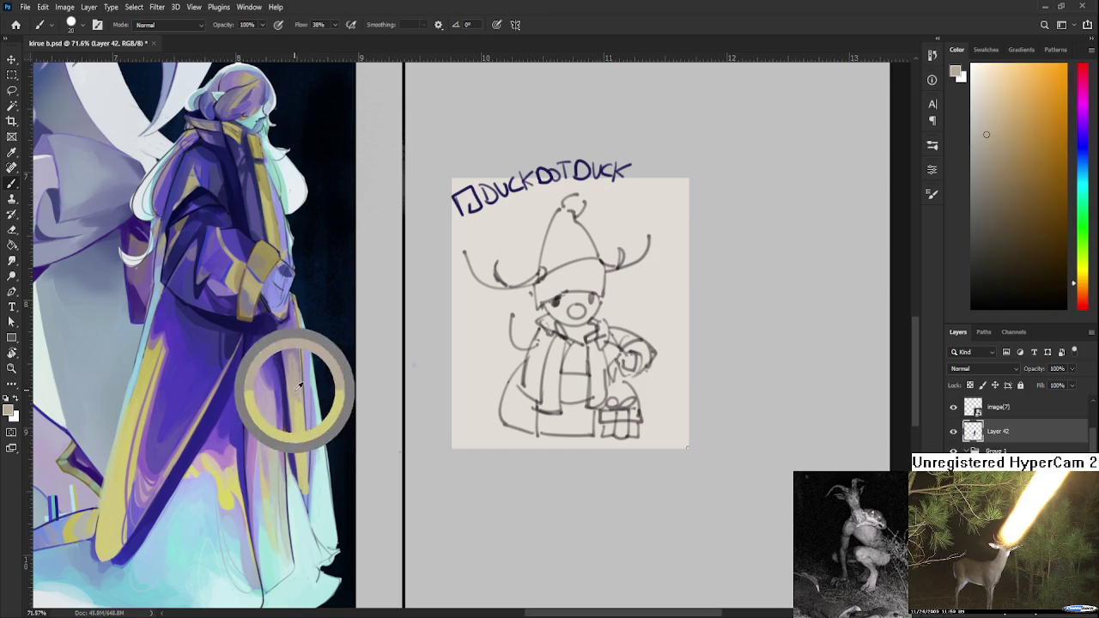
{"action": "left_click", "coordinate": [294, 383], "text": "alt"}
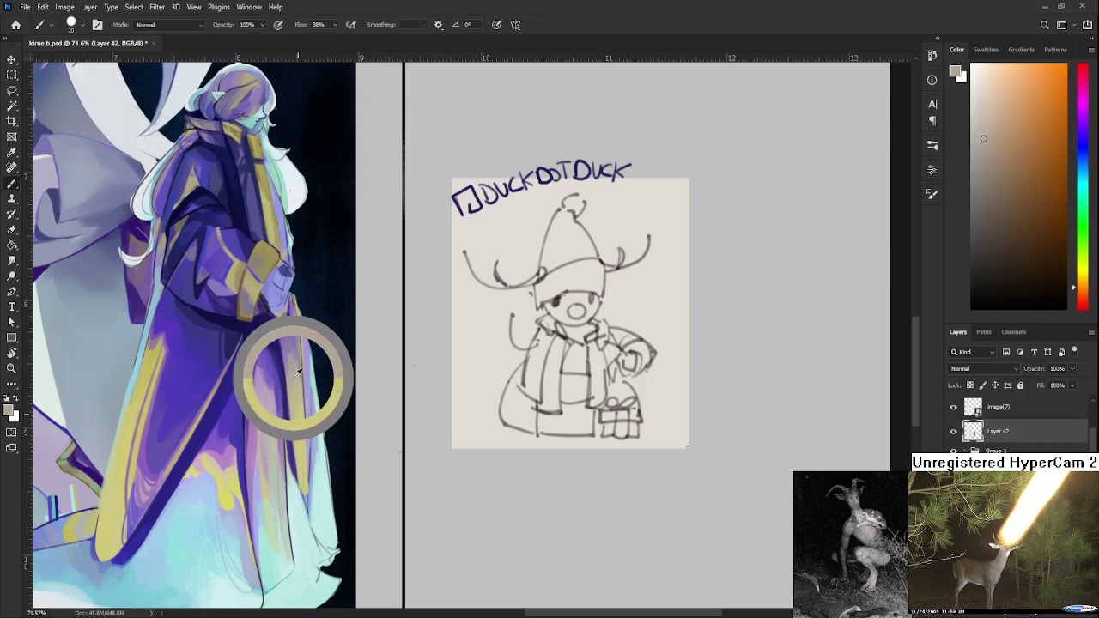
{"action": "left_click", "coordinate": [302, 405], "text": "alt"}
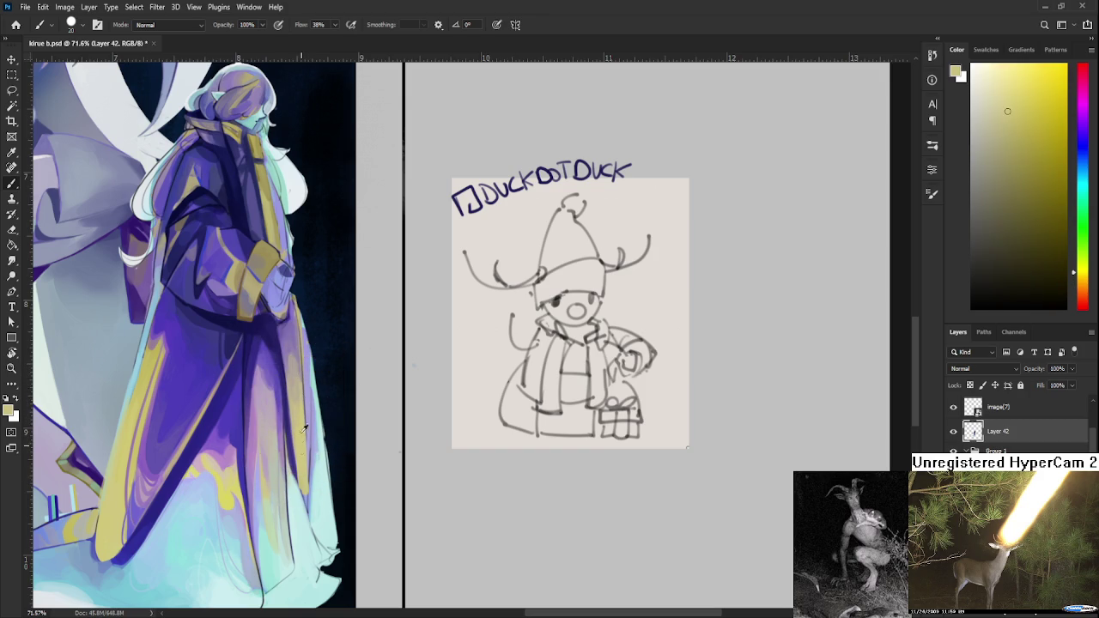
{"action": "left_click", "coordinate": [301, 391], "text": "alt"}
{"action": "left_click", "coordinate": [300, 370], "text": "alt"}
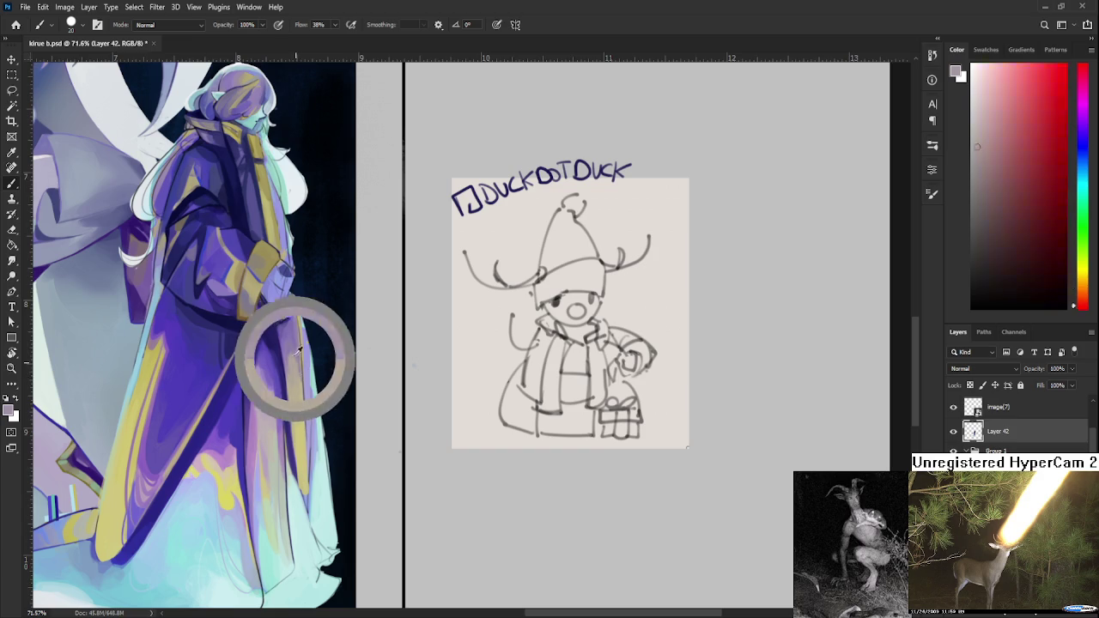
{"action": "left_click", "coordinate": [294, 385], "text": "alt"}
{"action": "left_click", "coordinate": [297, 358], "text": "alt"}
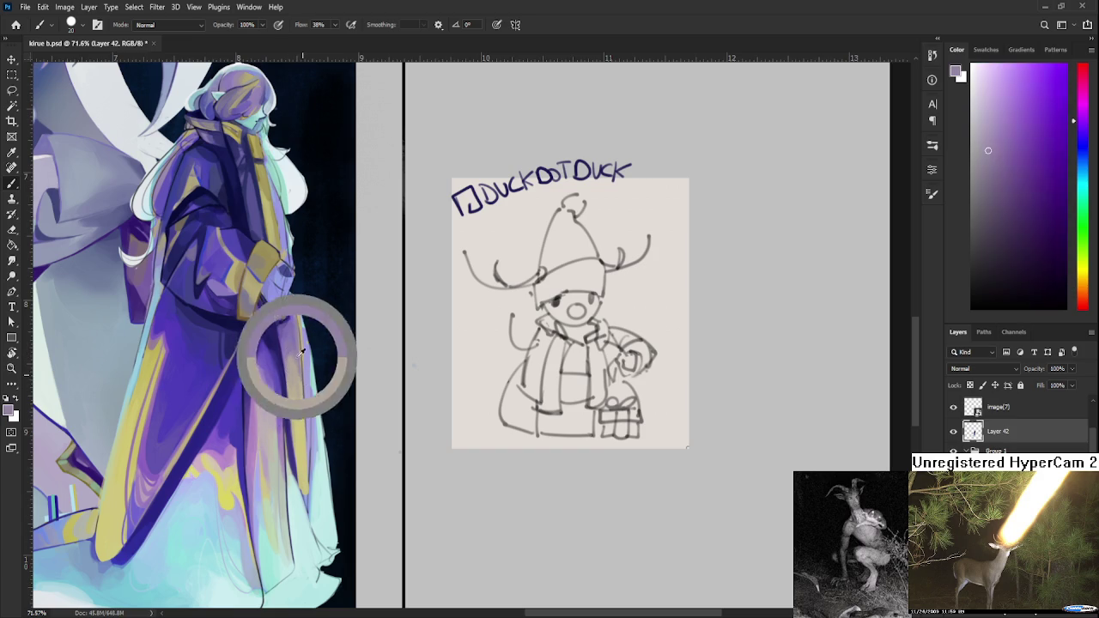
{"action": "left_click", "coordinate": [295, 371], "text": "alt"}
- Keep resampling the coat, ending on a pale mint-cyan from the robe's hem
{"action": "left_click", "coordinate": [296, 398], "text": "alt"}
{"action": "left_click", "coordinate": [294, 351], "text": "alt"}
{"action": "left_click", "coordinate": [295, 357], "text": "alt"}
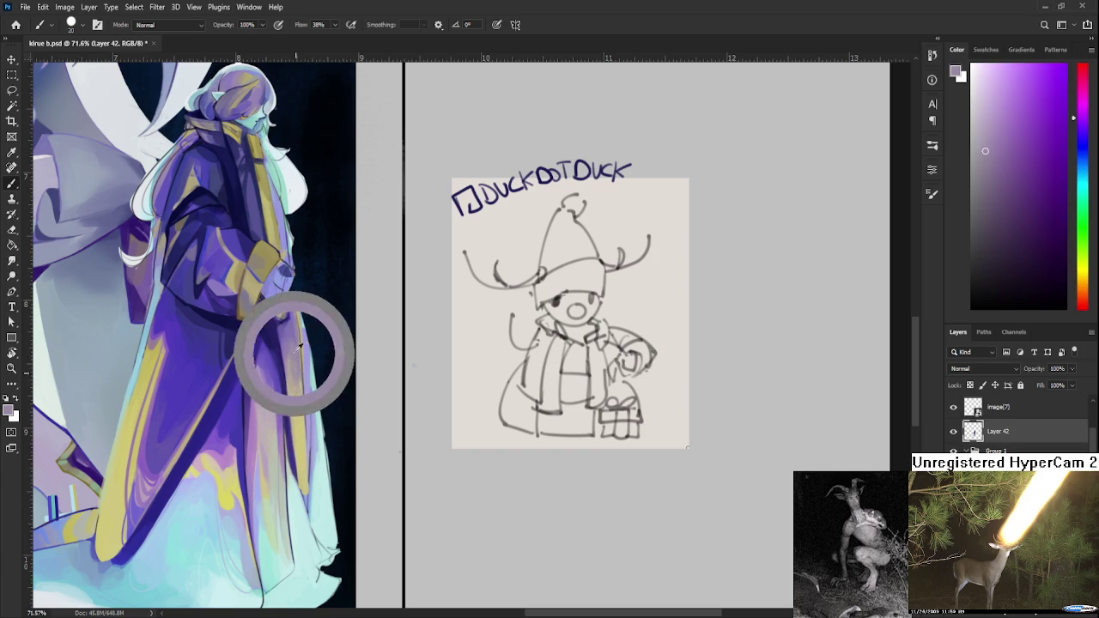
{"action": "left_click", "coordinate": [298, 403], "text": "alt"}
{"action": "left_click", "coordinate": [294, 330], "text": "alt"}
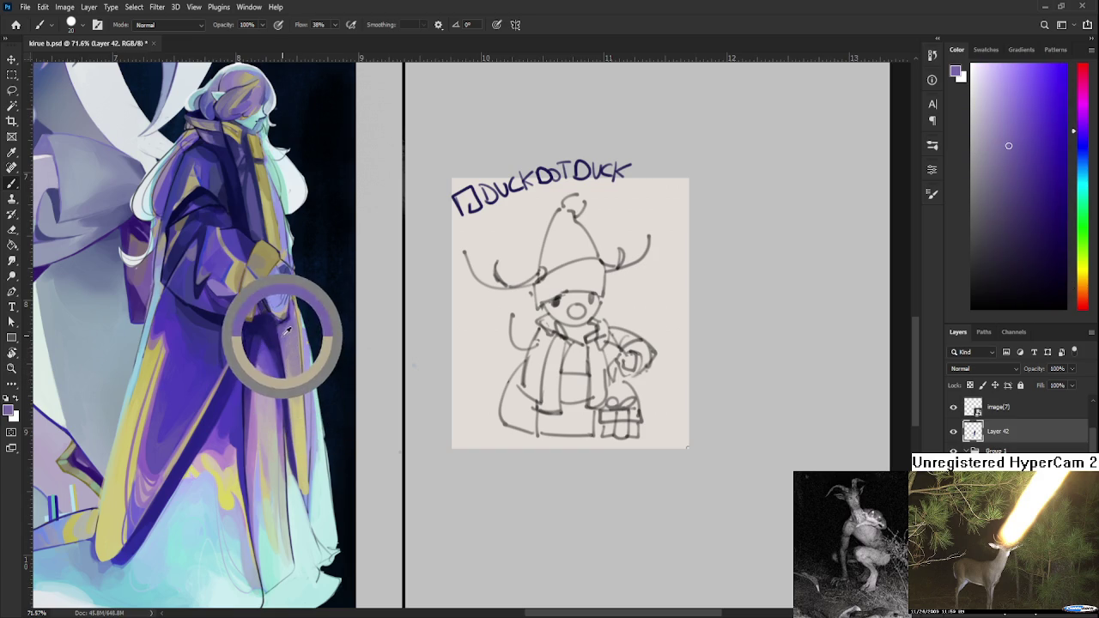
{"action": "left_click", "coordinate": [291, 334], "text": "alt"}
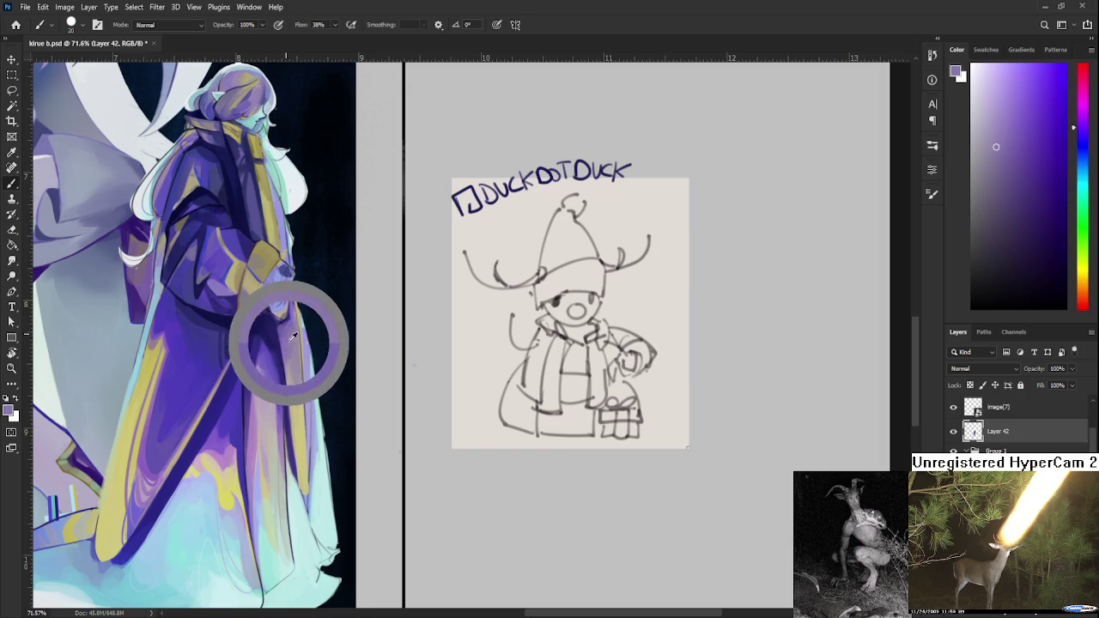
{"action": "left_click", "coordinate": [311, 328], "text": "alt"}
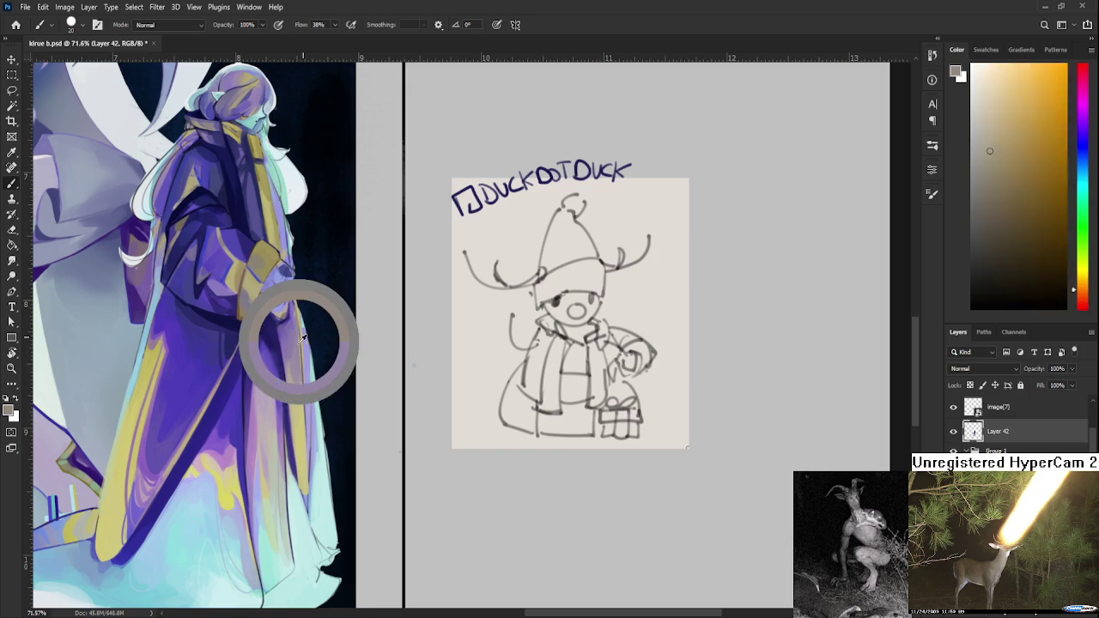
{"action": "left_click", "coordinate": [299, 340], "text": "alt"}
{"action": "left_click", "coordinate": [300, 340], "text": "alt"}
{"action": "left_click", "coordinate": [302, 341], "text": "alt"}
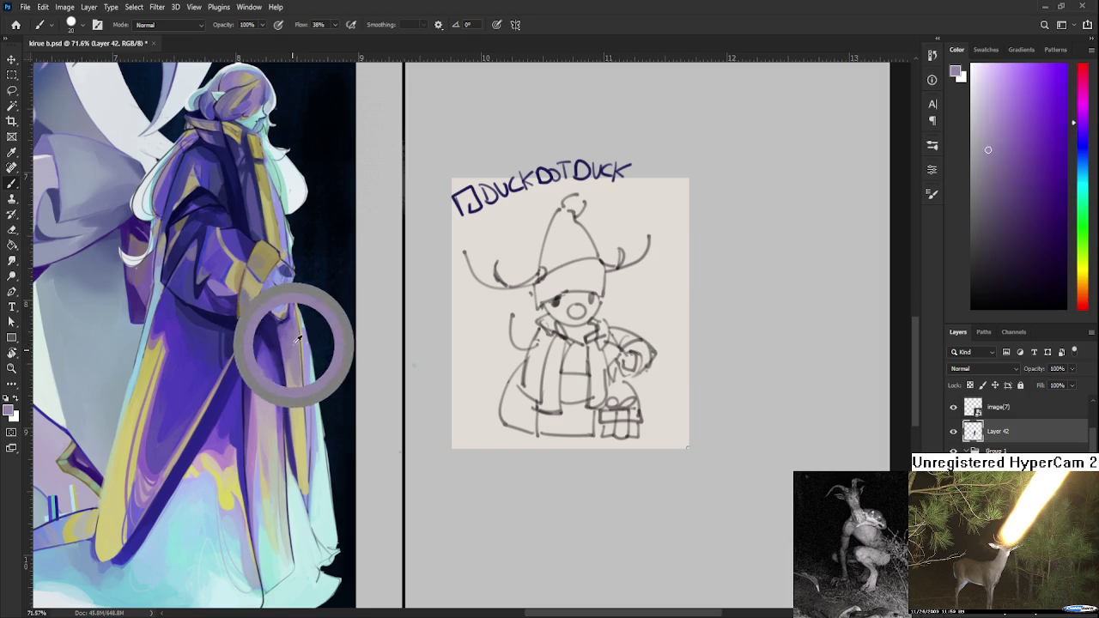
{"action": "left_click_drag", "start_coordinate": [307, 343], "coordinate": [319, 453]}
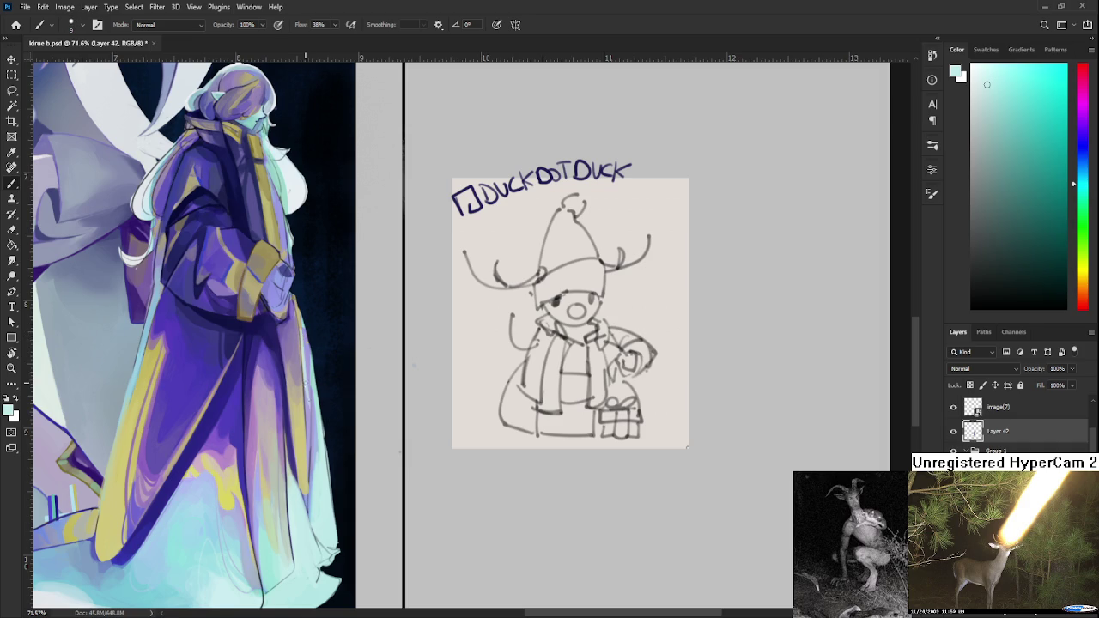
- Brush a faint pale stroke along the coat edge, then erase it away
{"action": "left_click_drag", "start_coordinate": [304, 344], "coordinate": [309, 385]}
{"action": "key", "text": "e"}
{"action": "left_click_drag", "start_coordinate": [302, 298], "coordinate": [308, 327]}
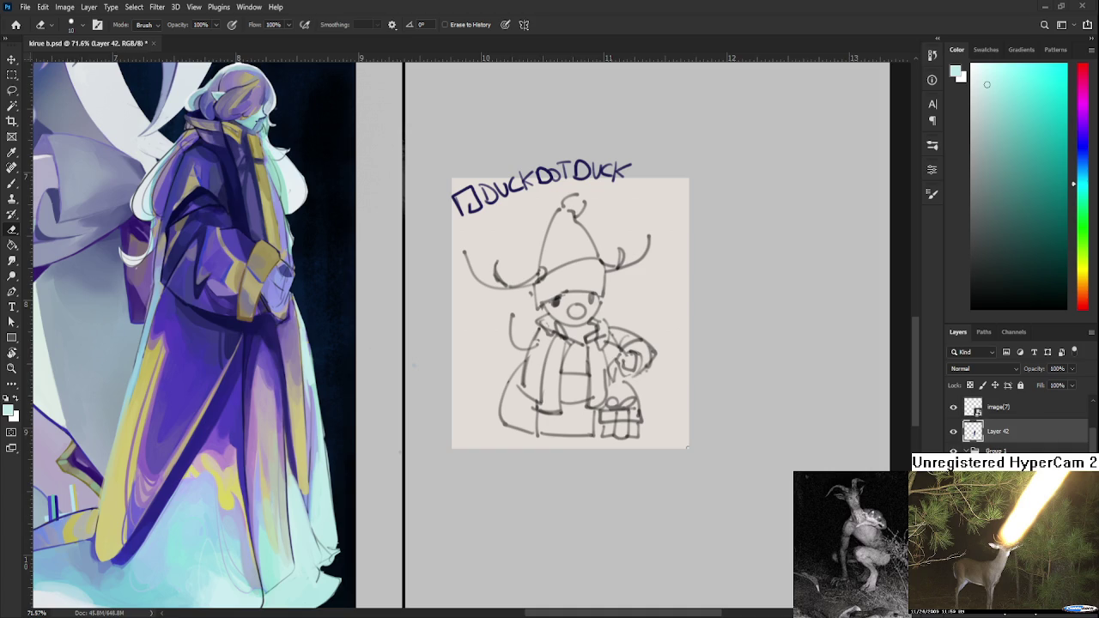
{"action": "mouse_move", "coordinate": [324, 397]}
{"action": "left_mouse_down"}
{"action": "mouse_move", "coordinate": [333, 424]}
{"action": "mouse_move", "coordinate": [291, 466]}
{"action": "left_mouse_up"}
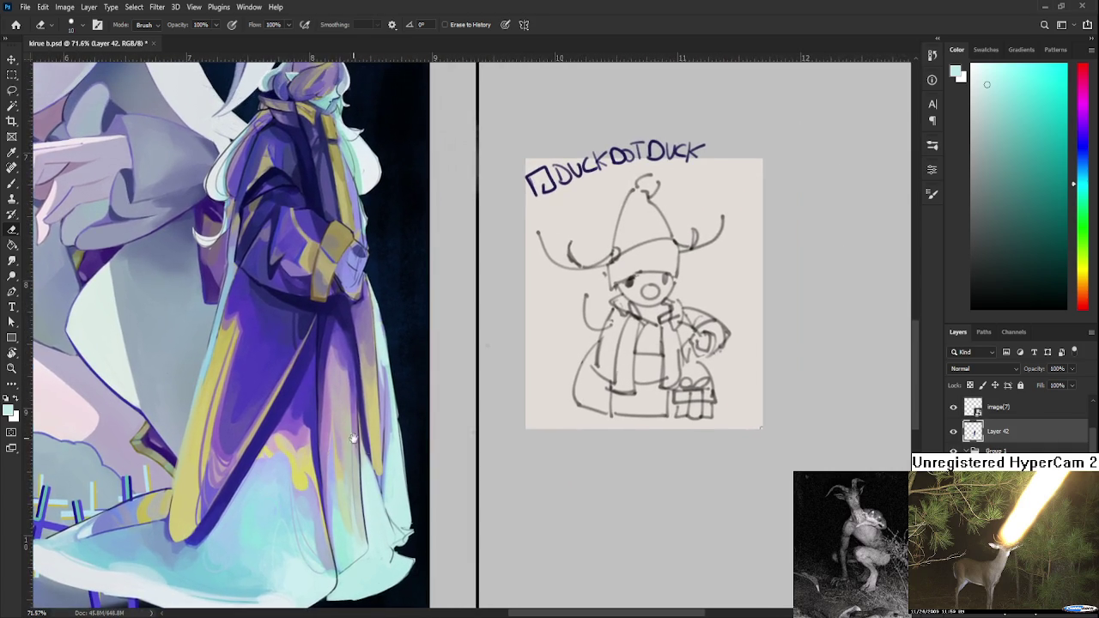
- Return to the Brush and sample a light mint from the robe's pale edge
{"action": "key", "text": "b"}
{"action": "left_click", "coordinate": [356, 471], "text": "alt"}
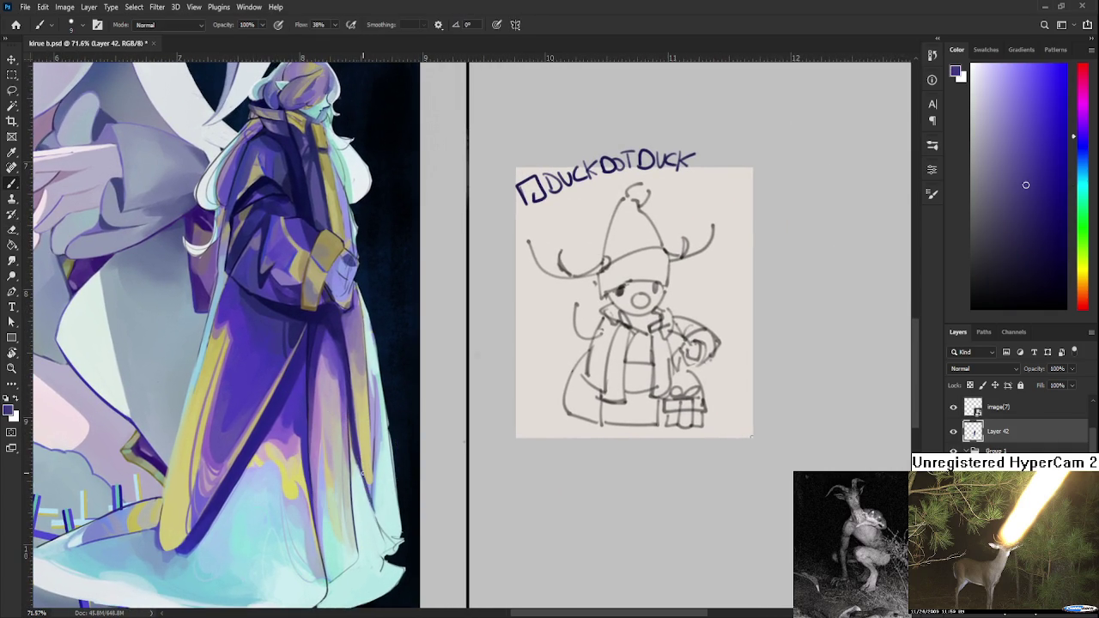
{"action": "left_click", "coordinate": [372, 475], "text": "alt"}
{"action": "left_click", "coordinate": [375, 475], "text": "alt"}
{"action": "left_click", "coordinate": [375, 464], "text": "alt"}
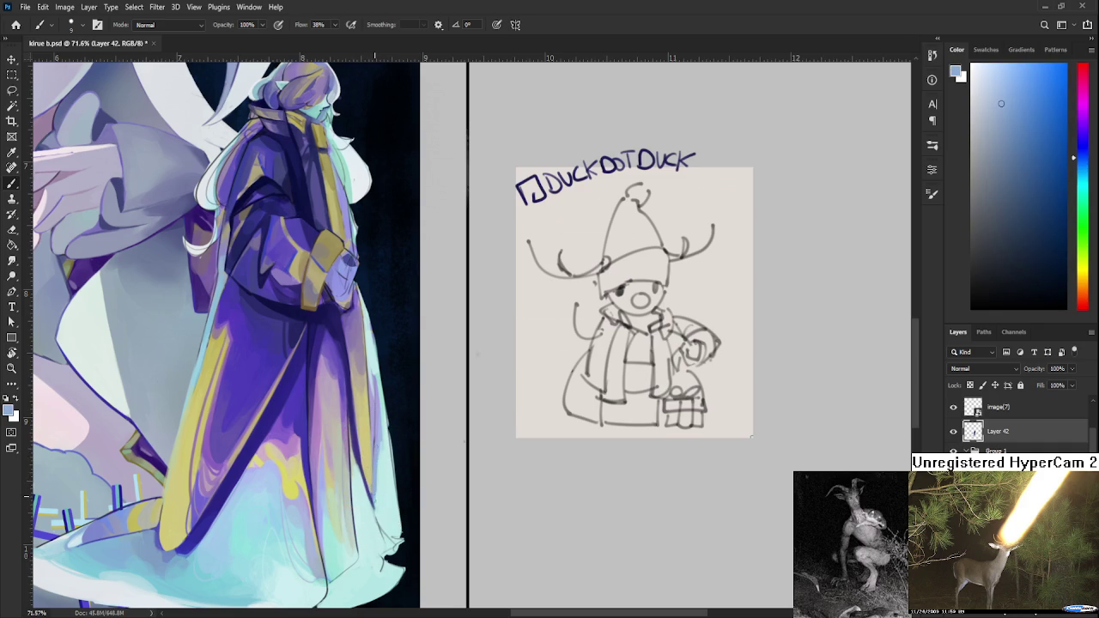
{"action": "left_click", "coordinate": [378, 473], "text": "alt"}
{"action": "left_click", "coordinate": [386, 474], "text": "alt"}
{"action": "left_click", "coordinate": [383, 465], "text": "alt"}
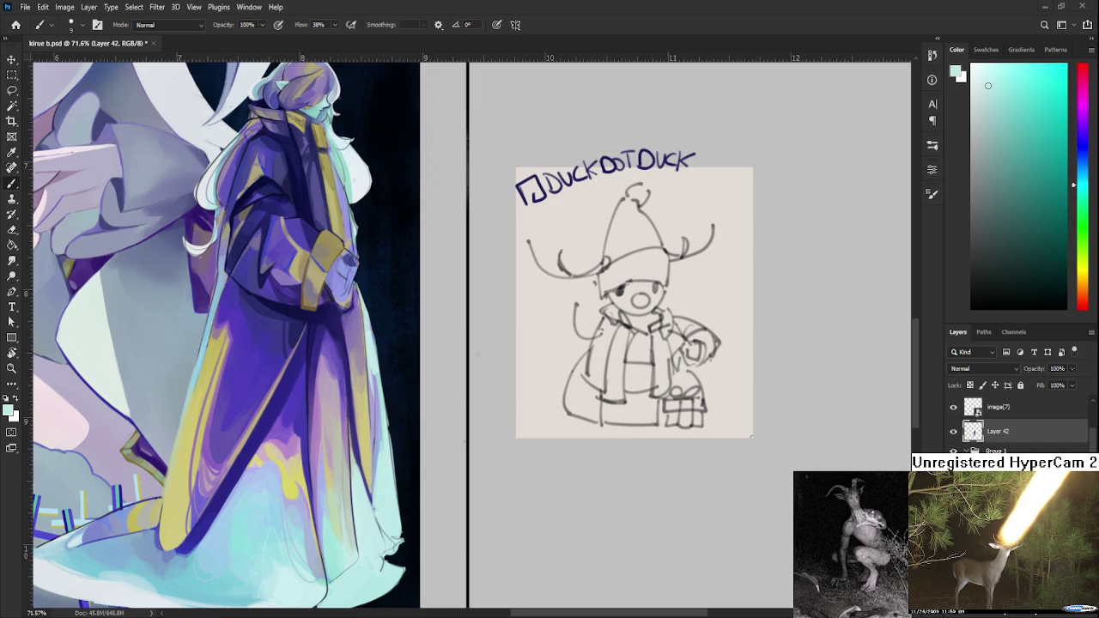
{"action": "scroll", "coordinate": [379, 385], "scroll_direction": "up", "scroll_amount": 1}
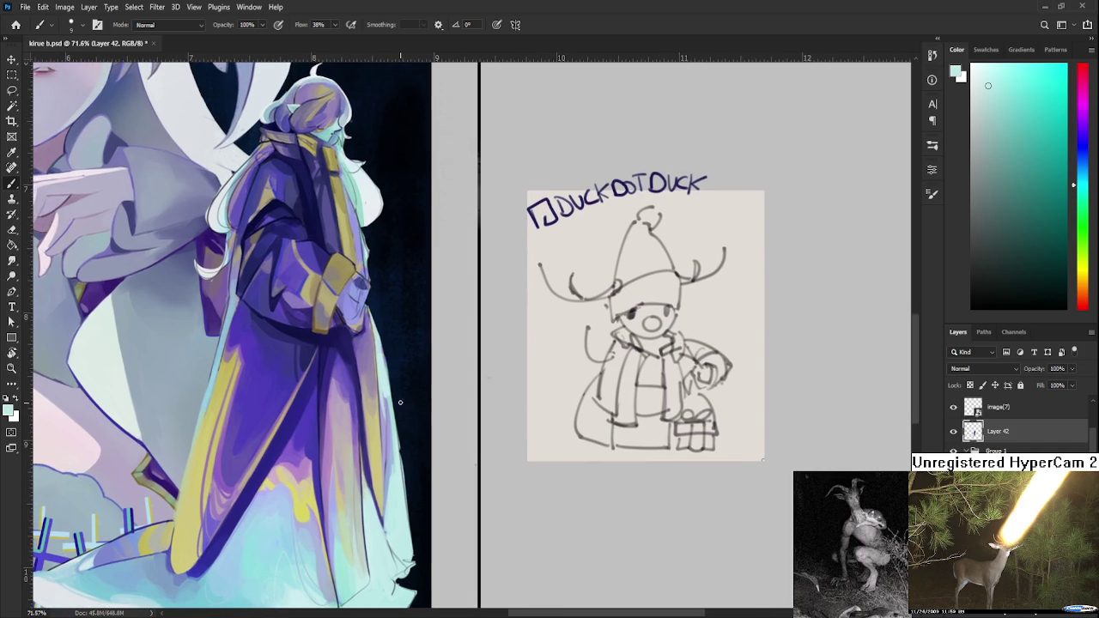
- With a smaller Eraser, darken the background along the robe's right edge and the artwork's right strip
{"action": "key", "text": "bracketleft"}
{"action": "key", "text": "bracketleft"}
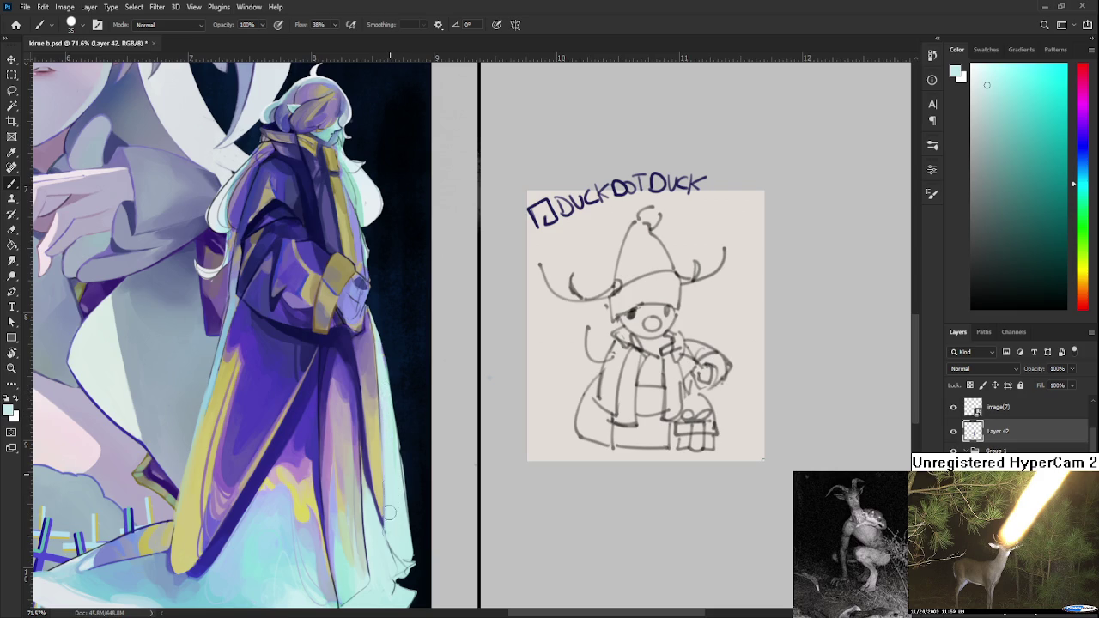
{"action": "scroll", "coordinate": [389, 479], "scroll_direction": "up", "scroll_amount": 3}
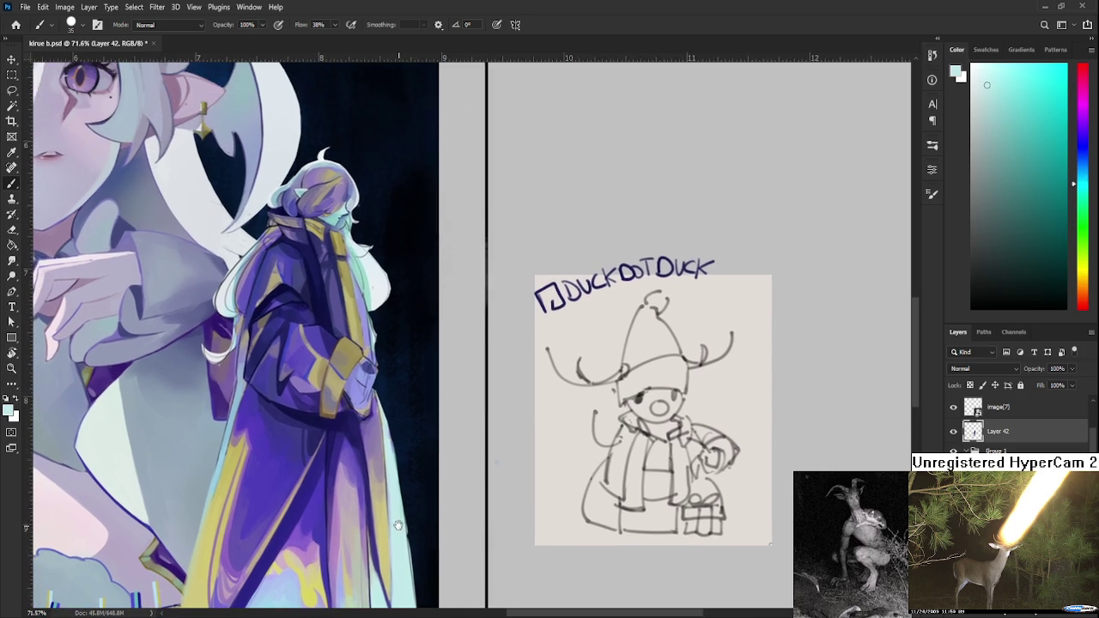
{"action": "key", "text": "e"}
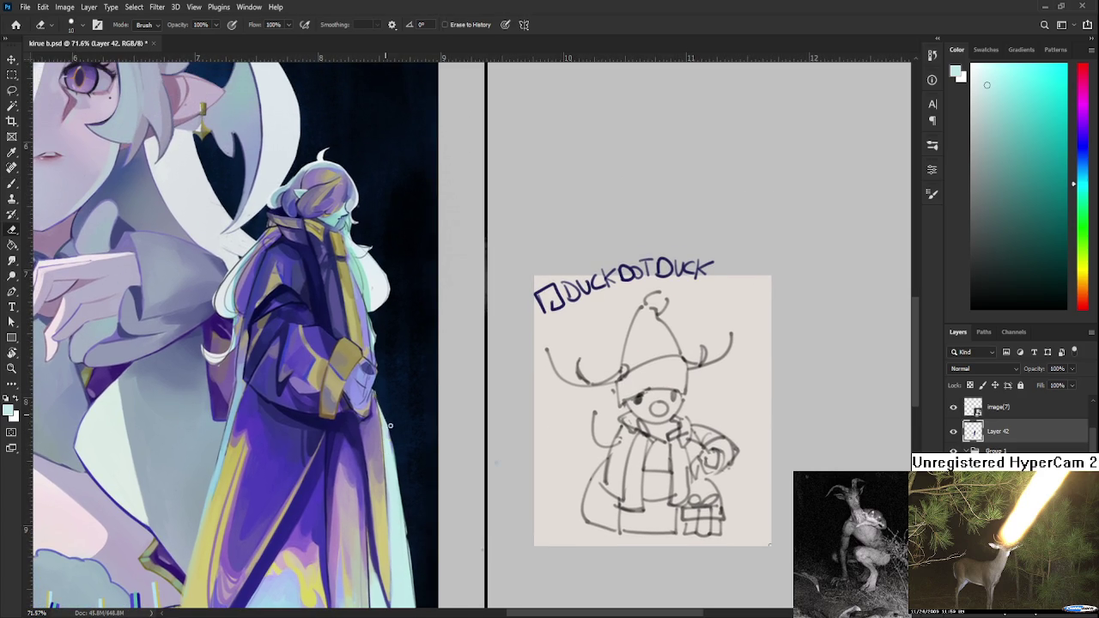
{"action": "left_click_drag", "start_coordinate": [397, 438], "coordinate": [391, 412]}
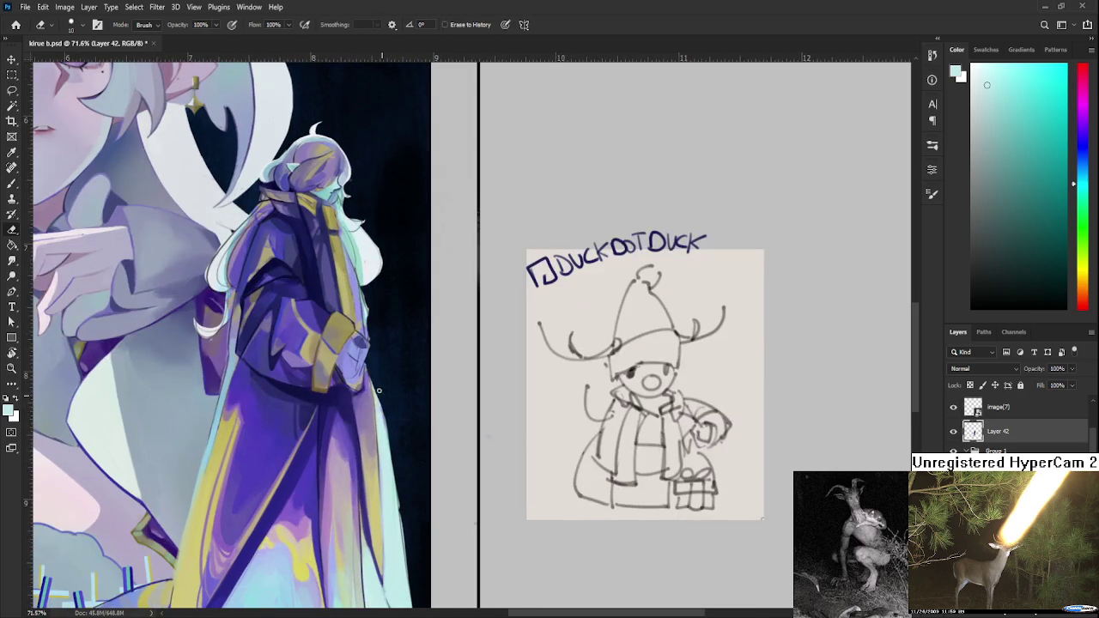
{"action": "mouse_move", "coordinate": [399, 490]}
{"action": "left_mouse_down"}
{"action": "mouse_move", "coordinate": [405, 388]}
{"action": "mouse_move", "coordinate": [417, 515]}
{"action": "left_mouse_up"}
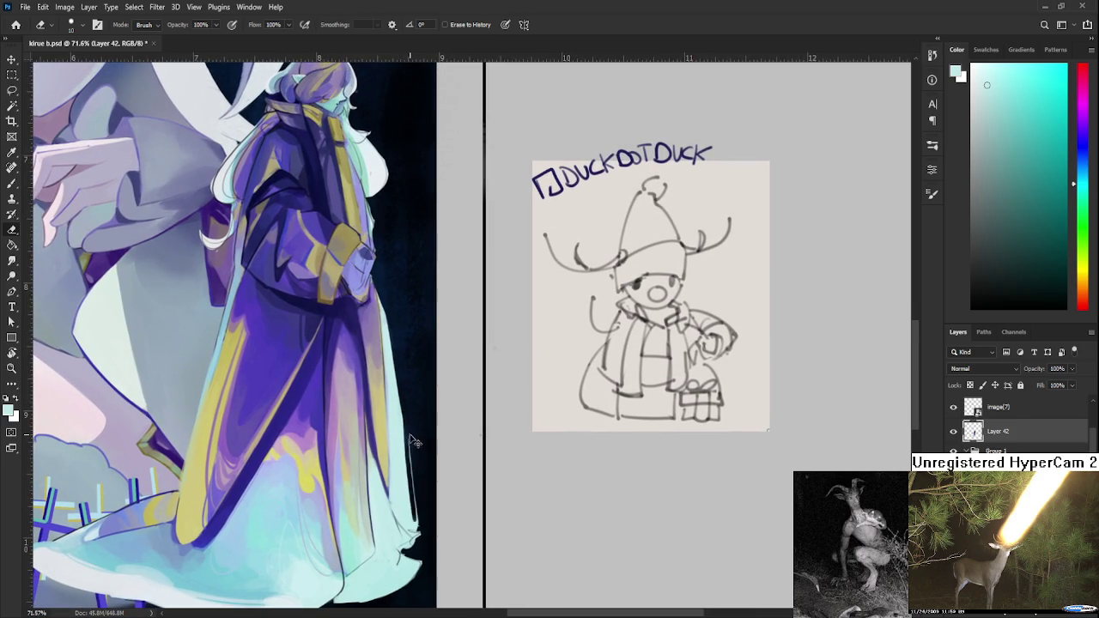
{"action": "left_click_drag", "start_coordinate": [415, 473], "coordinate": [417, 536]}
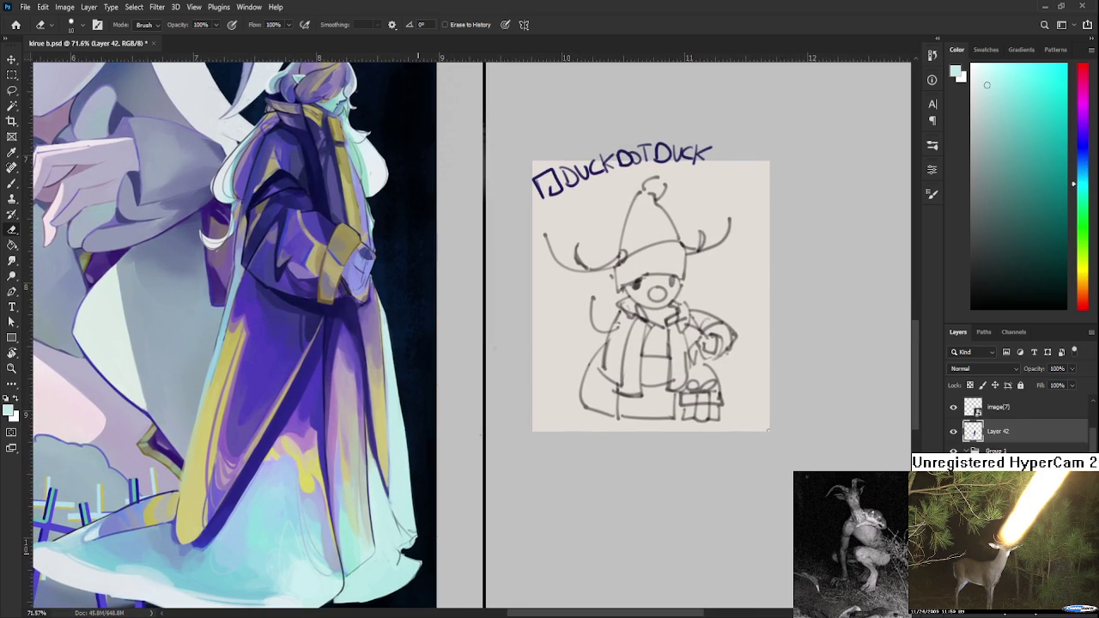
{"action": "left_click_drag", "start_coordinate": [437, 110], "coordinate": [437, 357]}
{"action": "scroll", "coordinate": [430, 547], "scroll_direction": "down", "scroll_amount": 4}
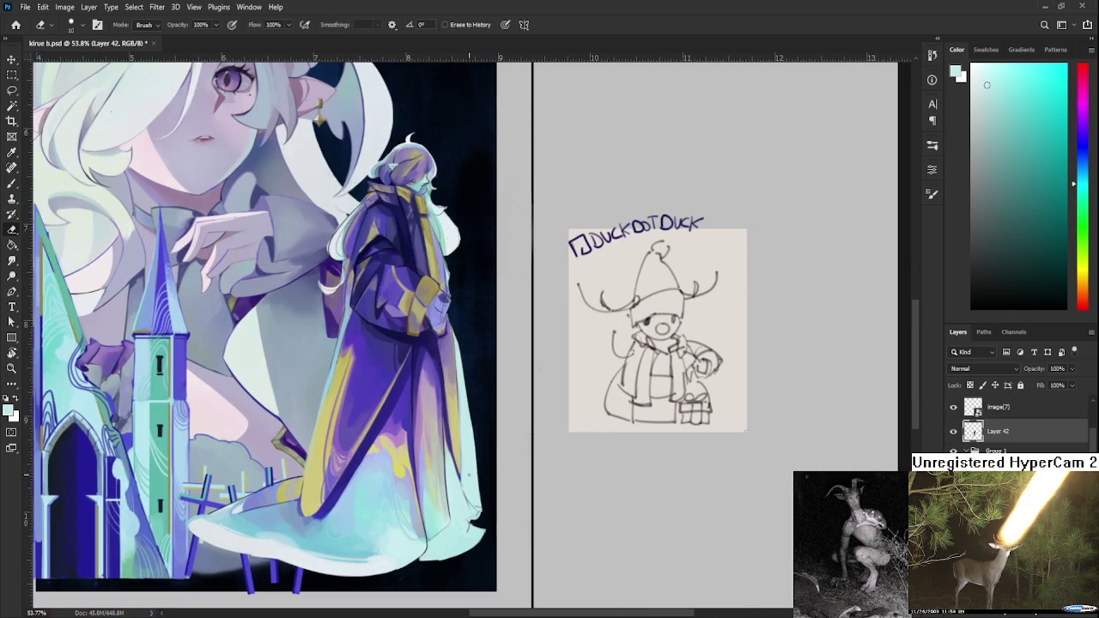
- Recentre the illustration and sample the robe's purple with the Brush
{"action": "left_click_drag", "start_coordinate": [469, 476], "coordinate": [411, 473]}
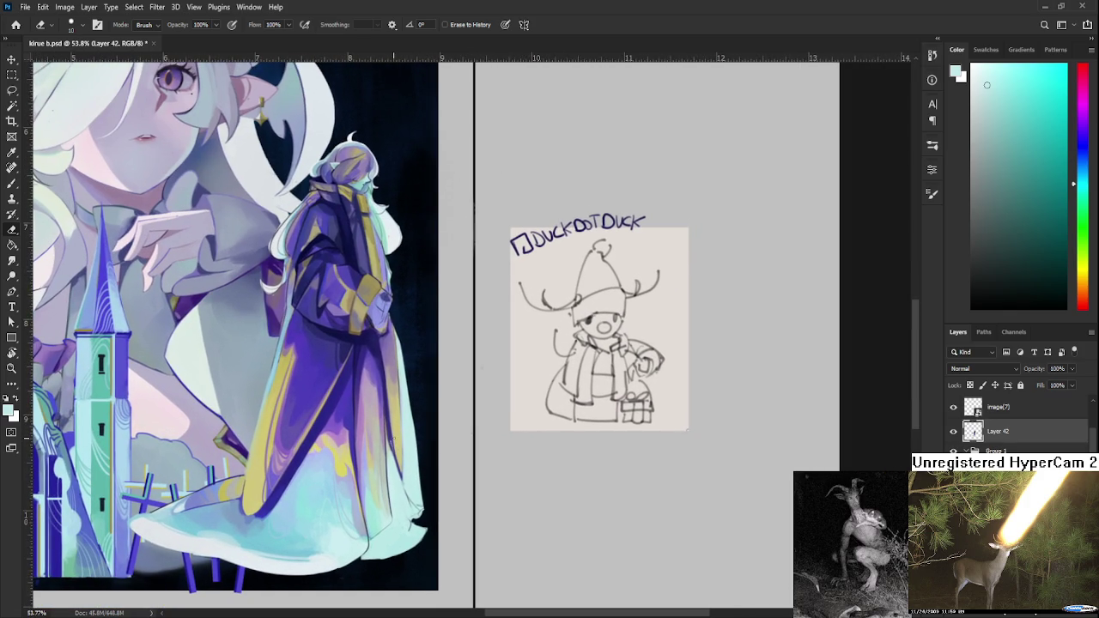
{"action": "key", "text": "b"}
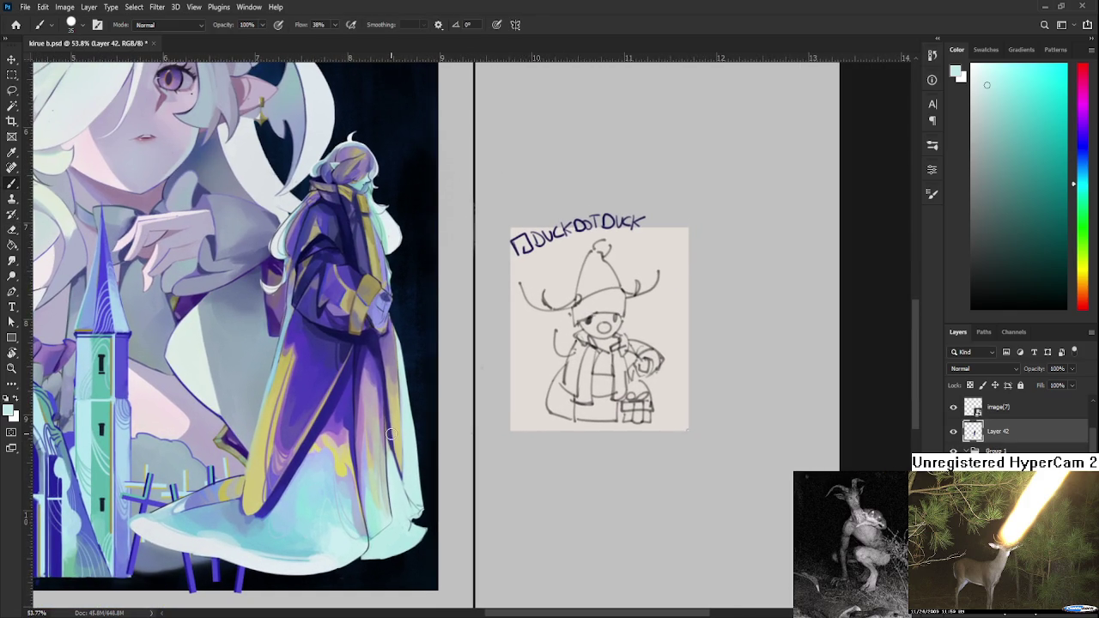
{"action": "left_click", "coordinate": [391, 434], "text": "alt"}
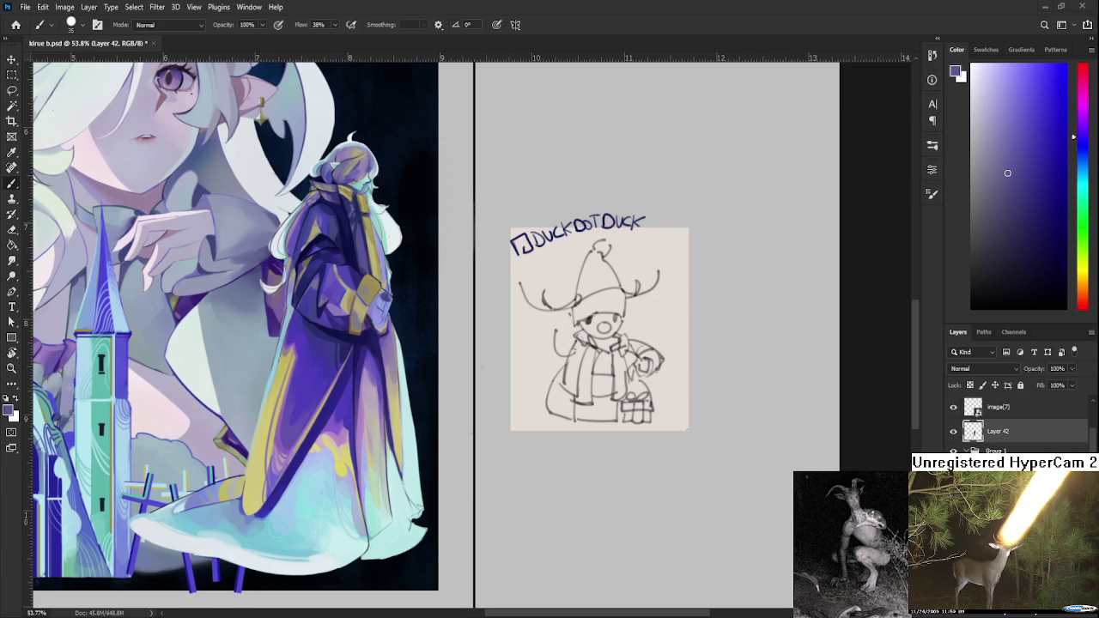
- Open Raid.psd from the recent files on the Home screen and zoom in
{"action": "left_click", "coordinate": [15, 24]}
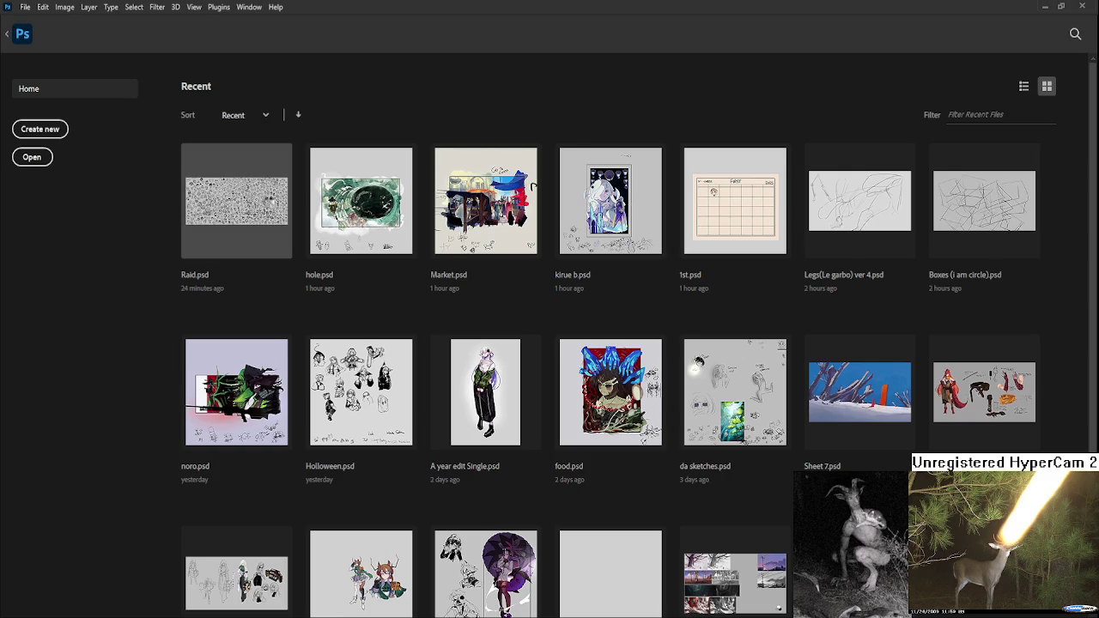
{"action": "left_click", "coordinate": [270, 207]}
{"action": "scroll", "coordinate": [472, 335], "scroll_direction": "up", "scroll_amount": 2}
{"action": "scroll", "coordinate": [472, 335], "scroll_direction": "up", "scroll_amount": 2}
{"action": "scroll", "coordinate": [473, 335], "scroll_direction": "up", "scroll_amount": 2}
{"action": "scroll", "coordinate": [397, 378], "scroll_direction": "up", "scroll_amount": 1}
{"action": "scroll", "coordinate": [398, 378], "scroll_direction": "up", "scroll_amount": 1}
{"action": "scroll", "coordinate": [398, 378], "scroll_direction": "up", "scroll_amount": 2}
{"action": "scroll", "coordinate": [398, 378], "scroll_direction": "up", "scroll_amount": 3}
{"action": "scroll", "coordinate": [393, 378], "scroll_direction": "up", "scroll_amount": 2}
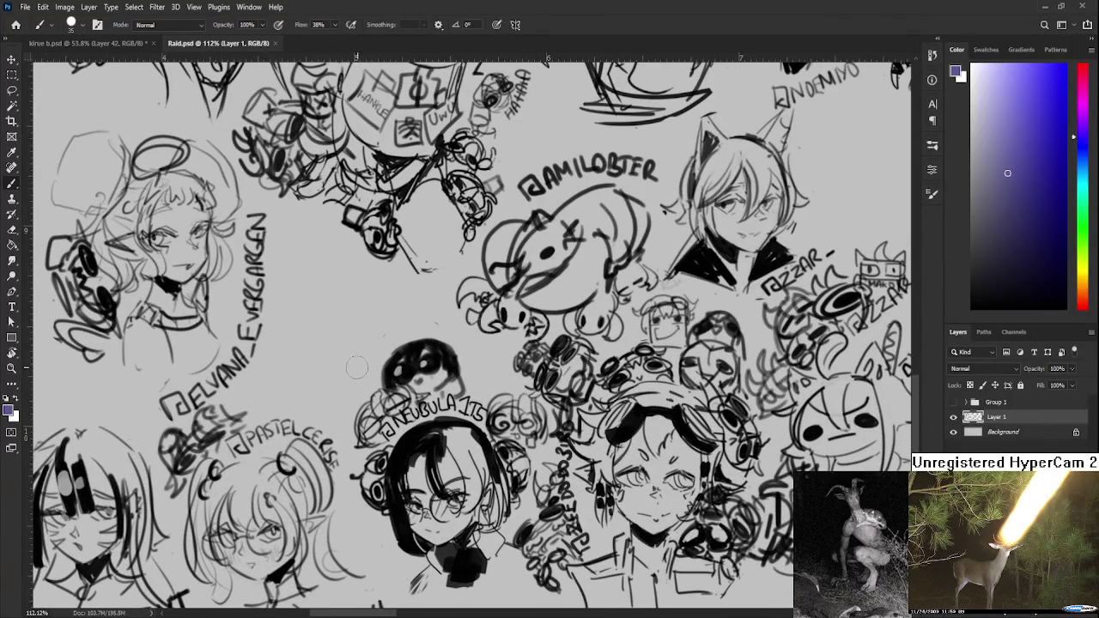
- Replace a purple stroke with a curved black stroke left of the black blob
{"action": "left_click_drag", "start_coordinate": [374, 352], "coordinate": [341, 421]}
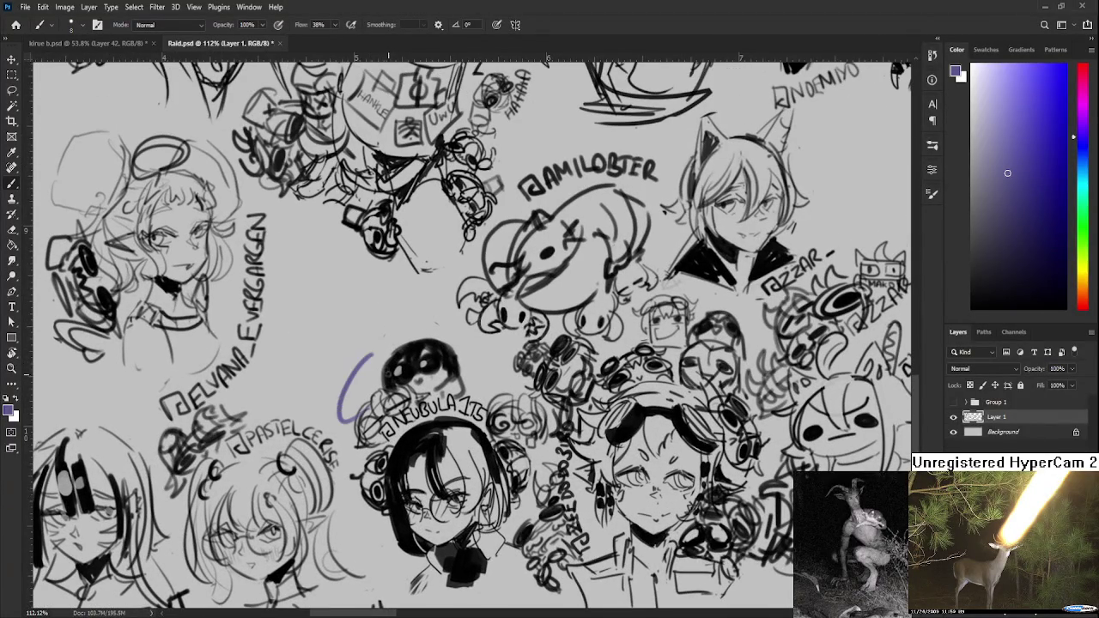
{"action": "key", "text": "ctrl+z"}
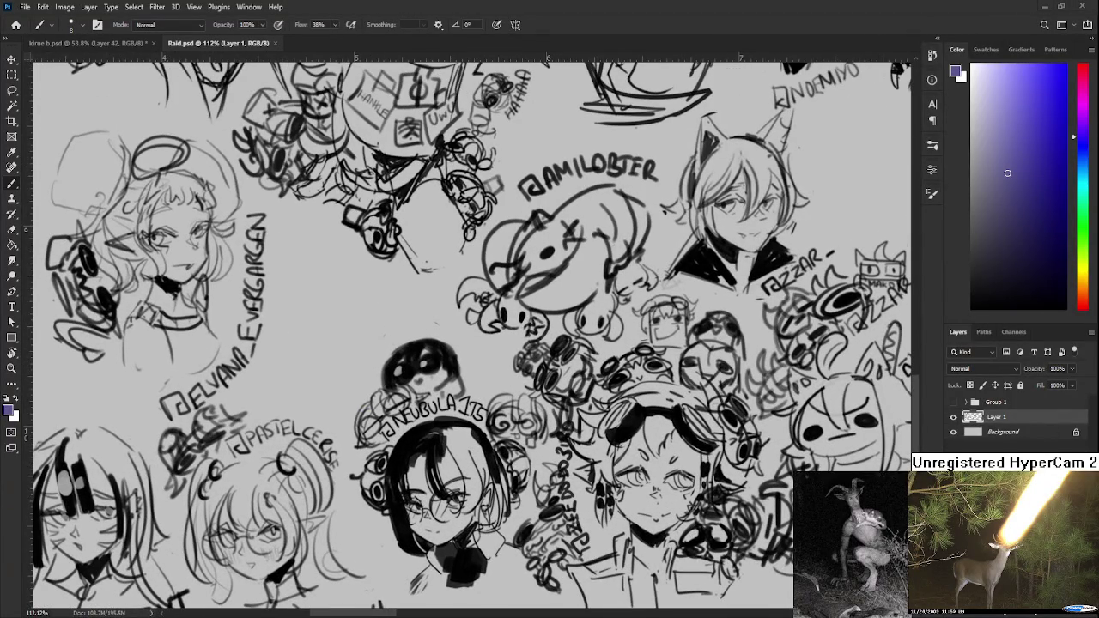
{"action": "key", "text": "d"}
{"action": "left_click_drag", "start_coordinate": [374, 365], "coordinate": [340, 422]}
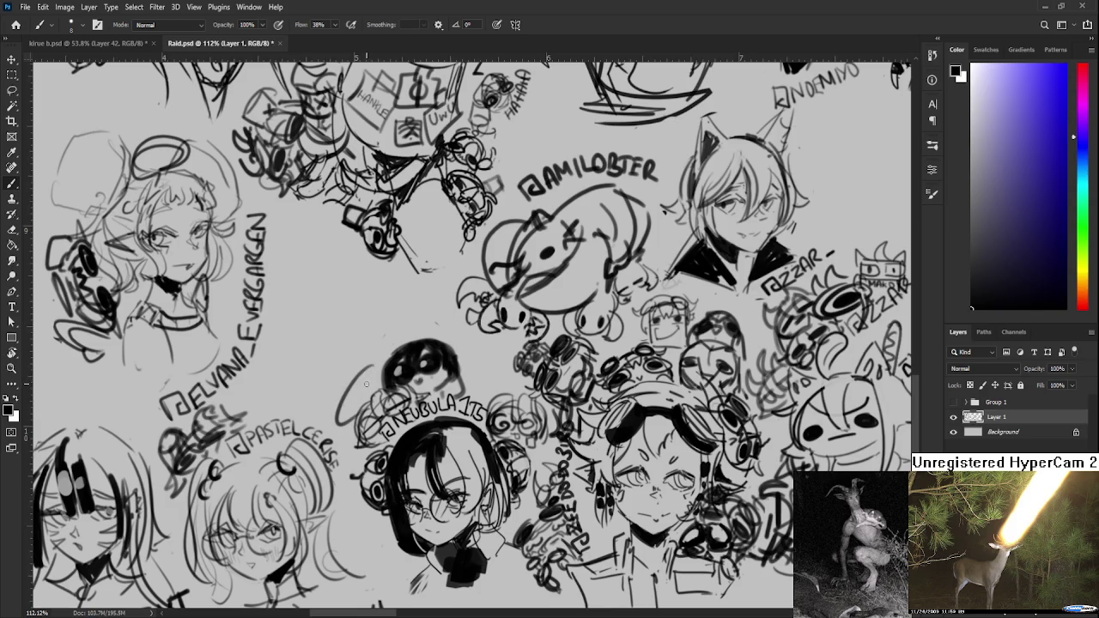
{"action": "key", "text": "ctrl+z"}
{"action": "left_click_drag", "start_coordinate": [341, 397], "coordinate": [348, 422]}
{"action": "key", "text": "ctrl+z"}
- Add and thicken short black strokes beside the blob, then close Raid.psd
{"action": "mouse_move", "coordinate": [347, 371]}
{"action": "left_mouse_down"}
{"action": "mouse_move", "coordinate": [366, 357]}
{"action": "mouse_move", "coordinate": [331, 424]}
{"action": "mouse_move", "coordinate": [344, 388]}
{"action": "mouse_move", "coordinate": [386, 363]}
{"action": "left_mouse_up"}
{"action": "mouse_move", "coordinate": [333, 402]}
{"action": "left_mouse_down"}
{"action": "mouse_move", "coordinate": [328, 433]}
{"action": "mouse_move", "coordinate": [324, 413]}
{"action": "mouse_move", "coordinate": [336, 436]}
{"action": "mouse_move", "coordinate": [343, 430]}
{"action": "left_mouse_up"}
{"action": "left_click_drag", "start_coordinate": [367, 371], "coordinate": [385, 362]}
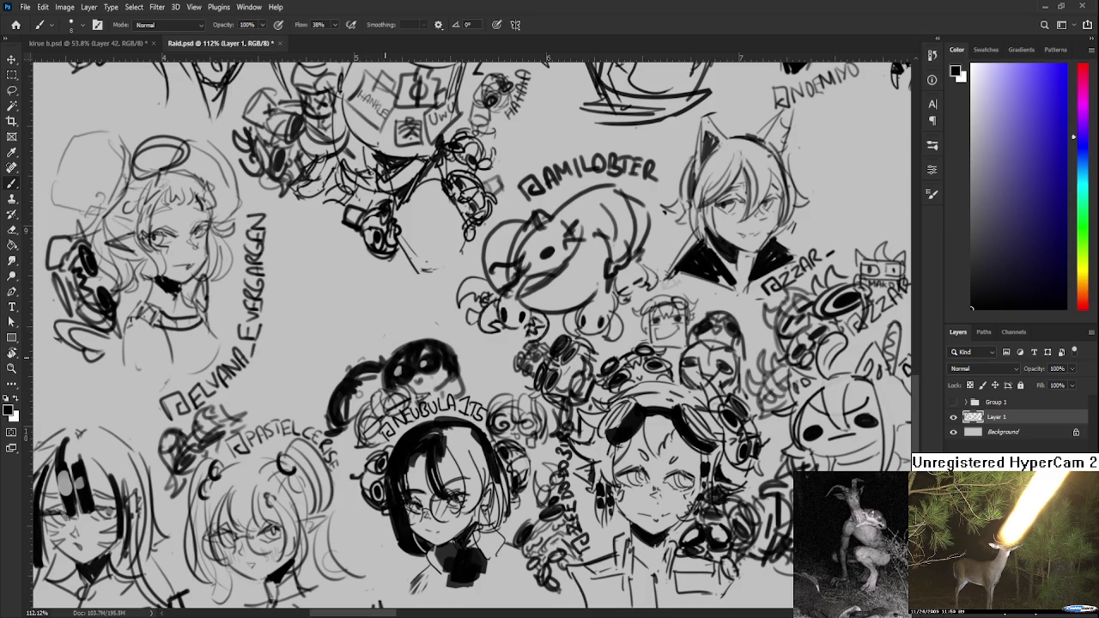
{"action": "scroll", "coordinate": [385, 351], "scroll_direction": "down", "scroll_amount": 3}
{"action": "scroll", "coordinate": [385, 350], "scroll_direction": "down", "scroll_amount": 2}
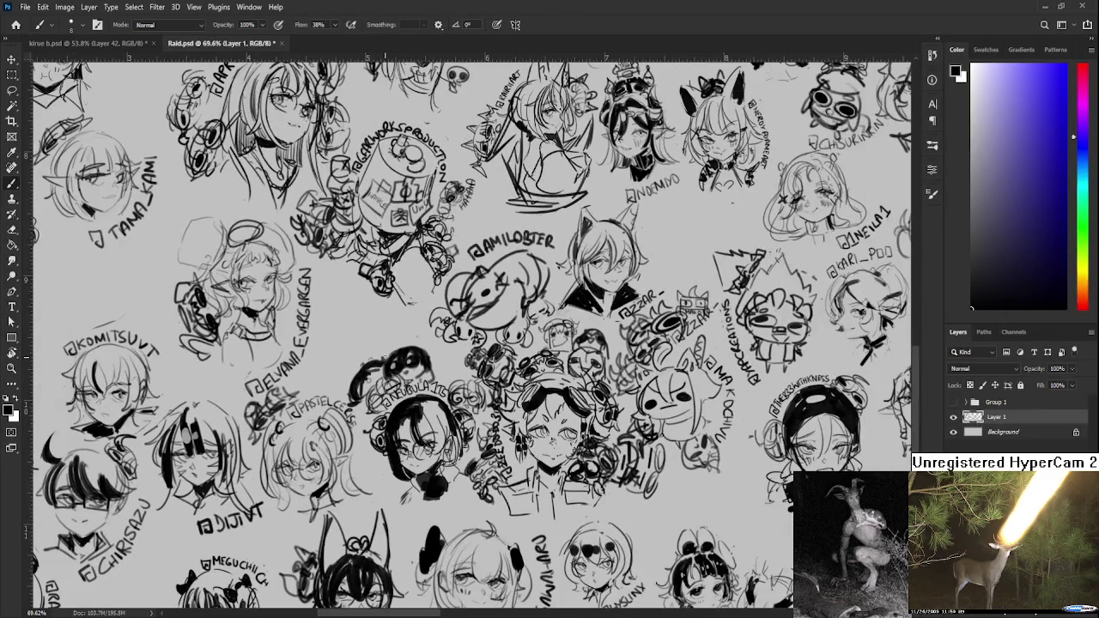
{"action": "scroll", "coordinate": [385, 350], "scroll_direction": "up", "scroll_amount": 1}
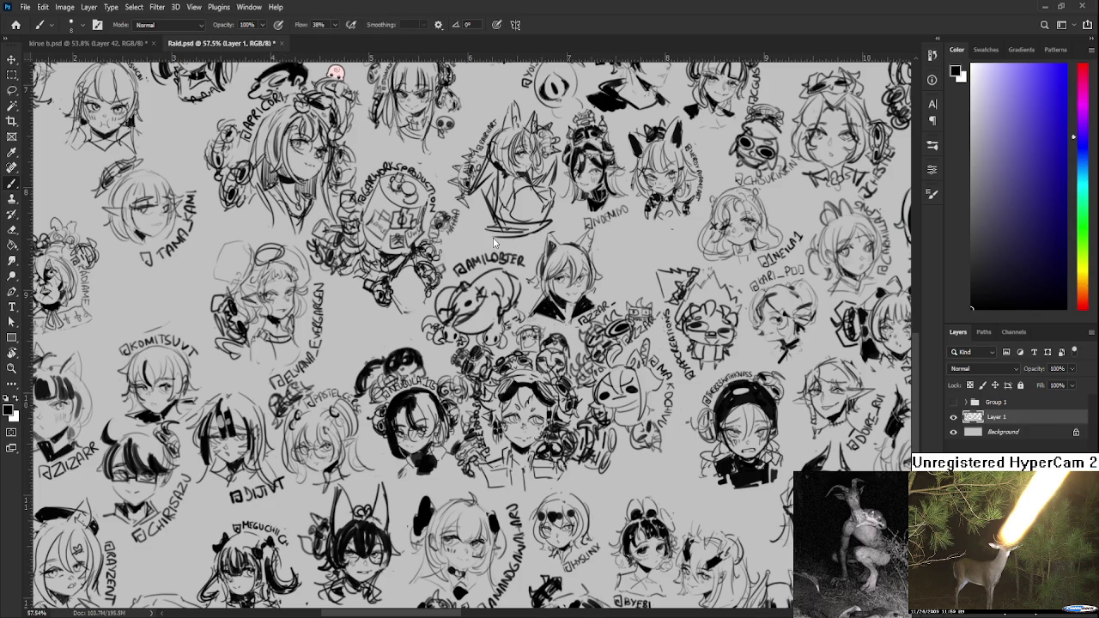
{"action": "key", "text": "ctrl+w"}
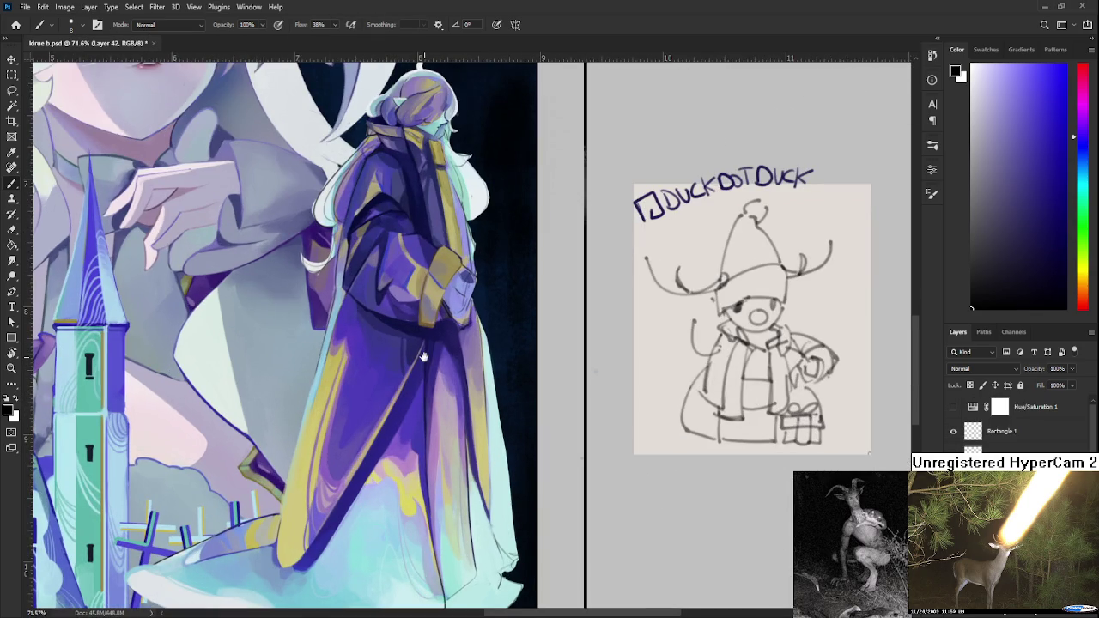
- Sample purple, lavender and navy shades from the coat while adjusting the brush size
{"action": "left_click_drag", "start_coordinate": [410, 395], "coordinate": [321, 391]}
{"action": "left_click", "coordinate": [320, 362], "text": "alt"}
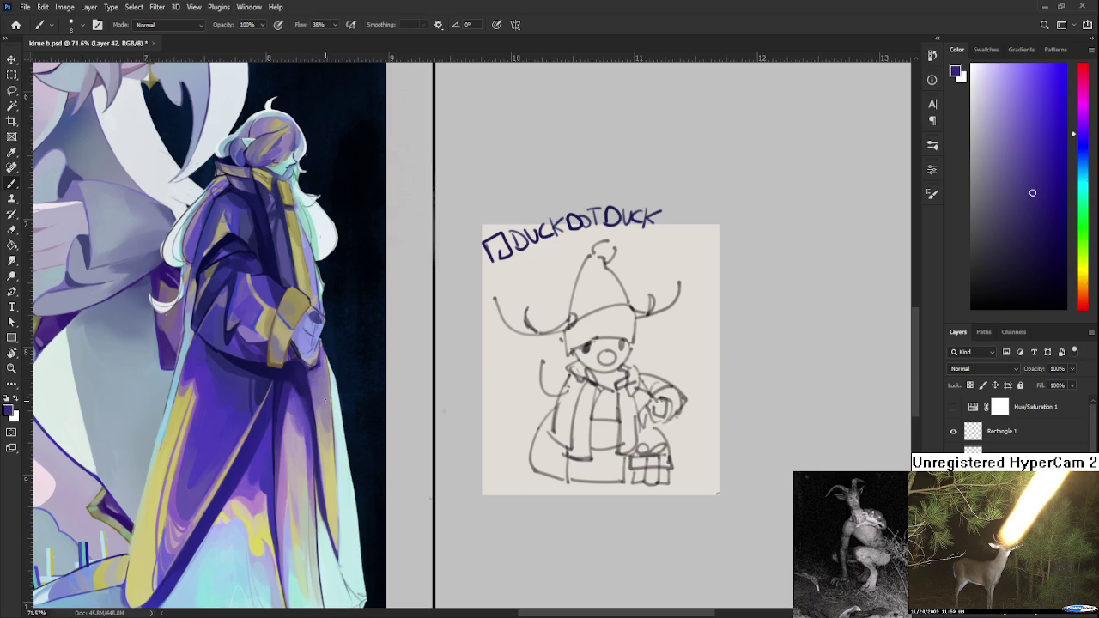
{"action": "key", "text": "]"}
{"action": "left_click", "coordinate": [318, 377], "text": "alt"}
{"action": "left_click", "coordinate": [292, 358], "text": "alt"}
{"action": "key", "text": "["}
{"action": "left_click", "coordinate": [298, 377], "text": "alt"}
{"action": "left_click", "coordinate": [293, 384], "text": "alt"}
{"action": "left_click", "coordinate": [301, 391], "text": "alt"}
{"action": "left_click", "coordinate": [307, 368], "text": "alt"}
- Pick a light lavender from the coat and paint a highlight near the hand
{"action": "left_click", "coordinate": [290, 363], "text": "alt"}
{"action": "left_click", "coordinate": [302, 364], "text": "alt"}
{"action": "left_click", "coordinate": [300, 365], "text": "alt"}
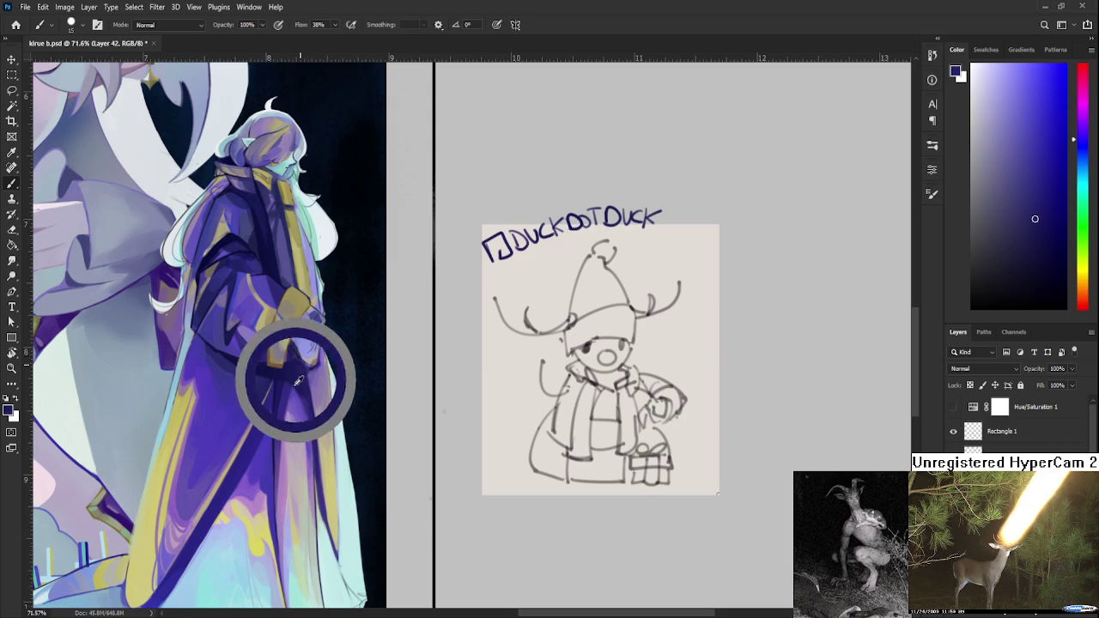
{"action": "left_click_drag", "start_coordinate": [300, 365], "coordinate": [286, 367]}
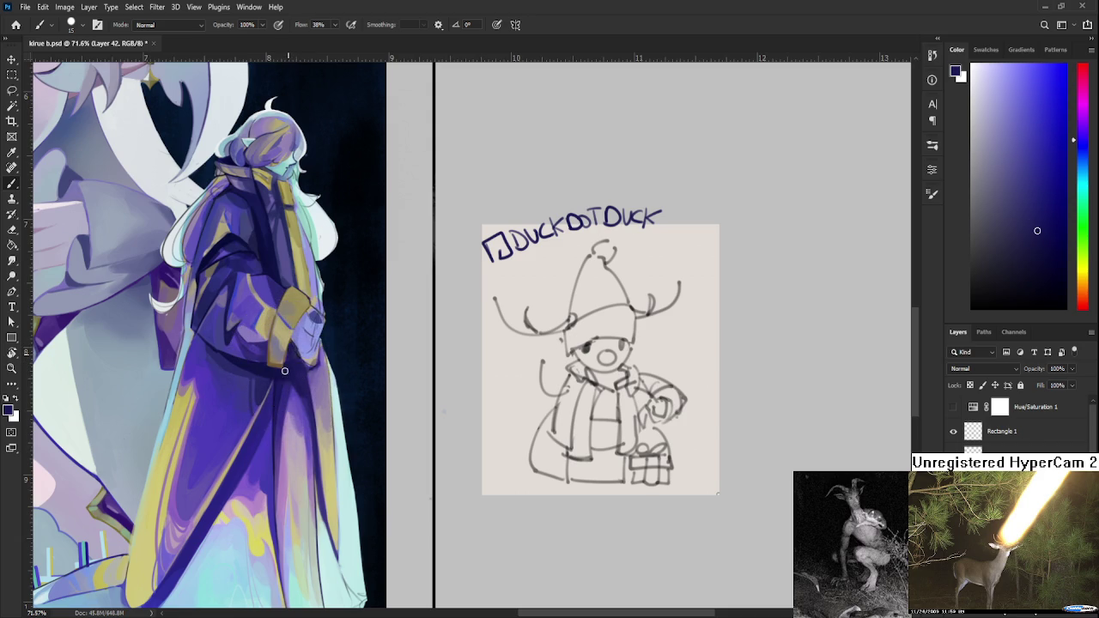
{"action": "left_click", "coordinate": [300, 346], "text": "alt"}
{"action": "left_click_drag", "start_coordinate": [307, 337], "coordinate": [306, 347]}
{"action": "scroll", "coordinate": [605, 432], "scroll_direction": "down", "scroll_amount": 3}
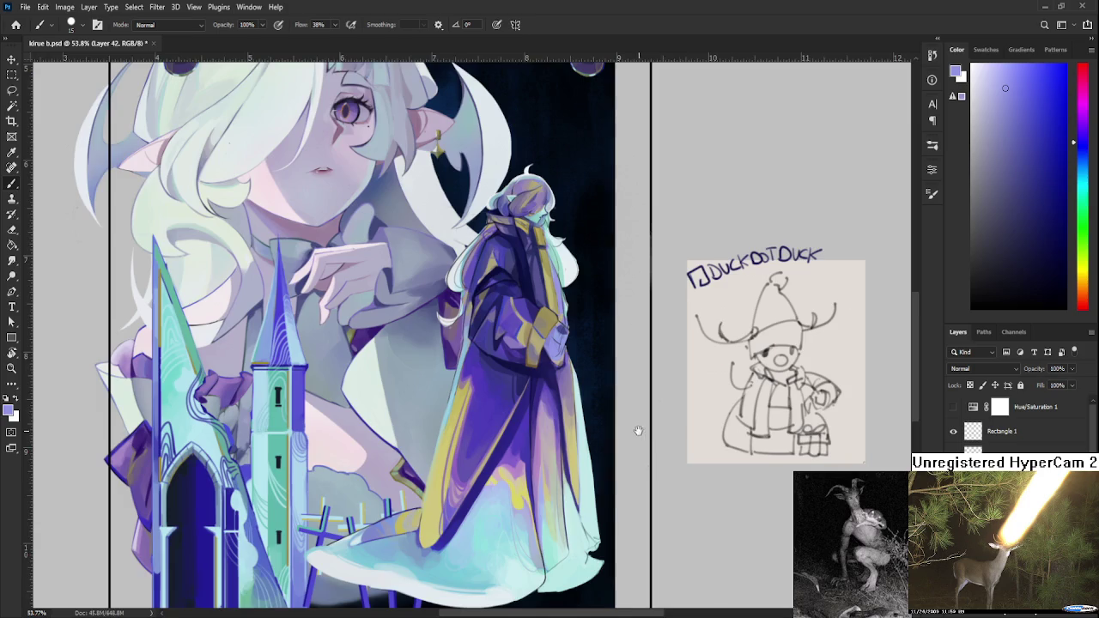
- Frame the robe's lower half and sample purple, light mint and olive-yellow from it
{"action": "left_click_drag", "start_coordinate": [635, 454], "coordinate": [589, 400]}
{"action": "scroll", "coordinate": [589, 400], "scroll_direction": "up", "scroll_amount": 1}
{"action": "scroll", "coordinate": [575, 404], "scroll_direction": "up", "scroll_amount": 1}
{"action": "scroll", "coordinate": [567, 408], "scroll_direction": "up", "scroll_amount": 1}
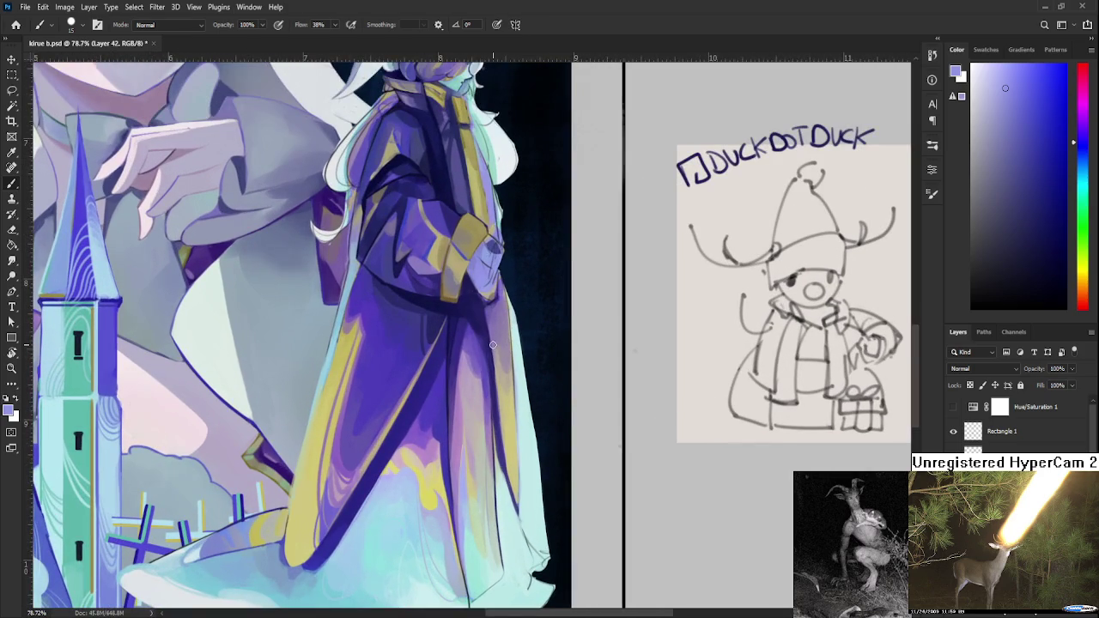
{"action": "left_click_drag", "start_coordinate": [428, 393], "coordinate": [356, 404]}
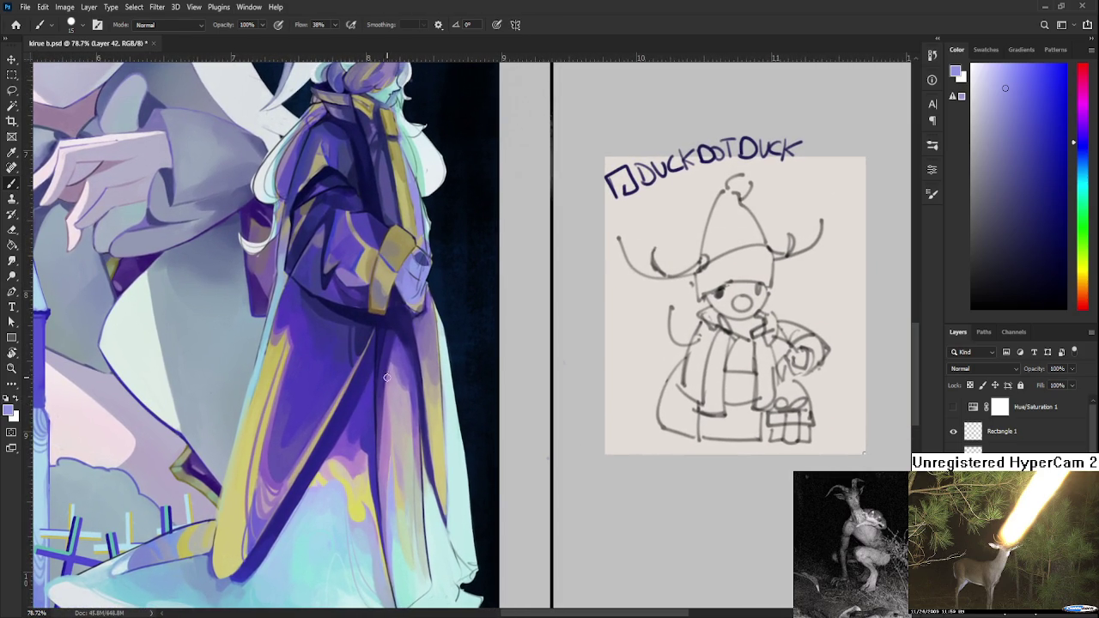
{"action": "left_click", "coordinate": [410, 346], "text": "alt"}
{"action": "left_click_drag", "start_coordinate": [410, 346], "coordinate": [436, 468]}
{"action": "left_click", "coordinate": [436, 468], "text": "alt"}
{"action": "left_click", "coordinate": [432, 469], "text": "alt"}
{"action": "left_click", "coordinate": [429, 493], "text": "alt"}
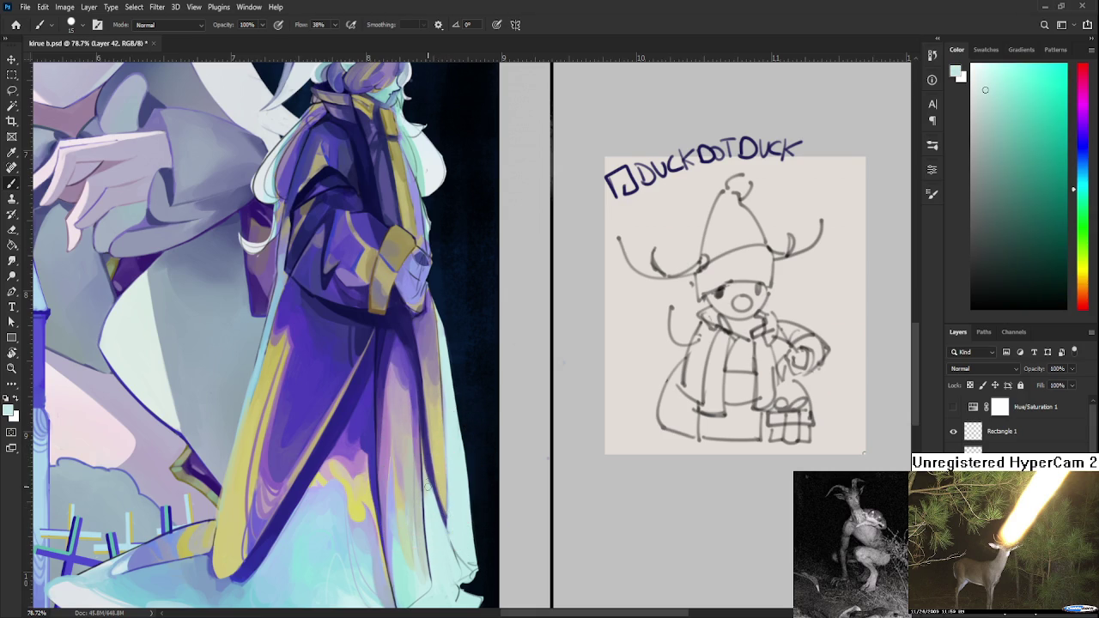
{"action": "left_click", "coordinate": [435, 460], "text": "alt"}
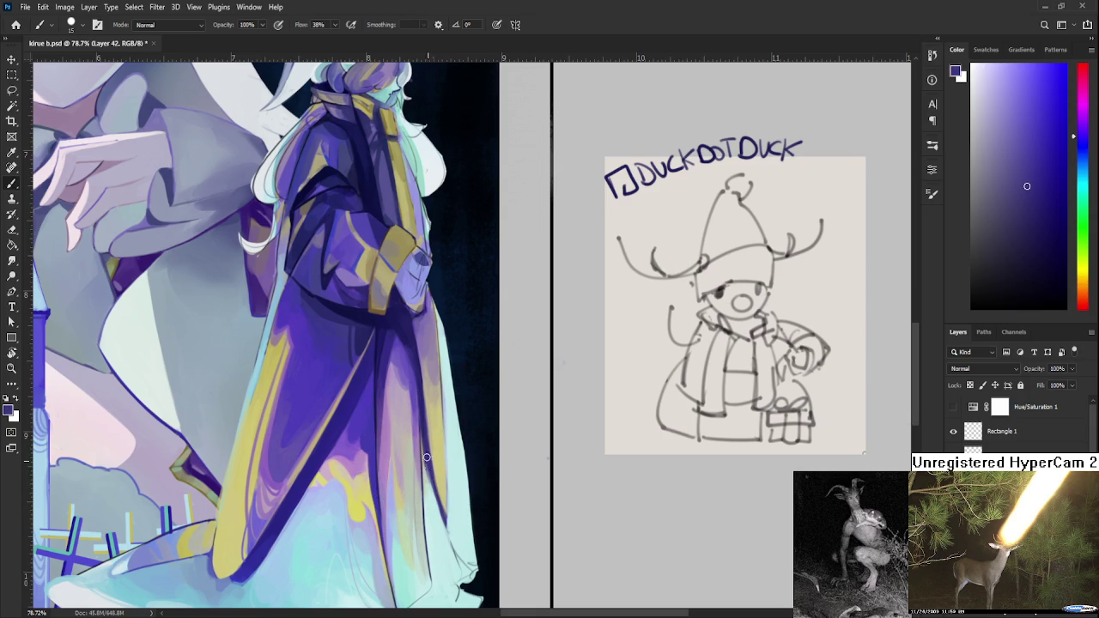
{"action": "left_click", "coordinate": [444, 468], "text": "alt"}
{"action": "left_click", "coordinate": [437, 480], "text": "alt"}
{"action": "left_click", "coordinate": [445, 487], "text": "alt"}
- Alternate mint, purple and pale yellow-tan samples, ending on a muted yellow from the robe
{"action": "left_click", "coordinate": [450, 519], "text": "alt"}
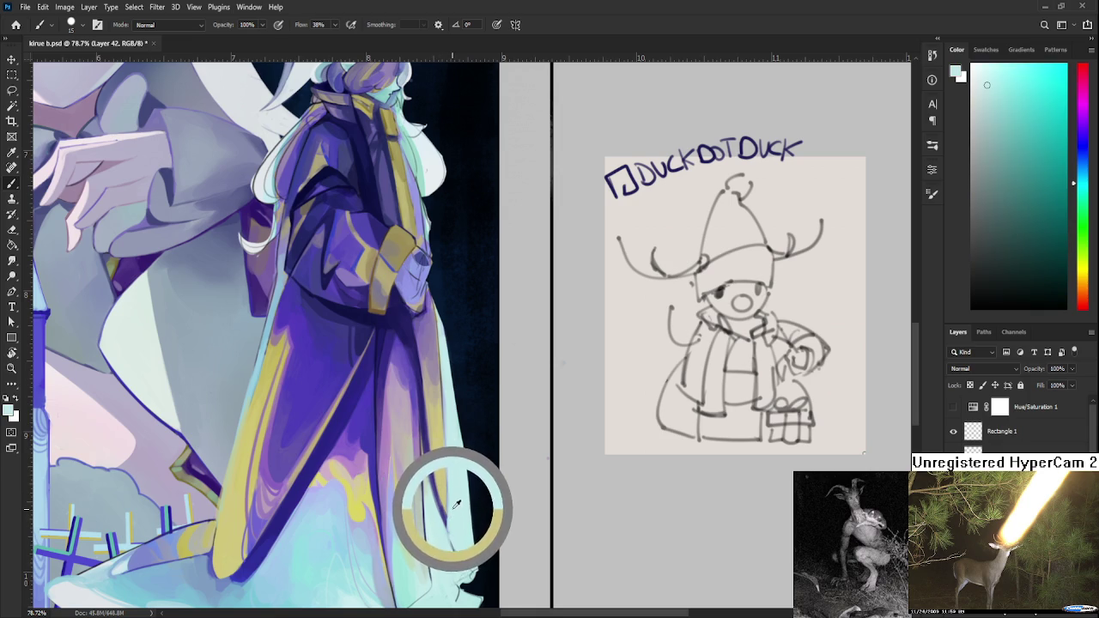
{"action": "left_click", "coordinate": [443, 504], "text": "alt"}
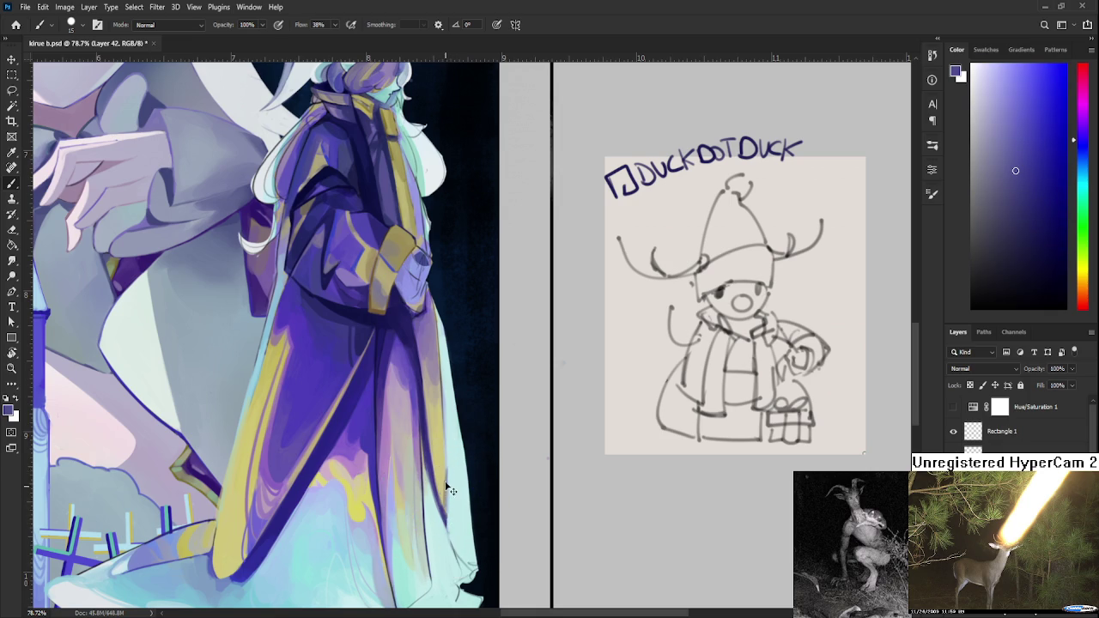
{"action": "left_click", "coordinate": [449, 507], "text": "alt"}
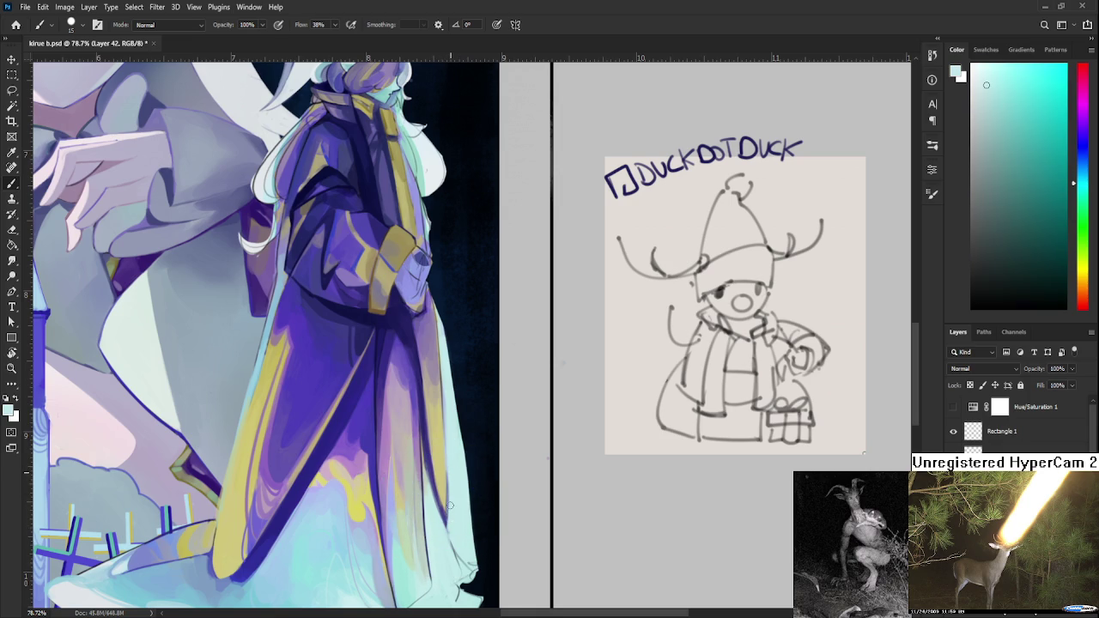
{"action": "left_click", "coordinate": [432, 462], "text": "alt"}
{"action": "left_click", "coordinate": [432, 464], "text": "alt"}
{"action": "left_click", "coordinate": [432, 480], "text": "alt"}
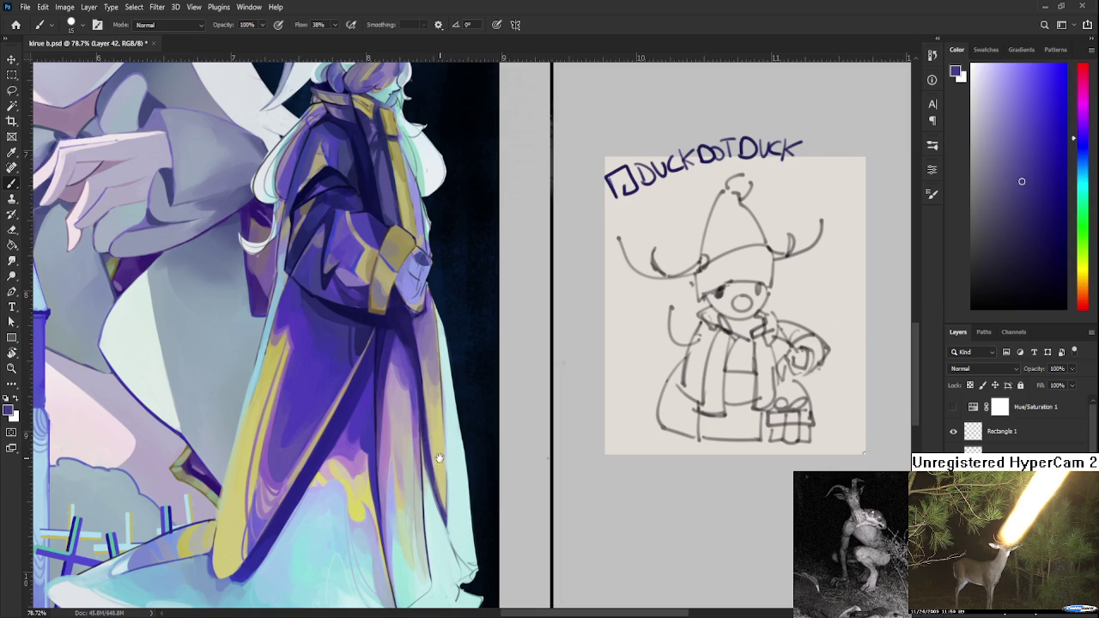
{"action": "scroll", "coordinate": [434, 446], "scroll_direction": "up", "scroll_amount": 1}
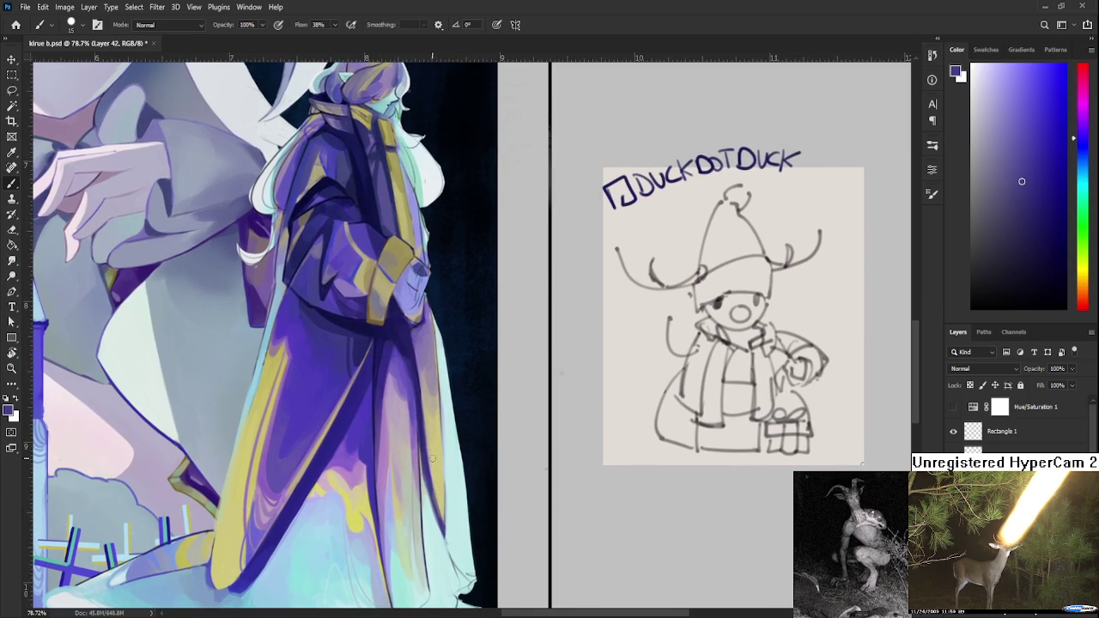
{"action": "left_click", "coordinate": [443, 403], "text": "alt"}
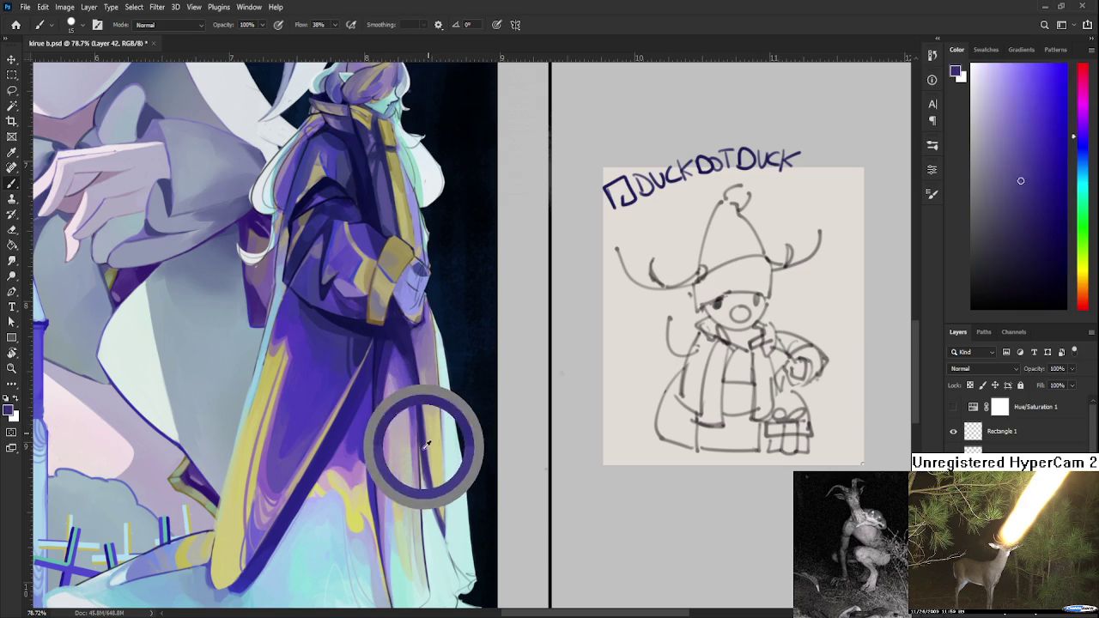
{"action": "left_click_drag", "start_coordinate": [428, 439], "coordinate": [439, 468]}
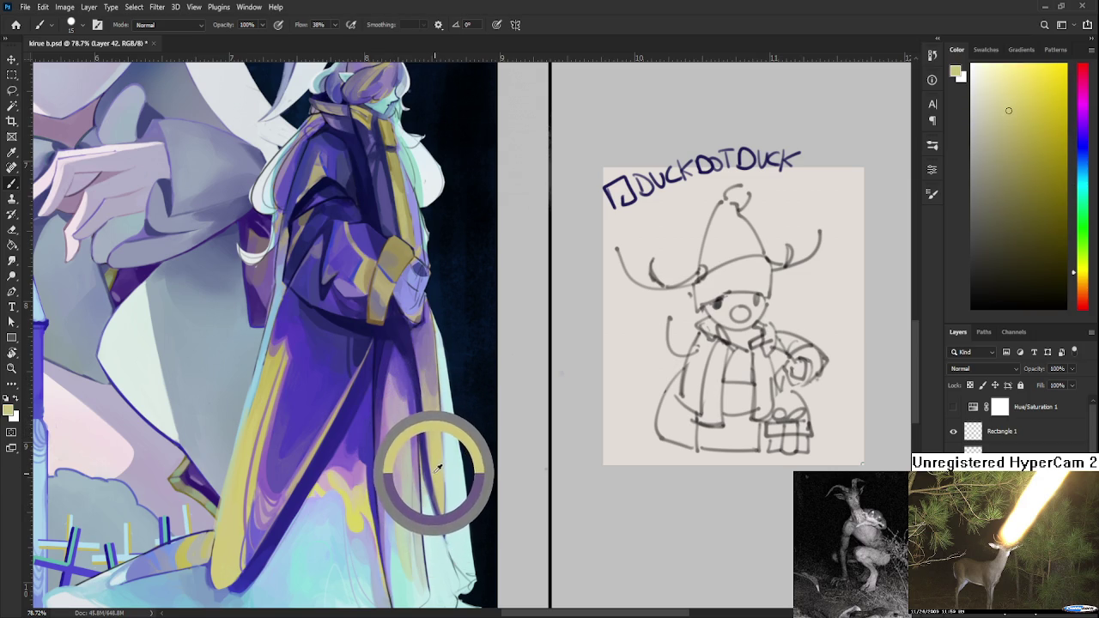
{"action": "mouse_move", "coordinate": [439, 468]}
{"action": "left_mouse_down"}
{"action": "mouse_move", "coordinate": [459, 452]}
{"action": "mouse_move", "coordinate": [435, 455]}
{"action": "mouse_move", "coordinate": [459, 498]}
{"action": "left_mouse_up"}
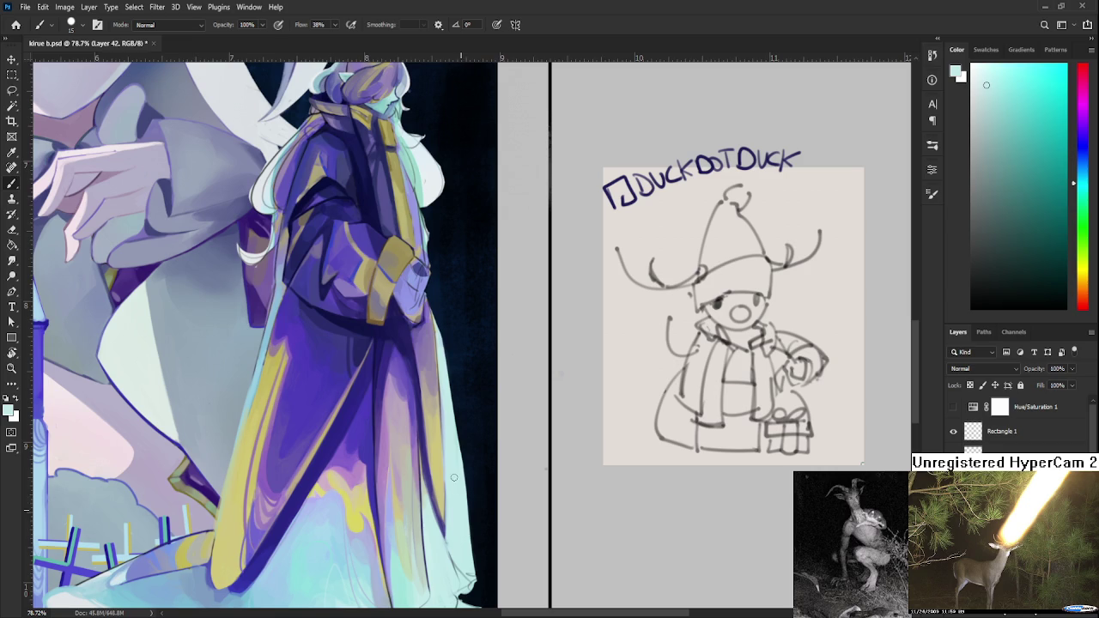
- Zoom in on the hem and rotate the canvas view for painting the robe
{"action": "scroll", "coordinate": [575, 375], "scroll_direction": "down", "scroll_amount": 5, "text": "alt"}
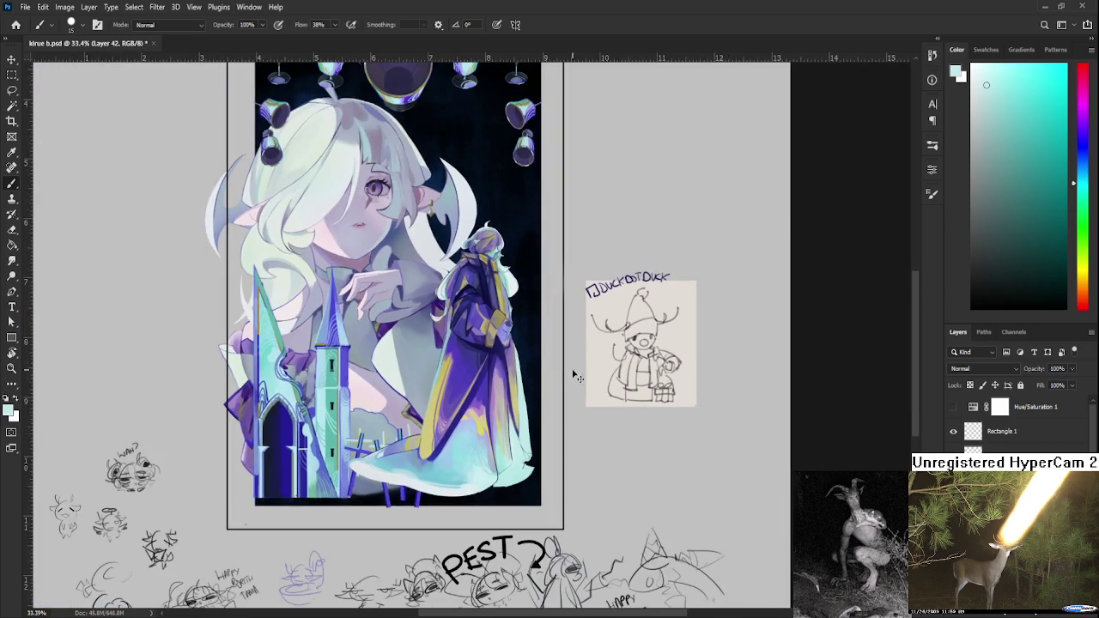
{"action": "scroll", "coordinate": [568, 375], "scroll_direction": "up", "scroll_amount": 2, "text": "alt"}
{"action": "scroll", "coordinate": [515, 413], "scroll_direction": "up", "scroll_amount": 2, "text": "alt"}
{"action": "scroll", "coordinate": [464, 429], "scroll_direction": "up", "scroll_amount": 1, "text": "alt"}
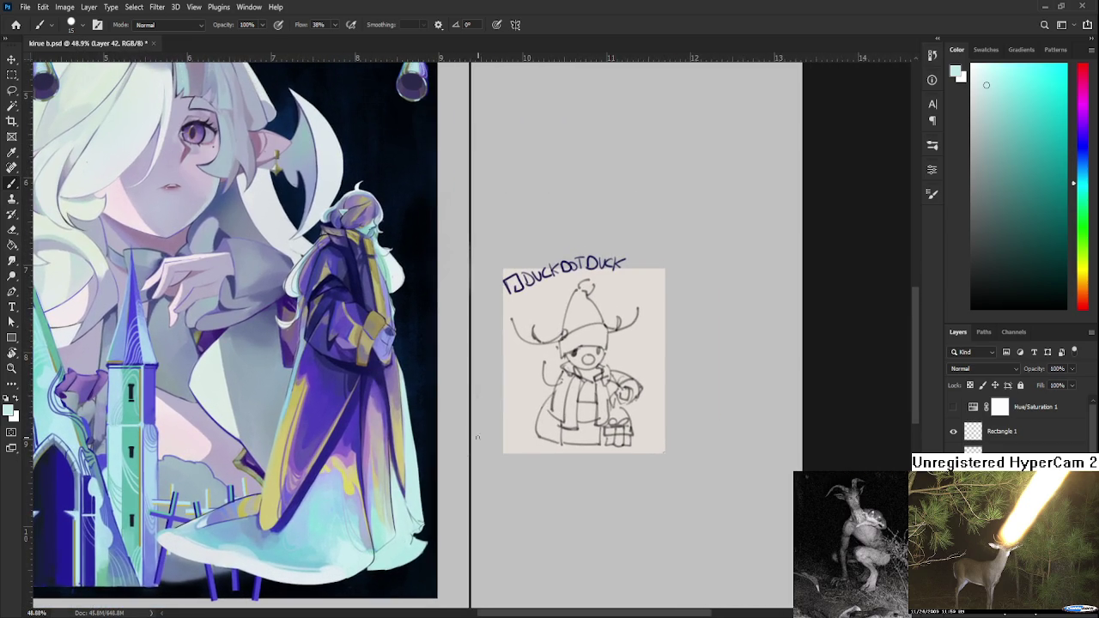
{"action": "scroll", "coordinate": [413, 444], "scroll_direction": "up", "scroll_amount": 1, "text": "alt"}
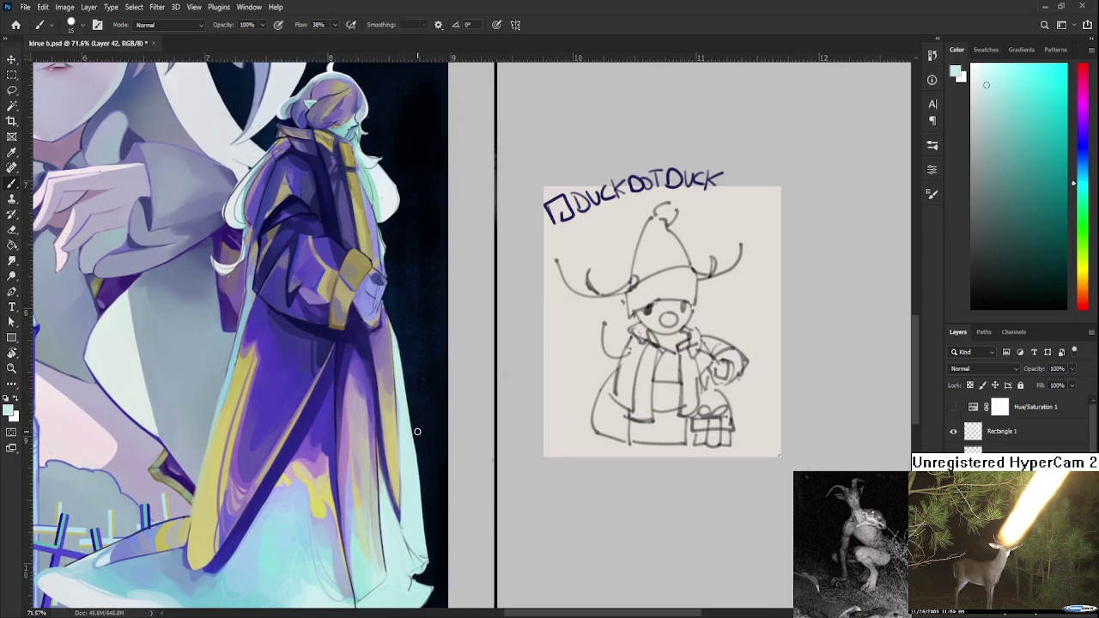
{"action": "mouse_move", "coordinate": [427, 398]}
{"action": "left_mouse_down"}
{"action": "mouse_move", "coordinate": [472, 326]}
{"action": "mouse_move", "coordinate": [507, 319]}
{"action": "mouse_move", "coordinate": [412, 415]}
{"action": "mouse_move", "coordinate": [468, 405]}
{"action": "mouse_move", "coordinate": [456, 383]}
{"action": "left_mouse_up"}
{"action": "key", "text": "r"}
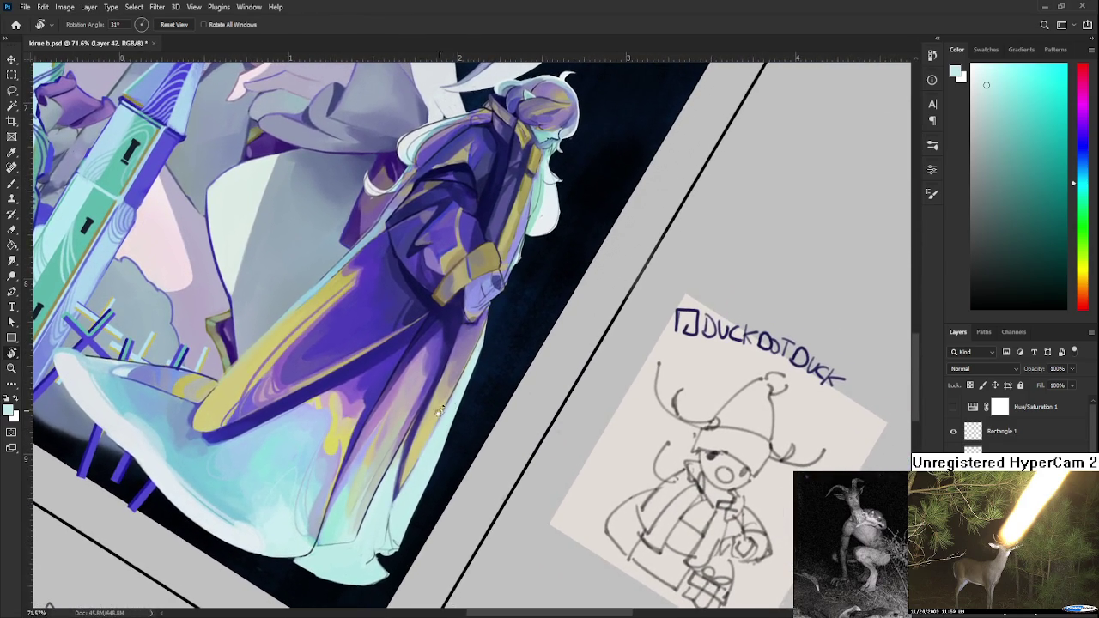
- Sample the hem's pale cyan and several purple-grey and purple tones from the dress
{"action": "key", "text": "b"}
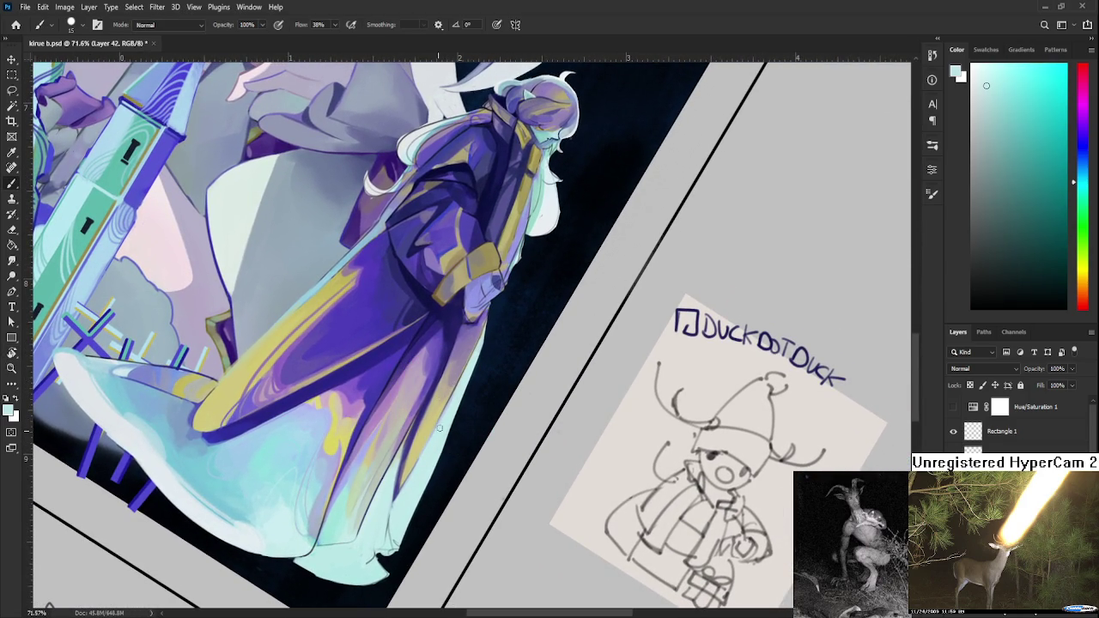
{"action": "left_click", "coordinate": [408, 474], "text": "alt"}
{"action": "left_click", "coordinate": [424, 472], "text": "alt"}
{"action": "left_click_drag", "start_coordinate": [430, 392], "coordinate": [461, 367]}
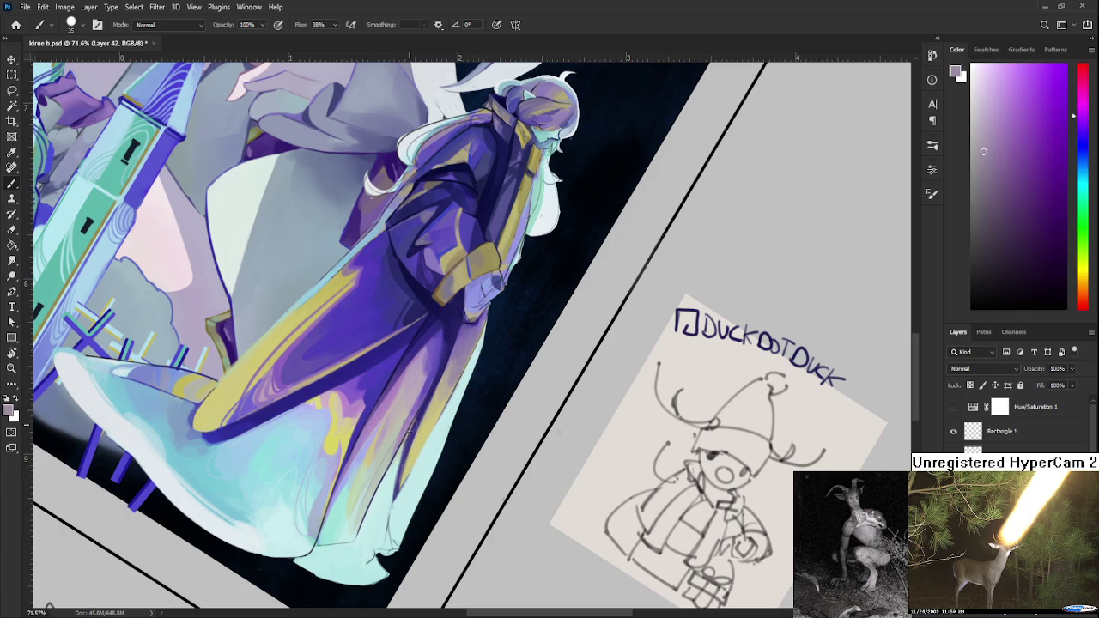
{"action": "left_click", "coordinate": [462, 359], "text": "alt"}
{"action": "mouse_move", "coordinate": [462, 348]}
{"action": "left_mouse_down"}
{"action": "mouse_move", "coordinate": [471, 335]}
{"action": "mouse_move", "coordinate": [455, 338]}
{"action": "left_mouse_up"}
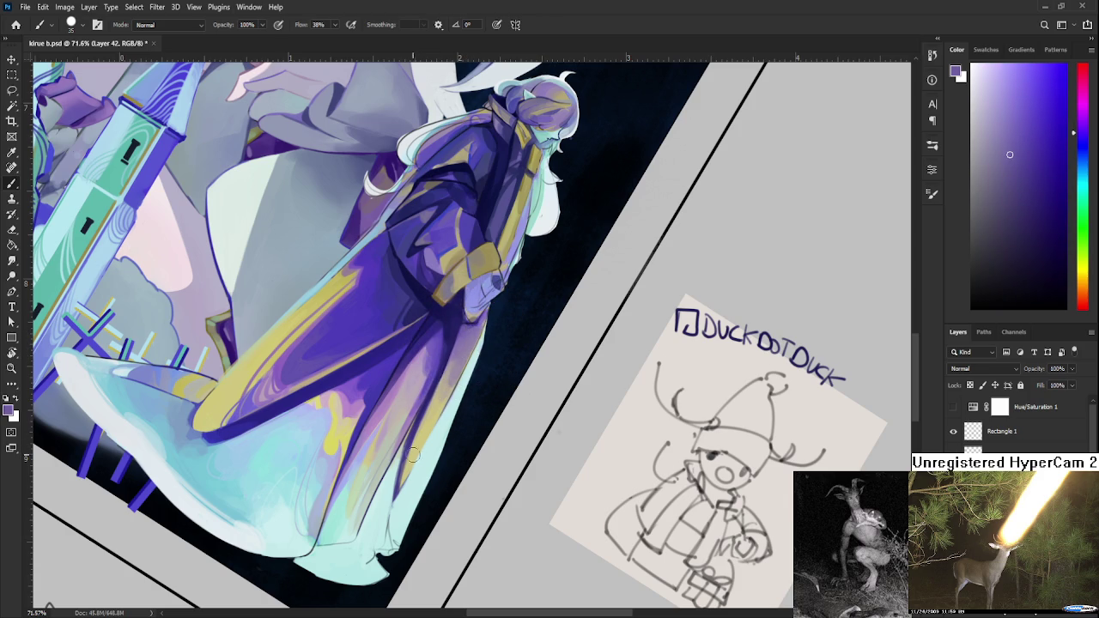
- Pick pinker purples and gold from the dress, then turn the canvas back upright
{"action": "left_click_drag", "start_coordinate": [408, 401], "coordinate": [395, 395]}
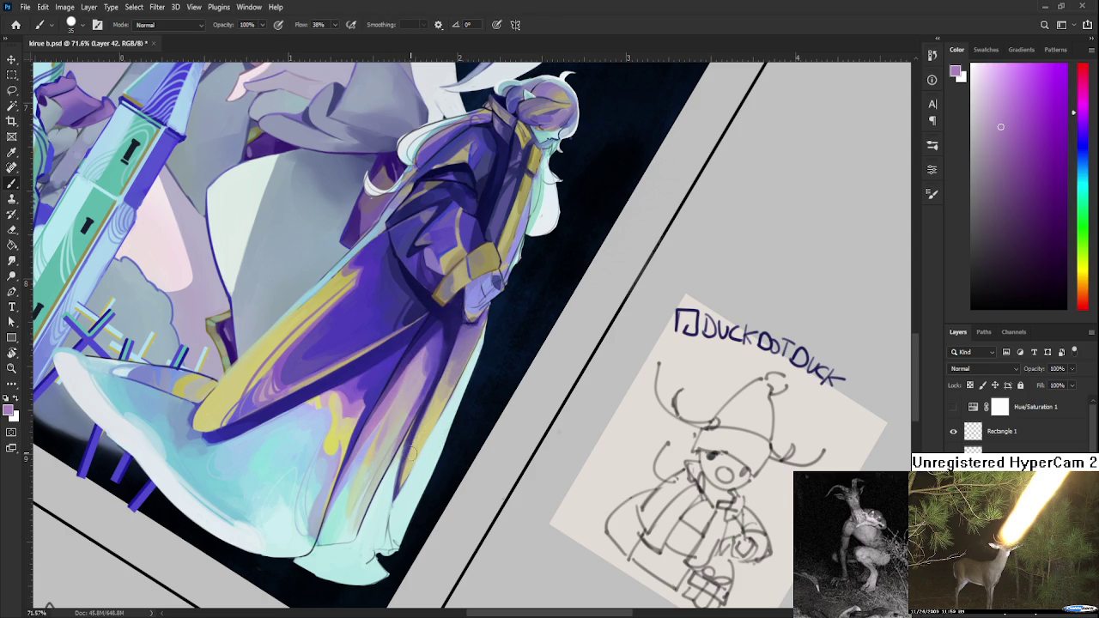
{"action": "left_click", "coordinate": [377, 410], "text": "alt"}
{"action": "left_click", "coordinate": [395, 397], "text": "alt"}
{"action": "left_click", "coordinate": [432, 417], "text": "alt"}
{"action": "key", "text": "r"}
{"action": "mouse_move", "coordinate": [432, 417]}
{"action": "left_mouse_down"}
{"action": "mouse_move", "coordinate": [483, 486]}
{"action": "mouse_move", "coordinate": [431, 447]}
{"action": "left_mouse_up"}
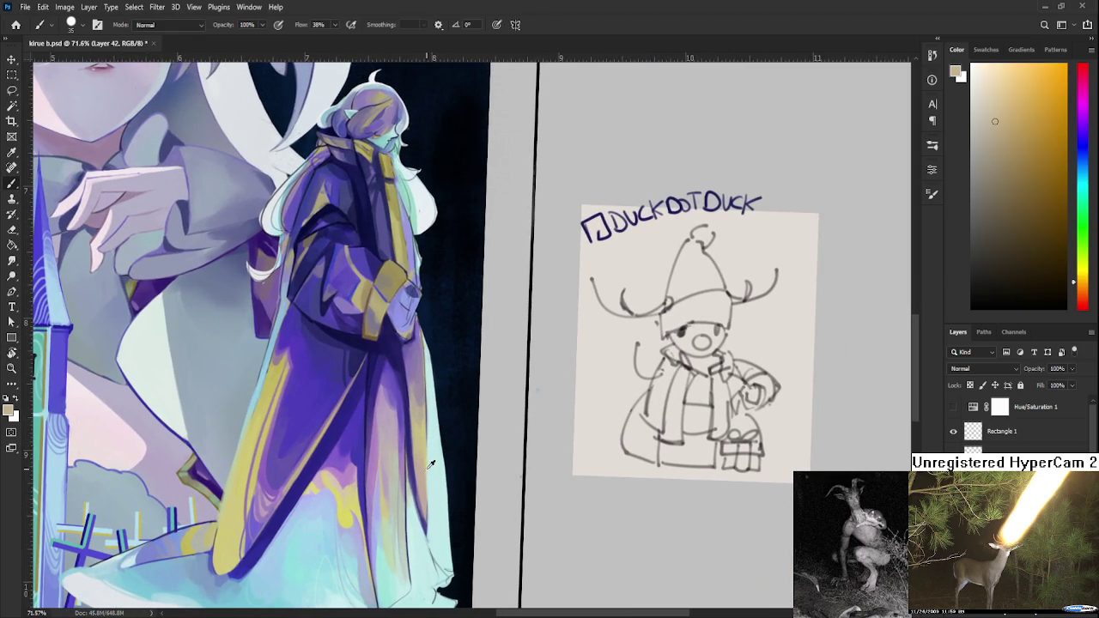
- Sample a tan-orange from the robe, then reset and re-tilt the canvas for painting
{"action": "left_click", "coordinate": [424, 438], "text": "alt"}
{"action": "left_click", "coordinate": [423, 436], "text": "alt"}
{"action": "left_click", "coordinate": [421, 483], "text": "alt"}
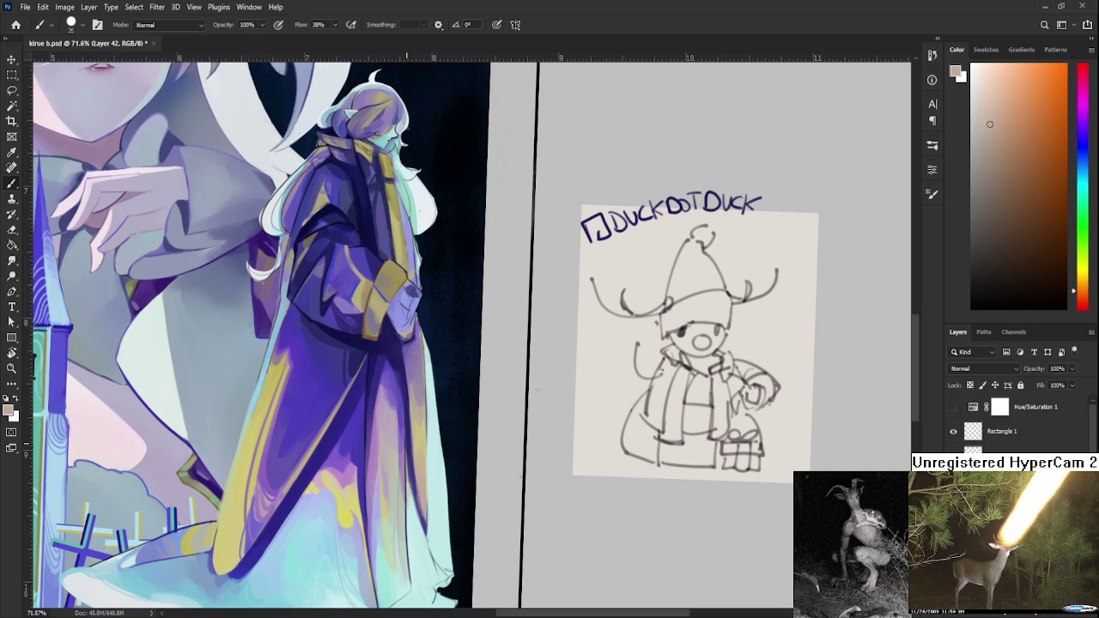
{"action": "scroll", "coordinate": [412, 455], "scroll_direction": "down", "scroll_amount": 5}
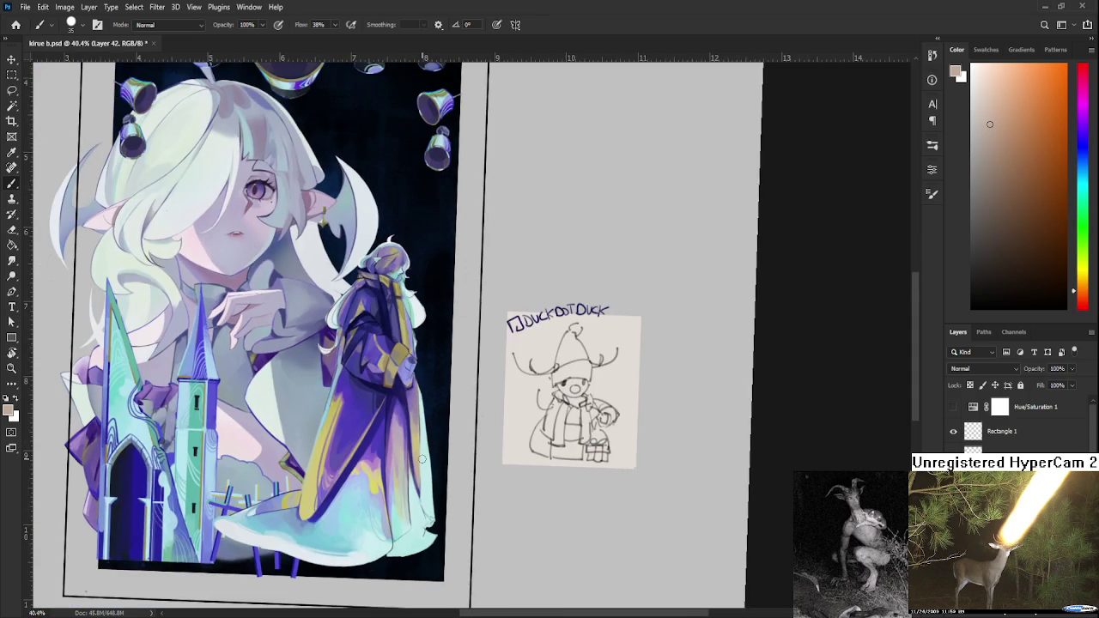
{"action": "key", "text": "r"}
{"action": "key", "text": "Escape"}
{"action": "scroll", "coordinate": [444, 480], "scroll_direction": "down", "scroll_amount": 1}
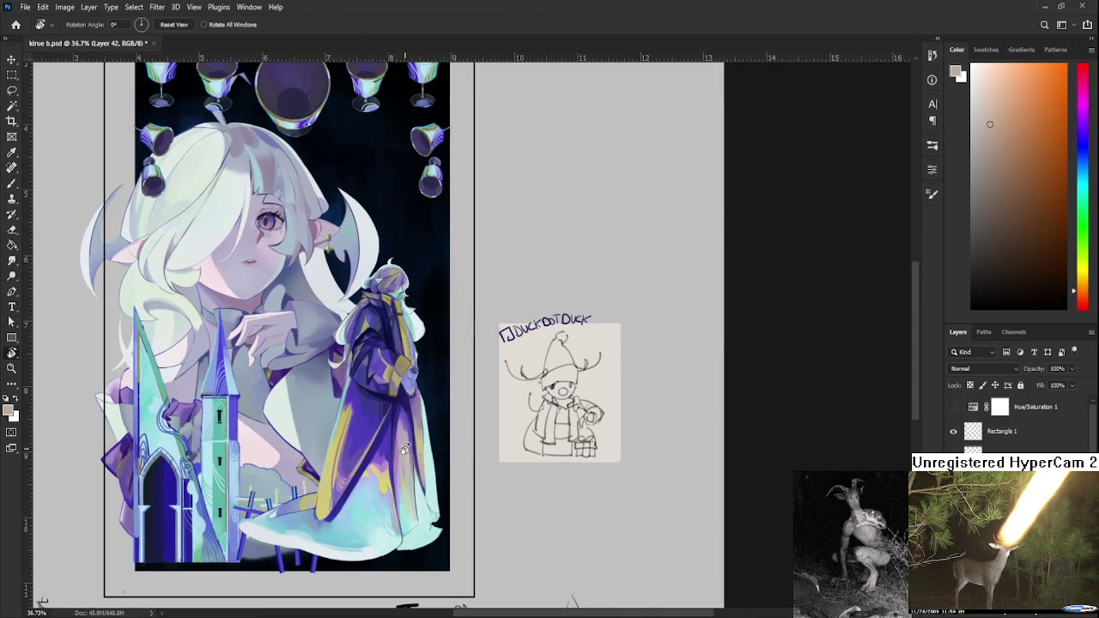
{"action": "scroll", "coordinate": [429, 455], "scroll_direction": "up", "scroll_amount": 2}
{"action": "scroll", "coordinate": [425, 449], "scroll_direction": "up", "scroll_amount": 3}
{"action": "left_click_drag", "start_coordinate": [425, 449], "coordinate": [411, 354]}
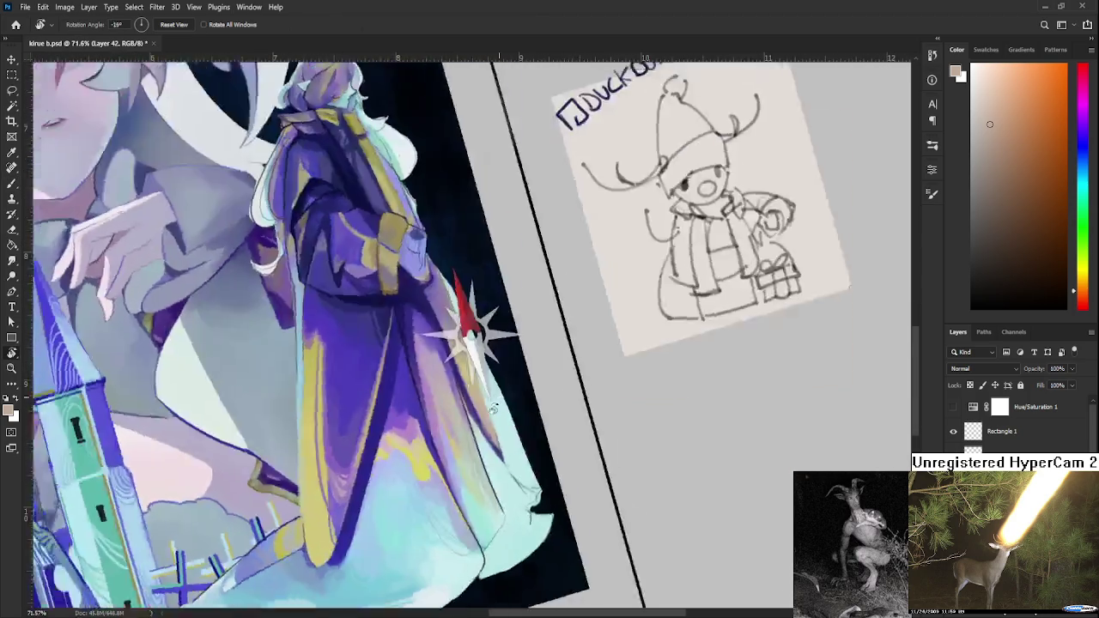
- Sample pale cyan from the hem, then straighten the canvas with Reset View
{"action": "key", "text": "b"}
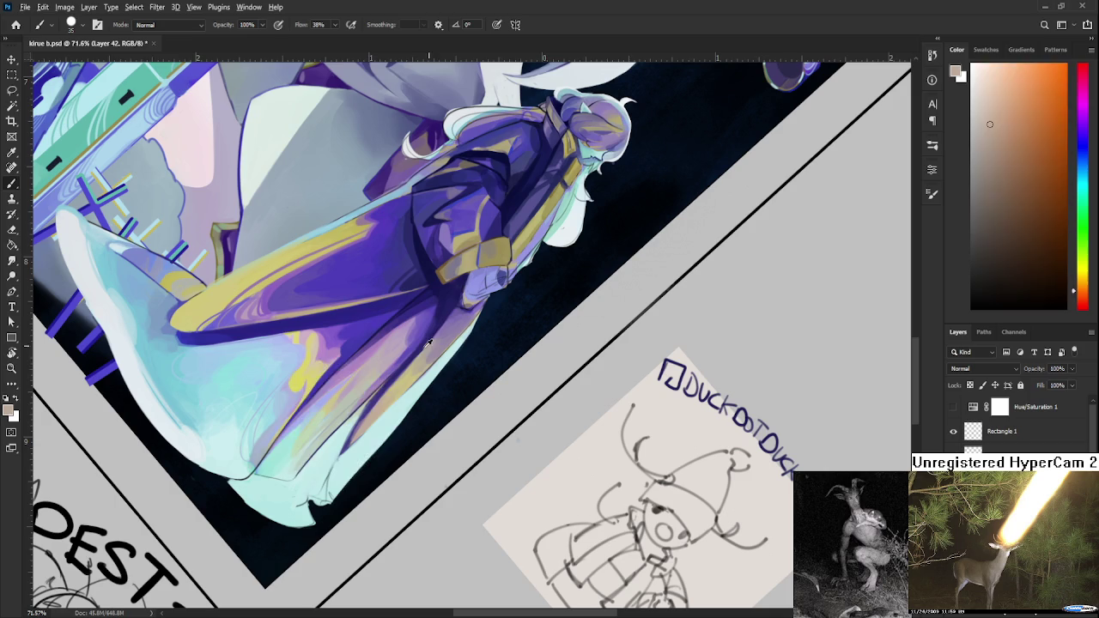
{"action": "left_click", "coordinate": [348, 419], "text": "alt"}
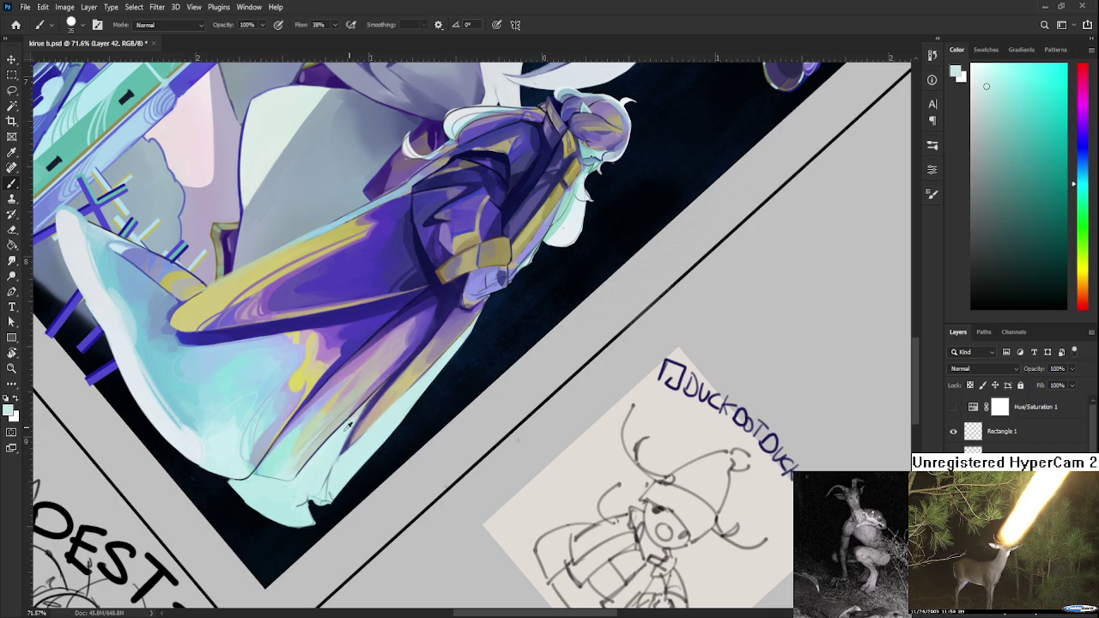
{"action": "left_click_drag", "start_coordinate": [352, 418], "coordinate": [375, 408]}
{"action": "left_click", "coordinate": [375, 408], "text": "alt"}
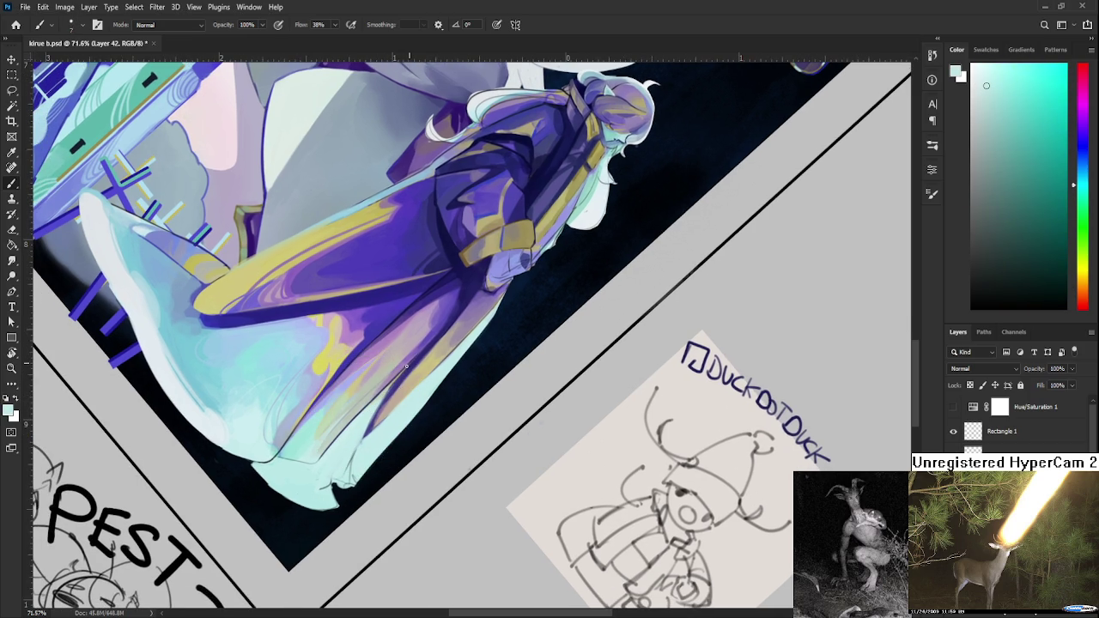
{"action": "key", "text": "r"}
{"action": "left_click_drag", "start_coordinate": [400, 375], "coordinate": [443, 412]}
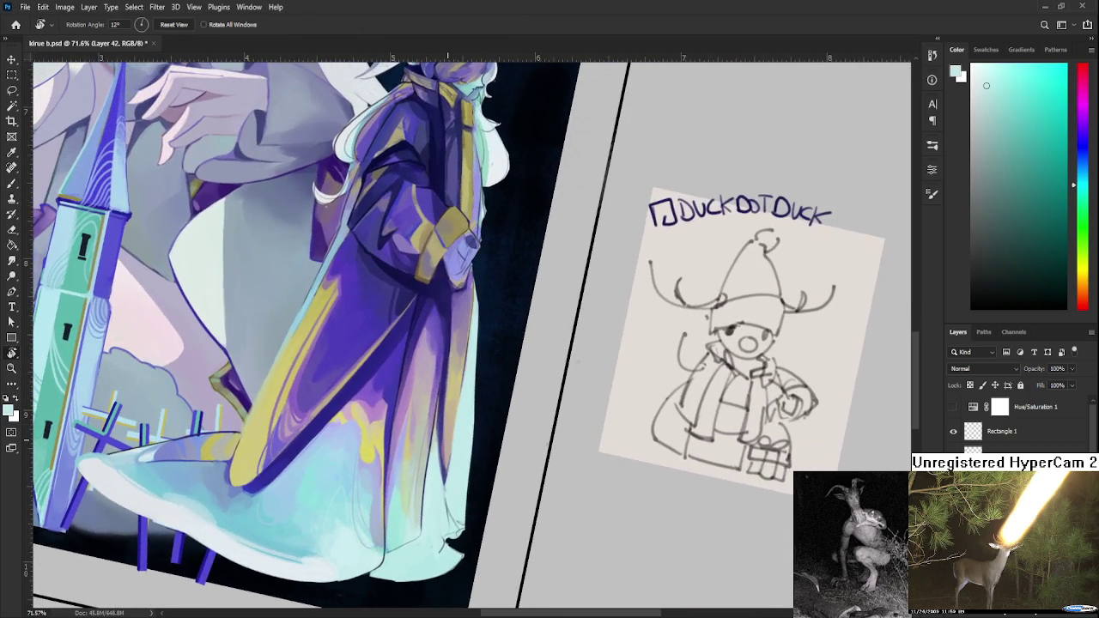
{"action": "scroll", "coordinate": [448, 432], "scroll_direction": "down", "scroll_amount": 3, "text": "alt"}
{"action": "key", "text": "Escape"}
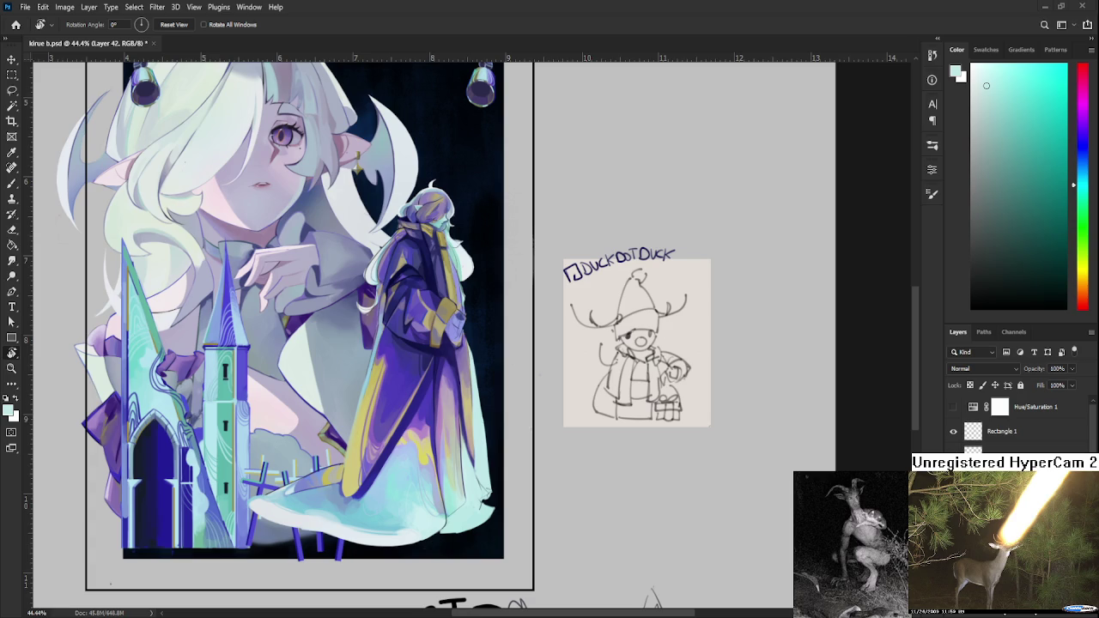
- Tilt and enlarge the robed figure, sampling several purples from the coat
{"action": "left_click_drag", "start_coordinate": [412, 343], "coordinate": [369, 363]}
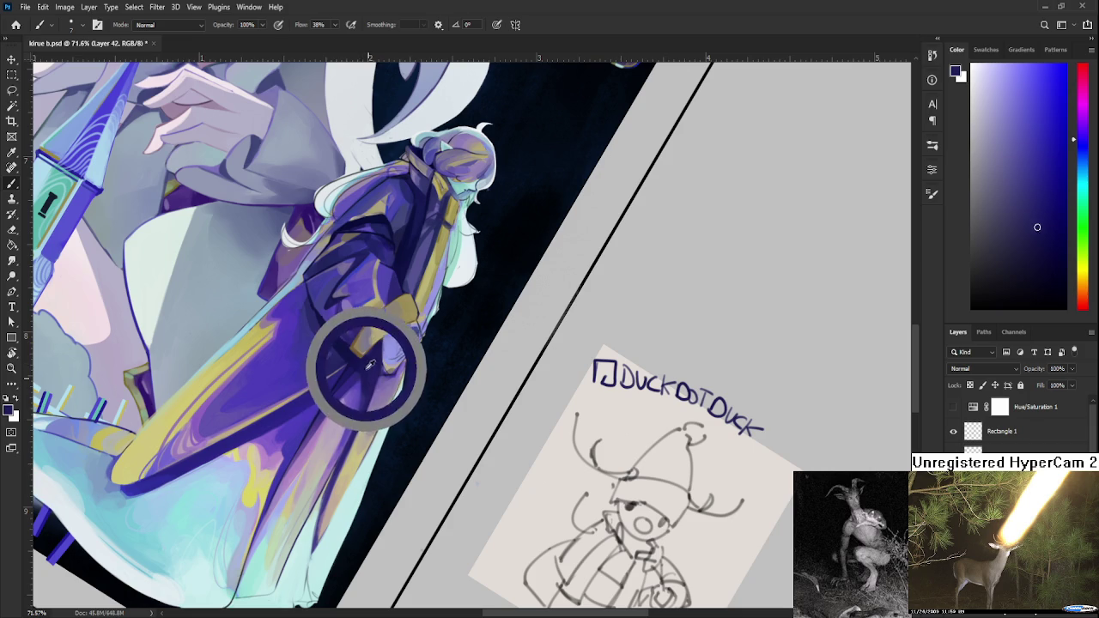
{"action": "left_click", "coordinate": [371, 371], "text": "alt"}
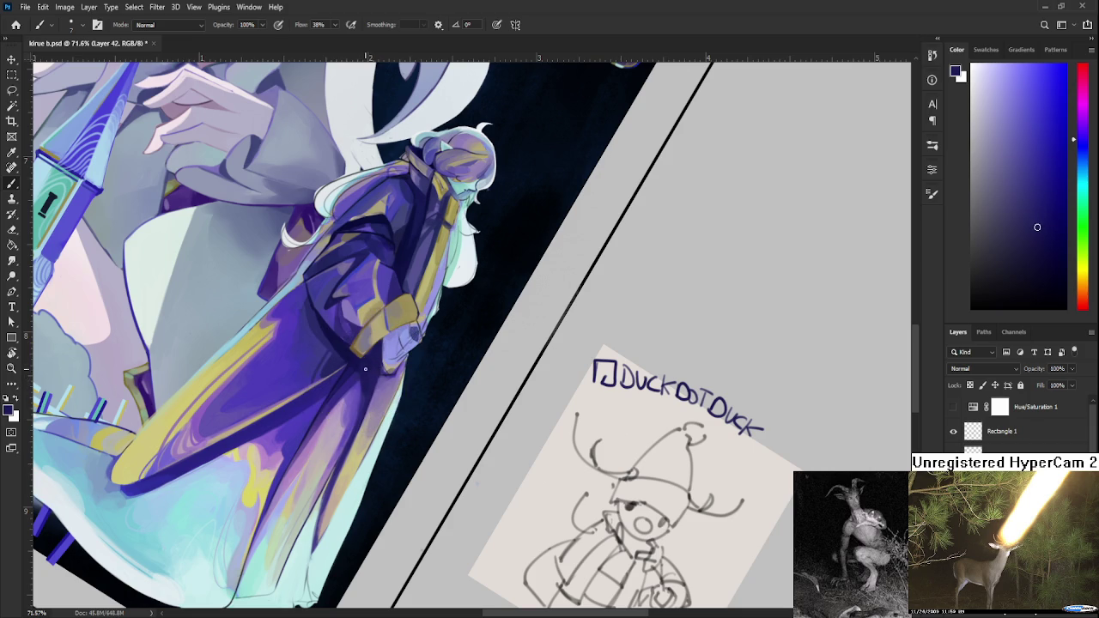
{"action": "left_click", "coordinate": [368, 369], "text": "alt"}
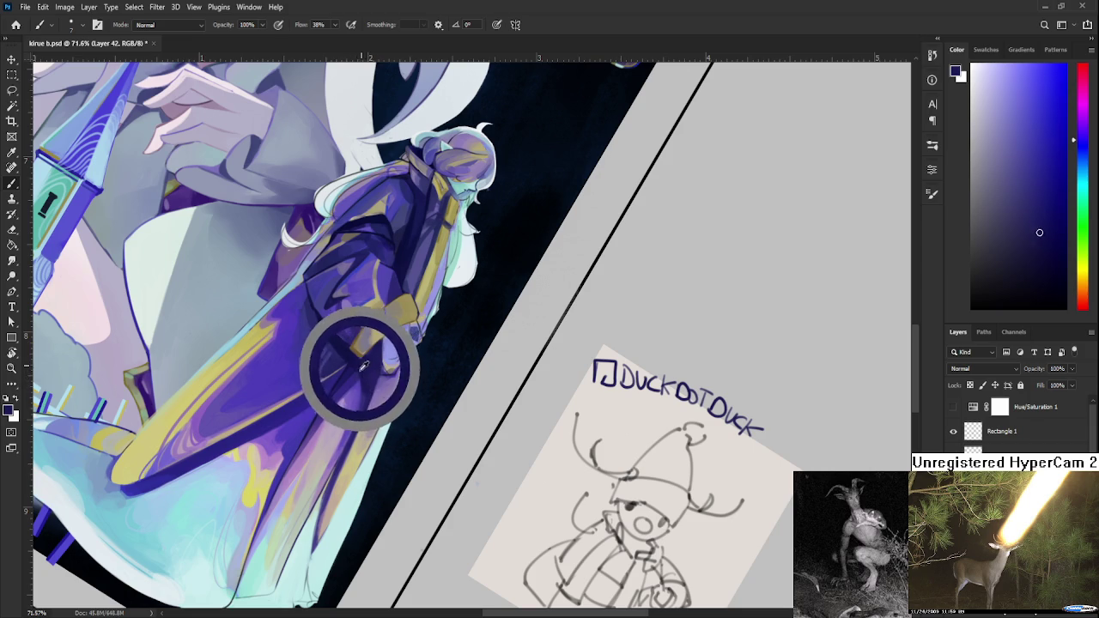
{"action": "left_click", "coordinate": [374, 382], "text": "alt"}
{"action": "left_click", "coordinate": [368, 365], "text": "alt"}
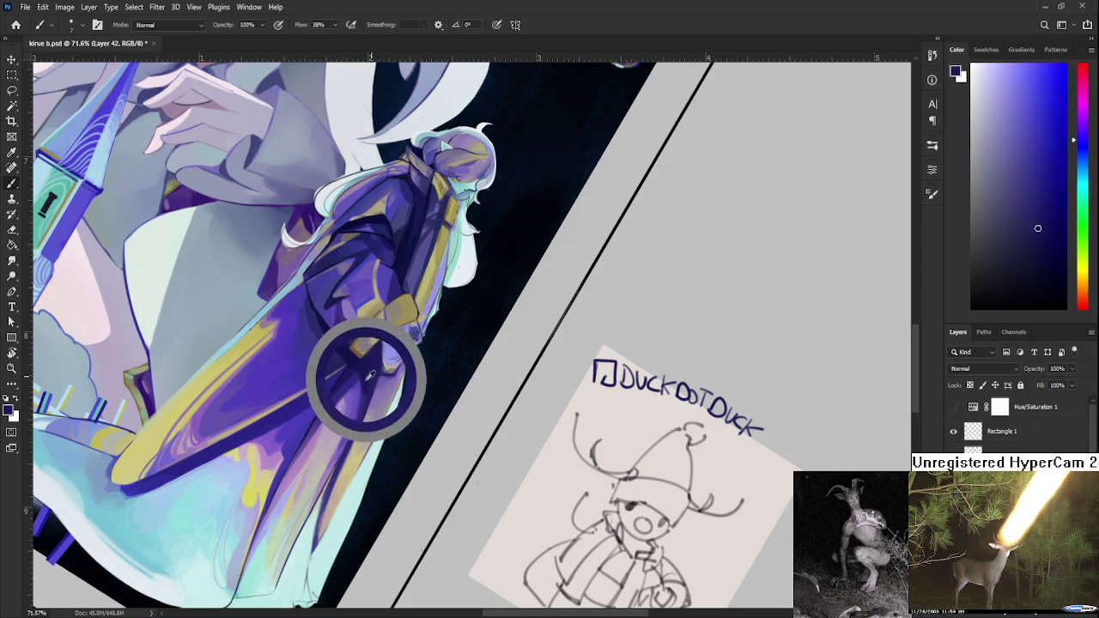
- Centre the lower robe and alternate dark indigo and pale beige samples to shade it
{"action": "left_click_drag", "start_coordinate": [364, 403], "coordinate": [388, 361]}
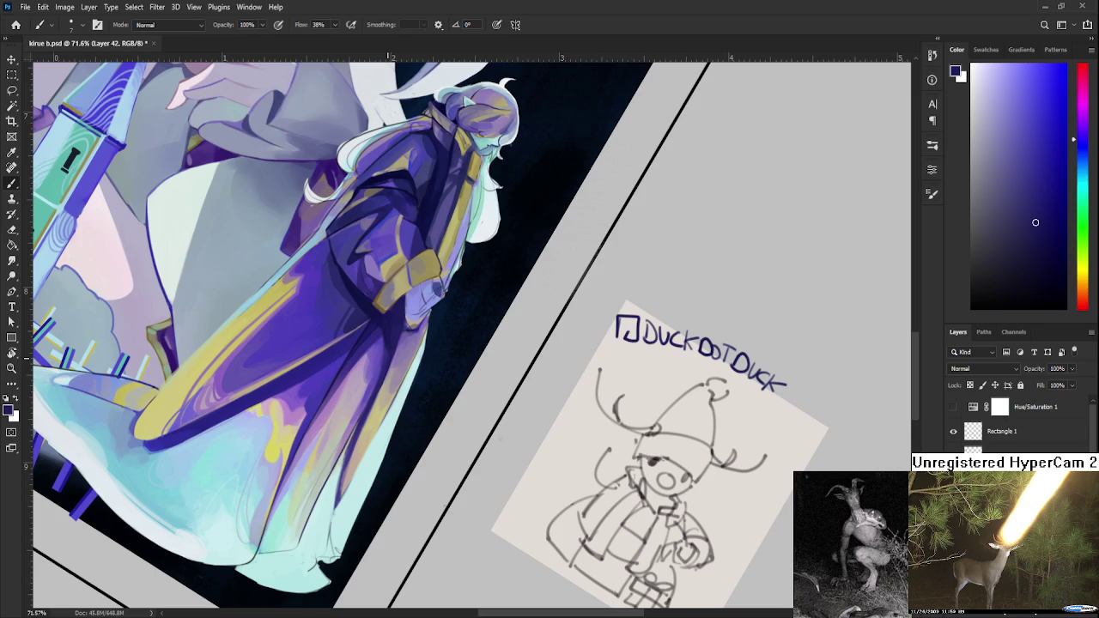
{"action": "scroll", "coordinate": [380, 368], "scroll_direction": "down", "scroll_amount": 2}
{"action": "scroll", "coordinate": [379, 367], "scroll_direction": "down", "scroll_amount": 2}
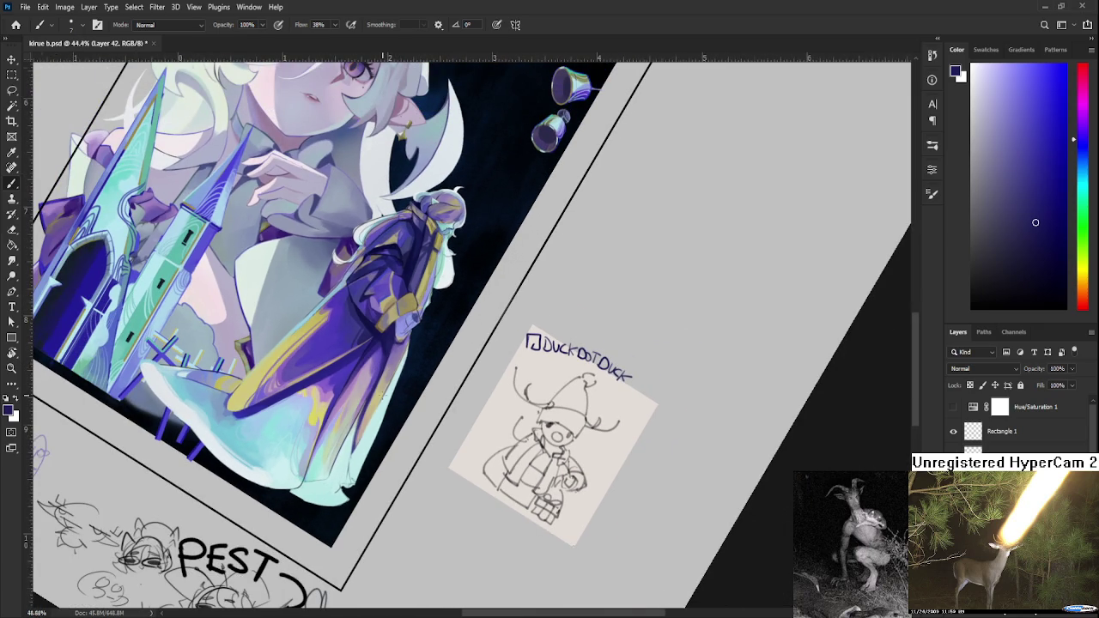
{"action": "scroll", "coordinate": [381, 401], "scroll_direction": "up", "scroll_amount": 3}
{"action": "left_click_drag", "start_coordinate": [381, 404], "coordinate": [368, 401]}
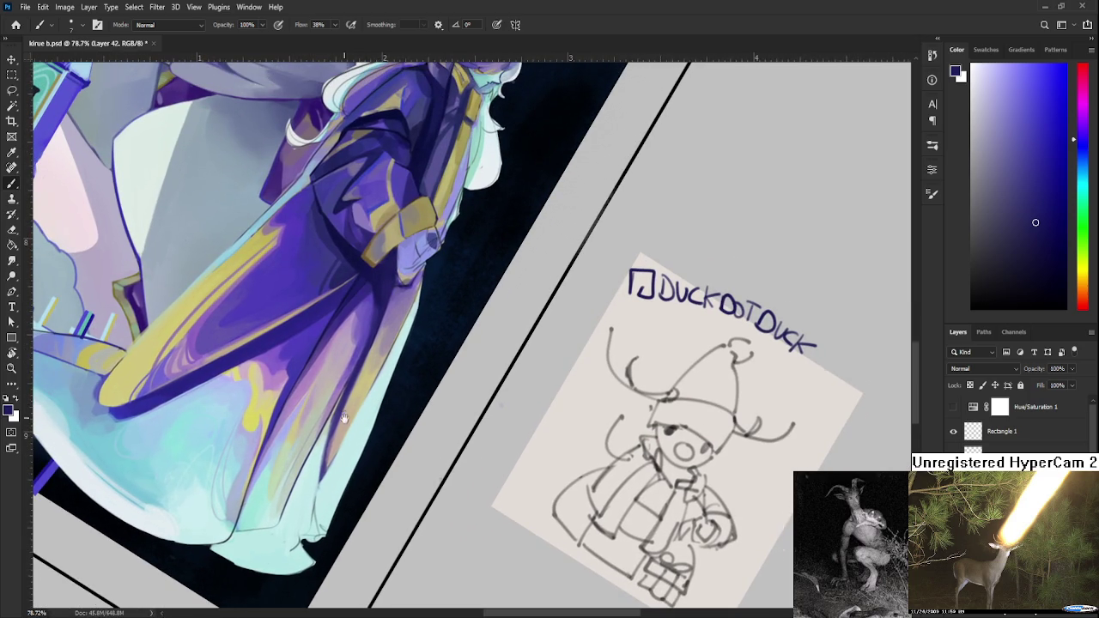
{"action": "left_click_drag", "start_coordinate": [340, 412], "coordinate": [349, 429]}
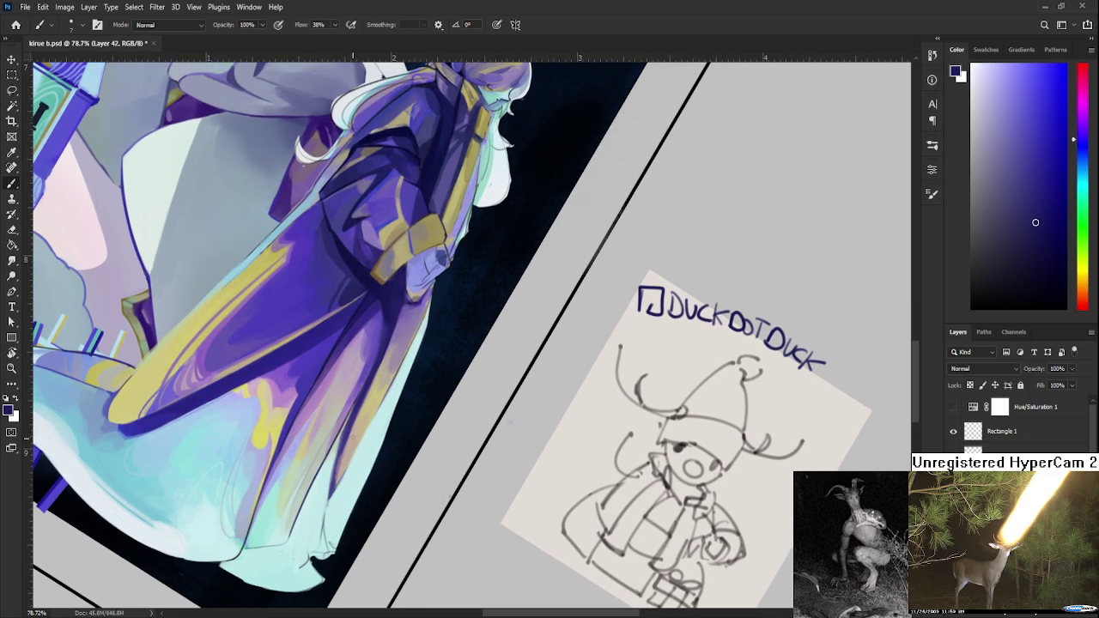
{"action": "left_click", "coordinate": [358, 431], "text": "alt"}
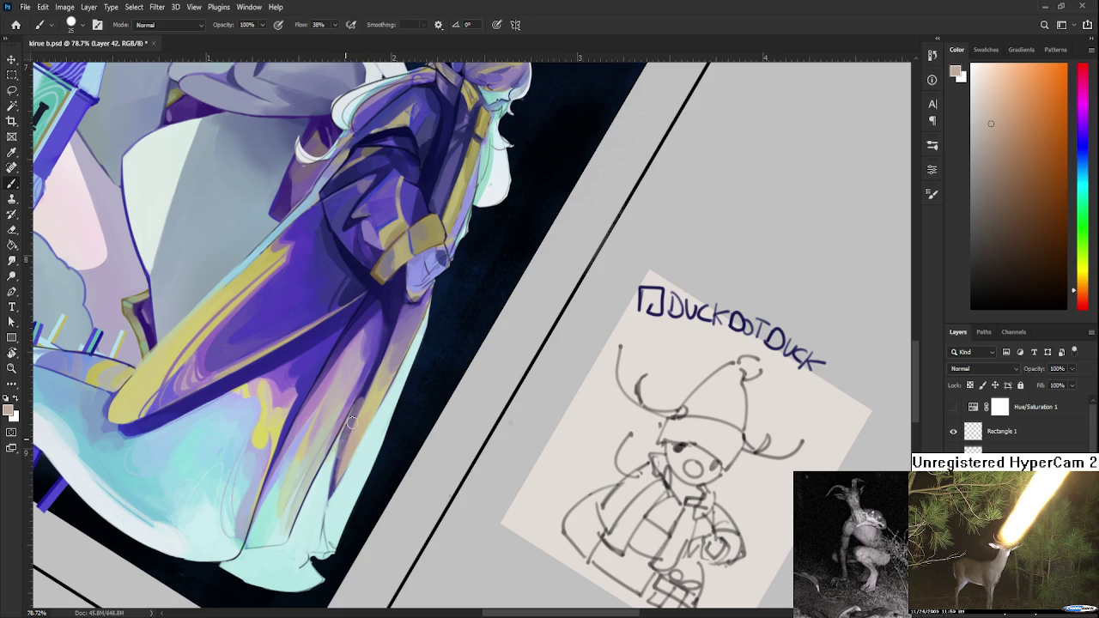
{"action": "left_click", "coordinate": [365, 387], "text": "alt"}
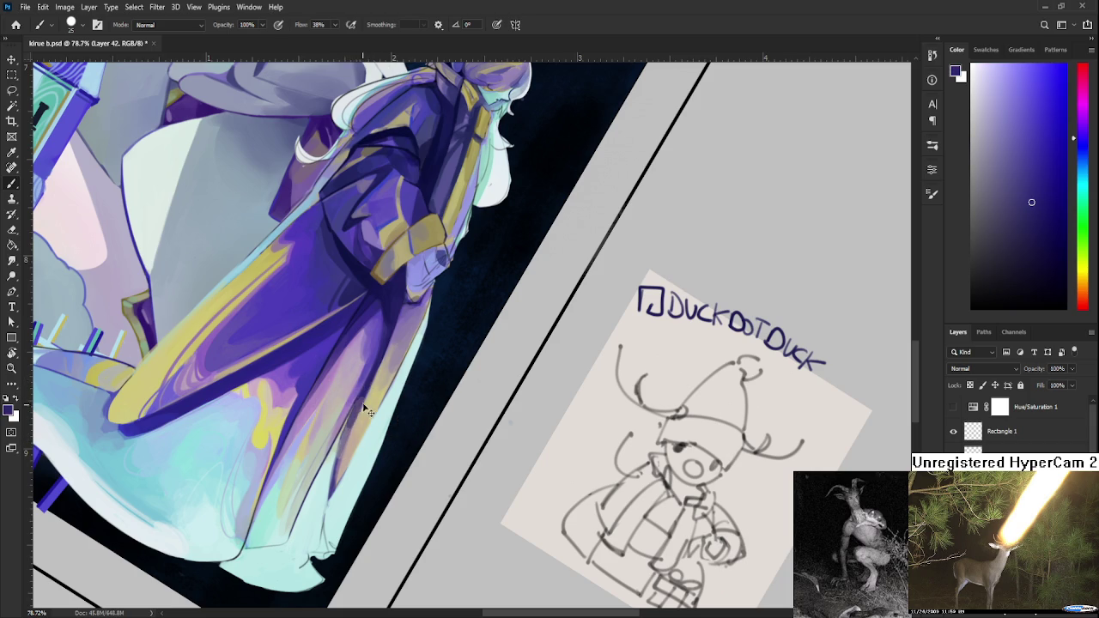
{"action": "left_click", "coordinate": [372, 383], "text": "alt"}
{"action": "left_click", "coordinate": [367, 388], "text": "alt"}
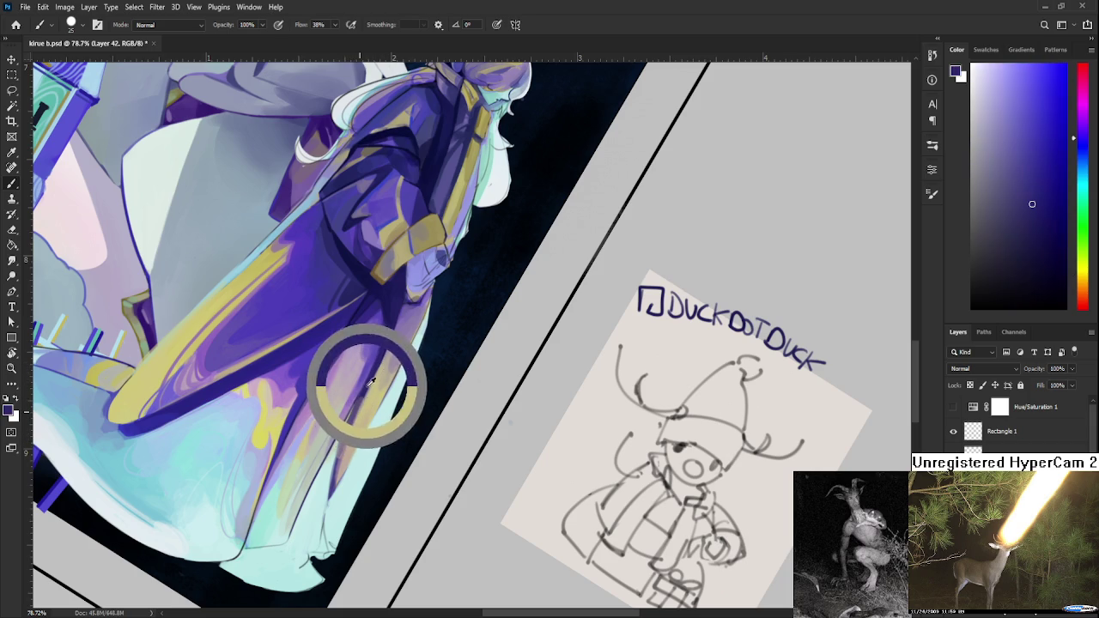
{"action": "left_click", "coordinate": [371, 400], "text": "alt"}
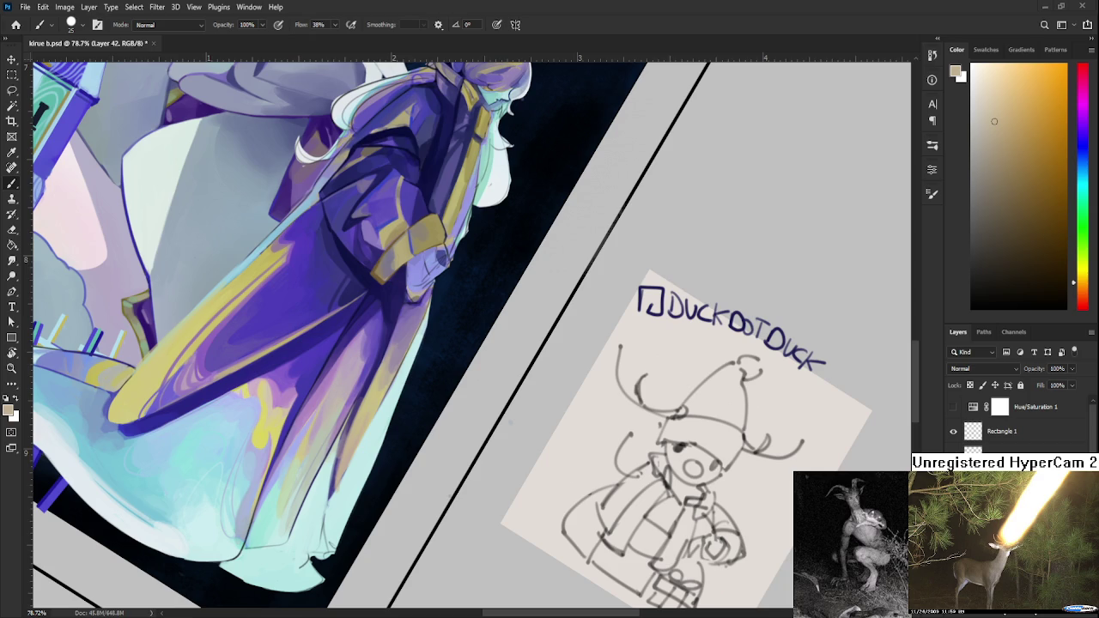
{"action": "scroll", "coordinate": [466, 336], "scroll_direction": "down", "scroll_amount": 3}
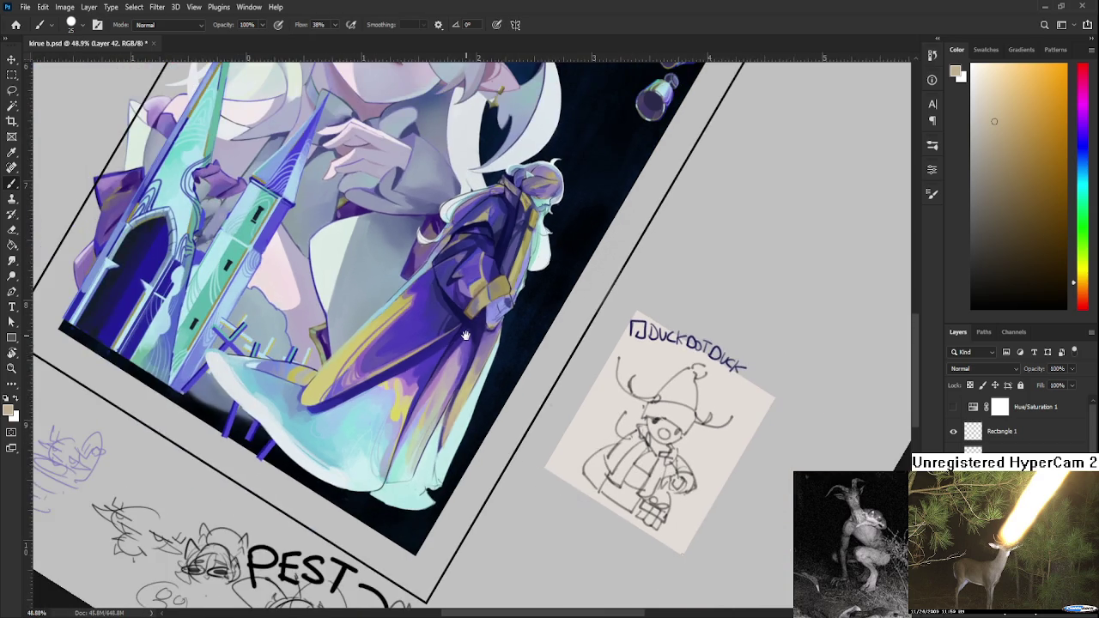
- Rotate the canvas to a painting angle and brush light cyan strokes along the hem
{"action": "scroll", "coordinate": [464, 339], "scroll_direction": "down", "scroll_amount": 2}
{"action": "scroll", "coordinate": [455, 371], "scroll_direction": "up", "scroll_amount": 2}
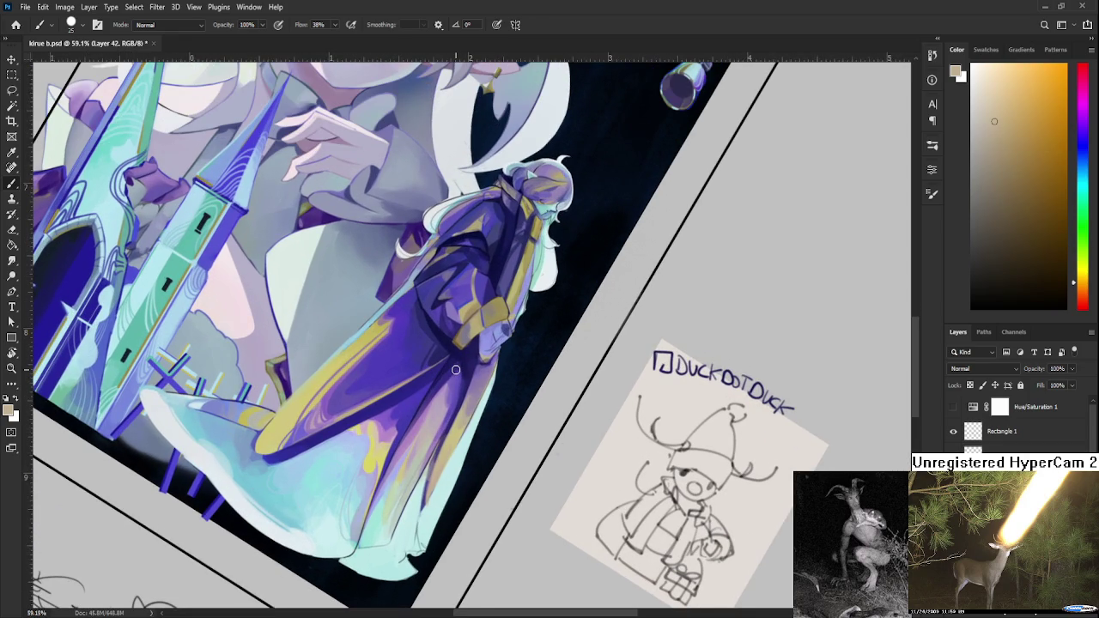
{"action": "key", "text": "r"}
{"action": "mouse_move", "coordinate": [455, 369]}
{"action": "left_mouse_down"}
{"action": "mouse_move", "coordinate": [393, 444]}
{"action": "mouse_move", "coordinate": [425, 365]}
{"action": "left_mouse_up"}
{"action": "mouse_move", "coordinate": [393, 399]}
{"action": "left_mouse_down"}
{"action": "mouse_move", "coordinate": [342, 443]}
{"action": "mouse_move", "coordinate": [441, 361]}
{"action": "left_mouse_up"}
{"action": "left_click", "coordinate": [409, 383], "text": "alt"}
{"action": "left_click", "coordinate": [380, 427], "text": "alt"}
{"action": "left_click", "coordinate": [388, 421], "text": "alt"}
{"action": "left_click_drag", "start_coordinate": [371, 435], "coordinate": [347, 450]}
{"action": "left_click", "coordinate": [346, 445], "text": "alt"}
- Tidy the hem edges with the Eraser, turning the canvas nearly upright, then sample a new hem colour
{"action": "key", "text": "e"}
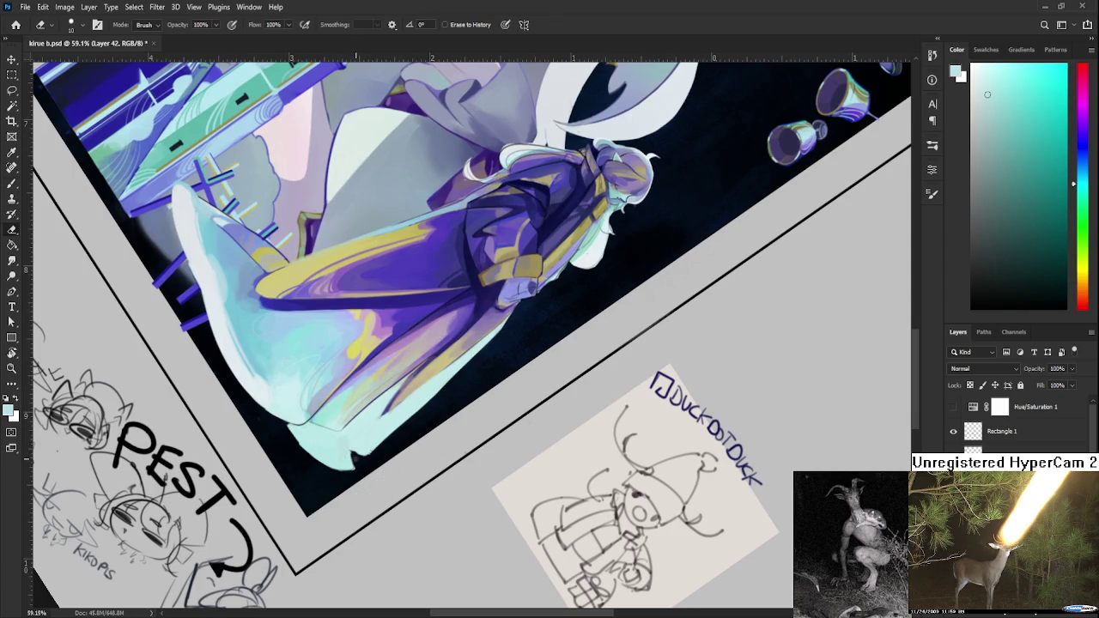
{"action": "key", "text": "r"}
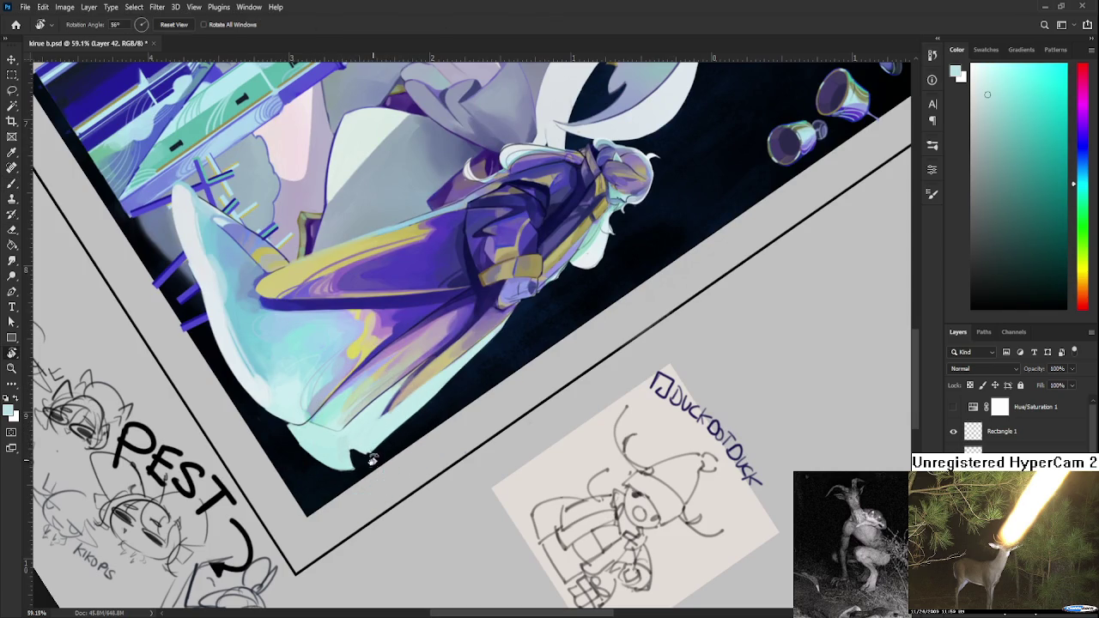
{"action": "left_click_drag", "start_coordinate": [353, 454], "coordinate": [476, 472]}
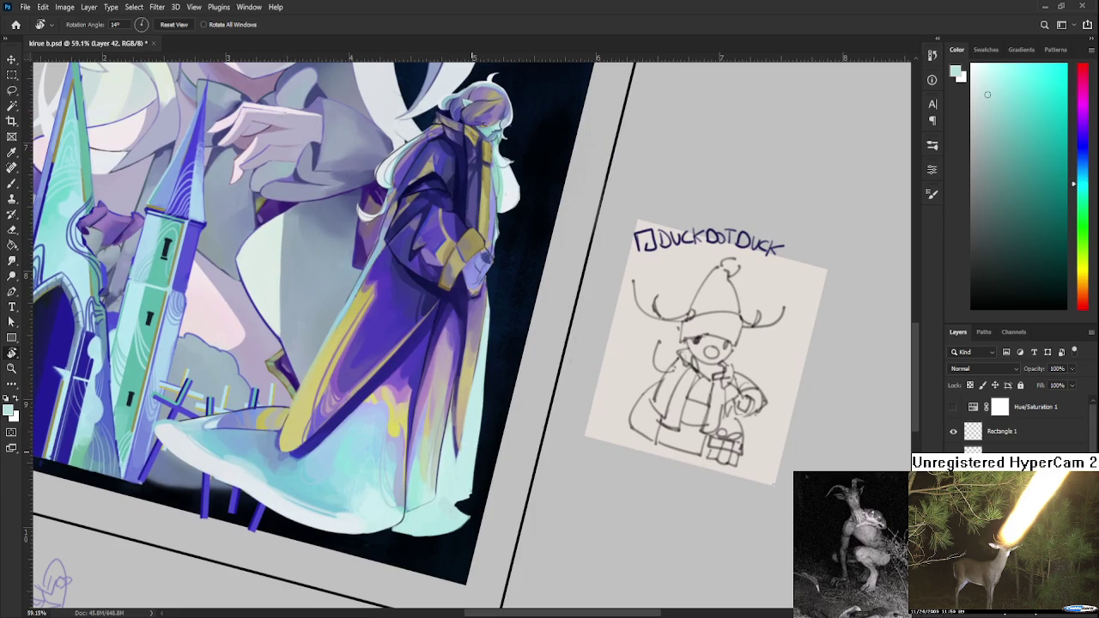
{"action": "left_click_drag", "start_coordinate": [488, 442], "coordinate": [425, 432]}
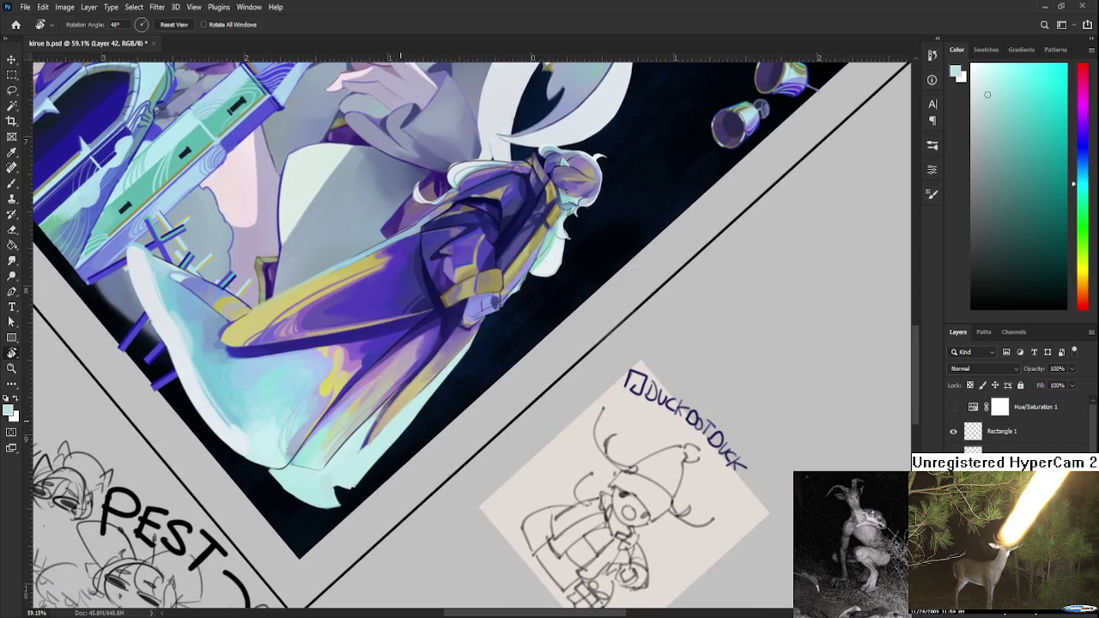
{"action": "key", "text": "e"}
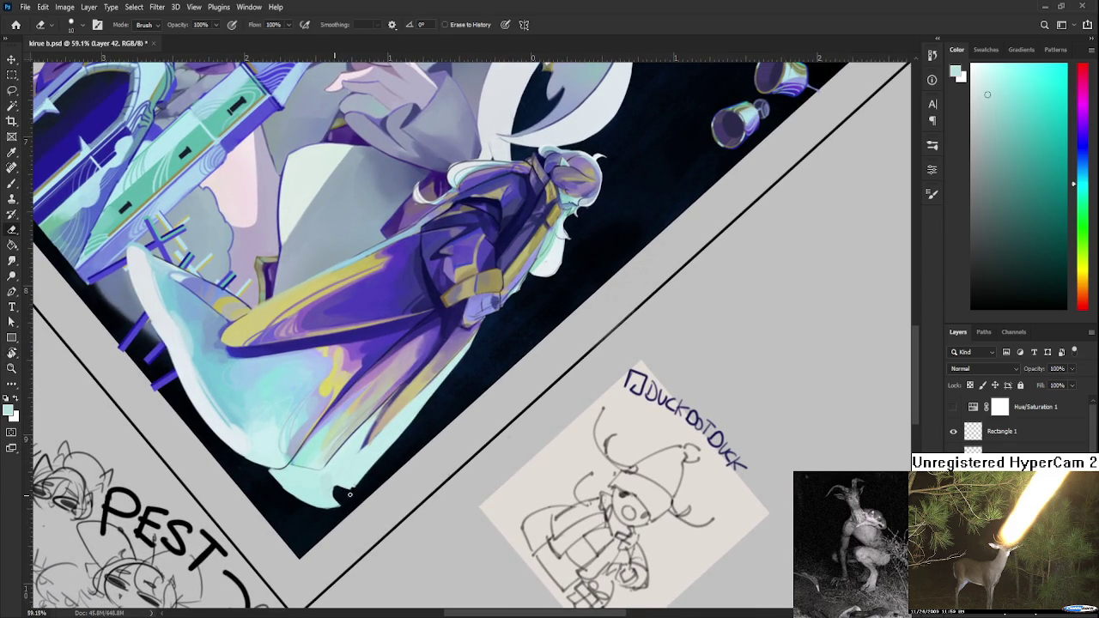
{"action": "key", "text": "b"}
{"action": "left_click", "coordinate": [330, 472], "text": "alt"}
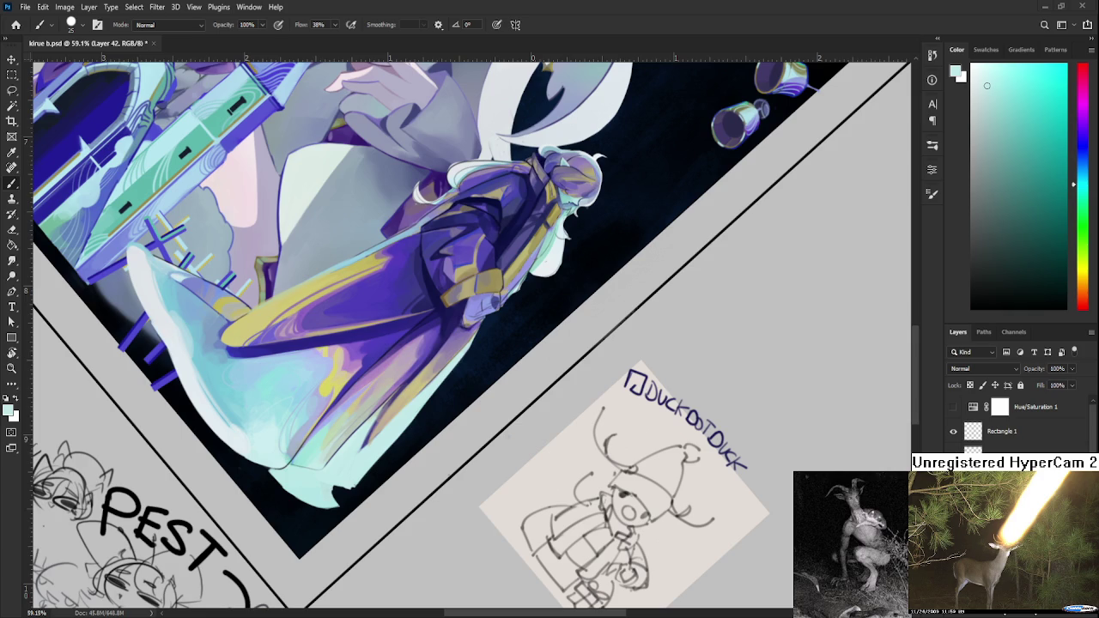
{"action": "scroll", "coordinate": [551, 446], "scroll_direction": "down", "scroll_amount": 3}
{"action": "scroll", "coordinate": [515, 429], "scroll_direction": "up", "scroll_amount": 3}
{"action": "scroll", "coordinate": [481, 412], "scroll_direction": "up", "scroll_amount": 2}
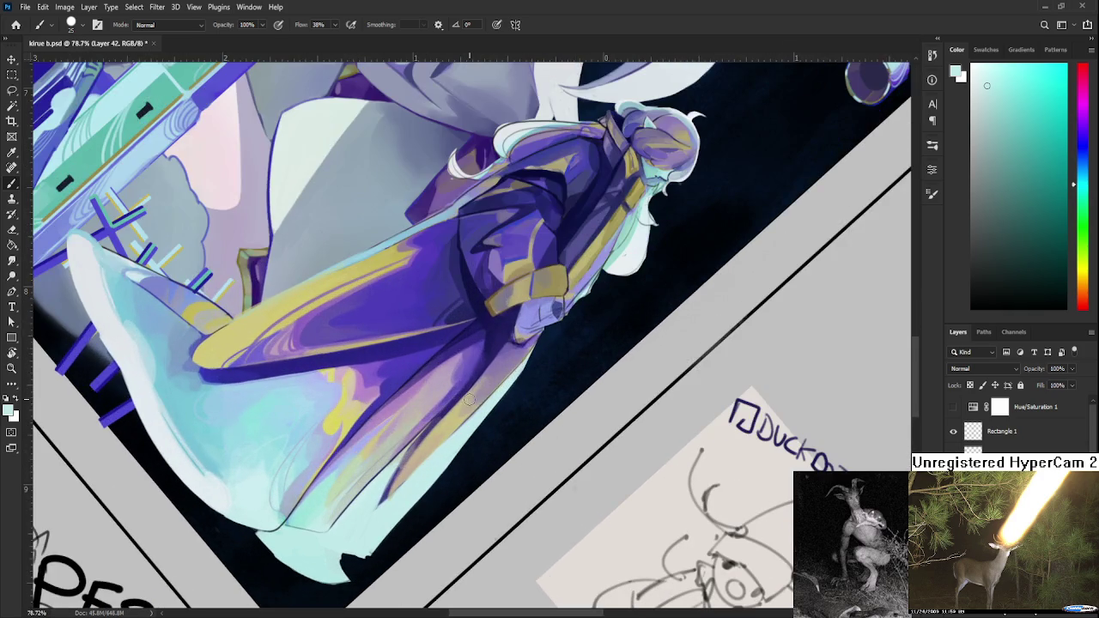
- Sample purple, medium purple and pinkish lavender tones from the robe, checking the whole painting
{"action": "scroll", "coordinate": [359, 411], "scroll_direction": "up", "scroll_amount": 2}
{"action": "left_click_drag", "start_coordinate": [359, 411], "coordinate": [338, 410]}
{"action": "left_click", "coordinate": [385, 356], "text": "alt"}
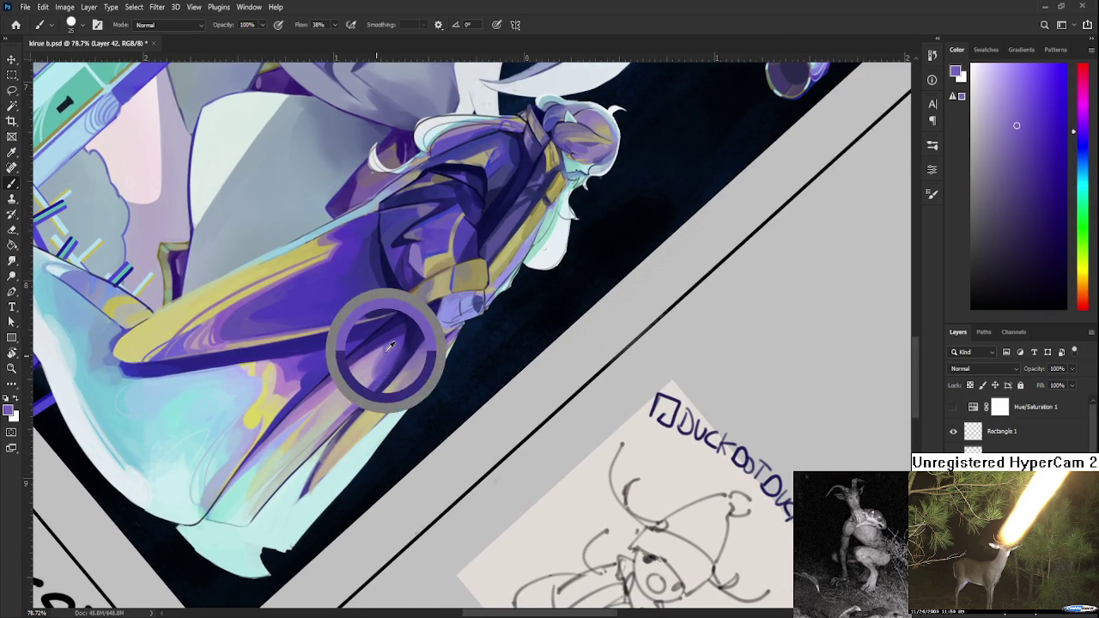
{"action": "left_click", "coordinate": [393, 352], "text": "alt"}
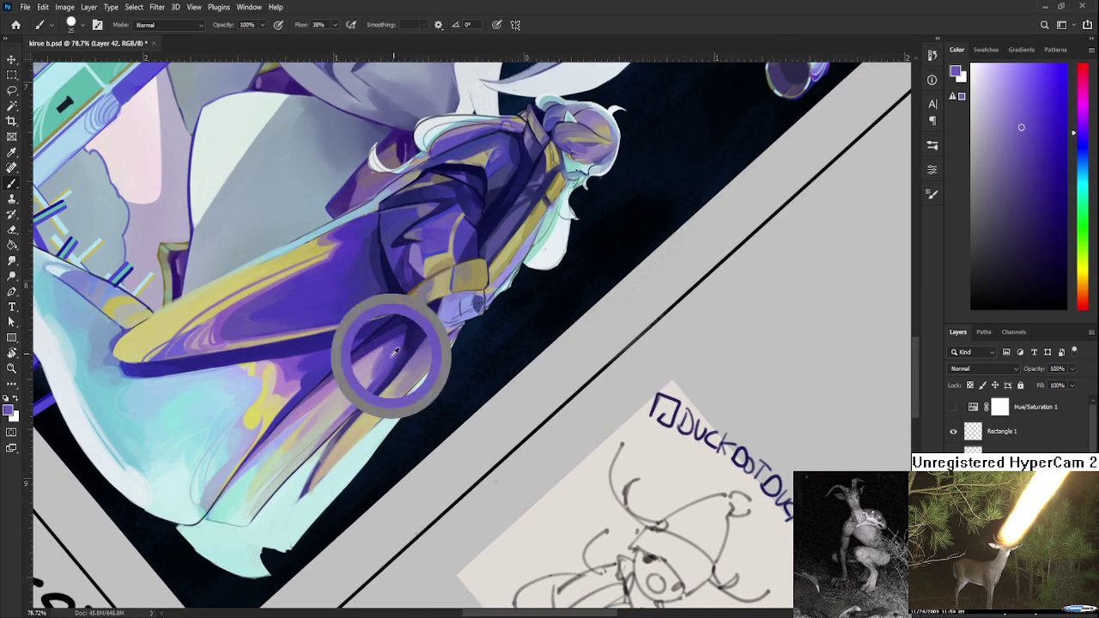
{"action": "left_click", "coordinate": [371, 368], "text": "alt"}
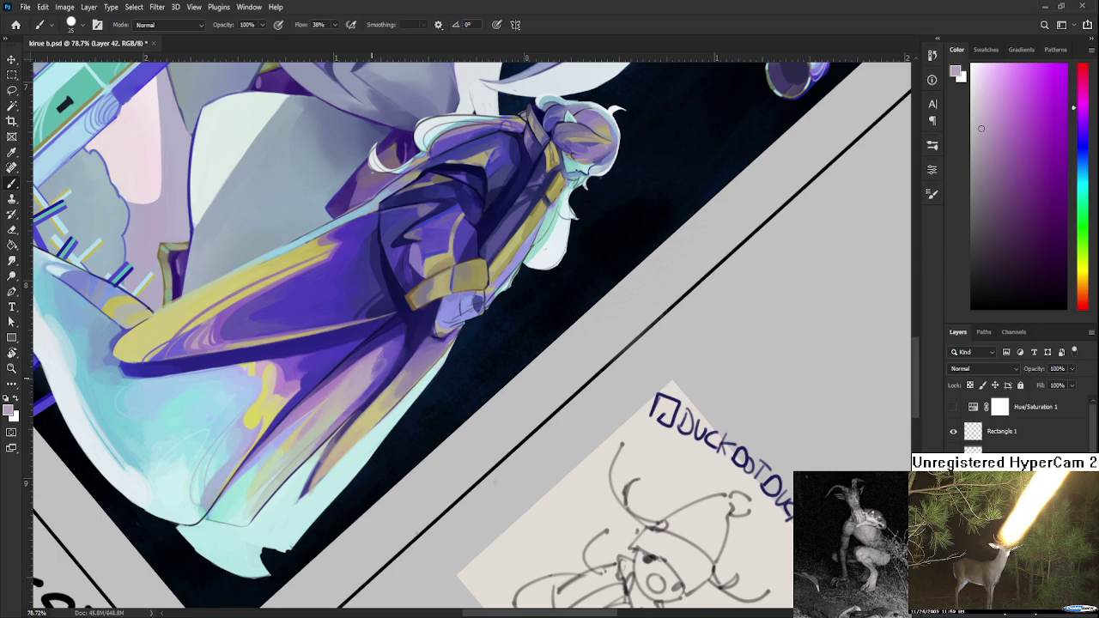
{"action": "left_click", "coordinate": [385, 365], "text": "alt"}
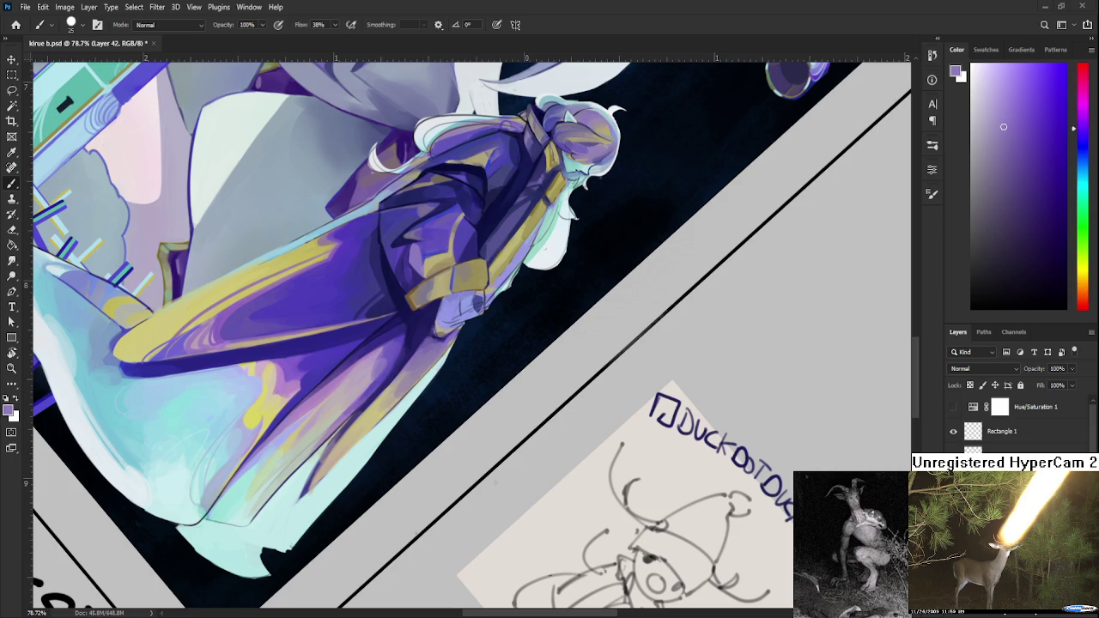
{"action": "mouse_move", "coordinate": [543, 507]}
{"action": "left_mouse_down"}
{"action": "mouse_move", "coordinate": [350, 359]}
{"action": "mouse_move", "coordinate": [326, 386]}
{"action": "left_mouse_up"}
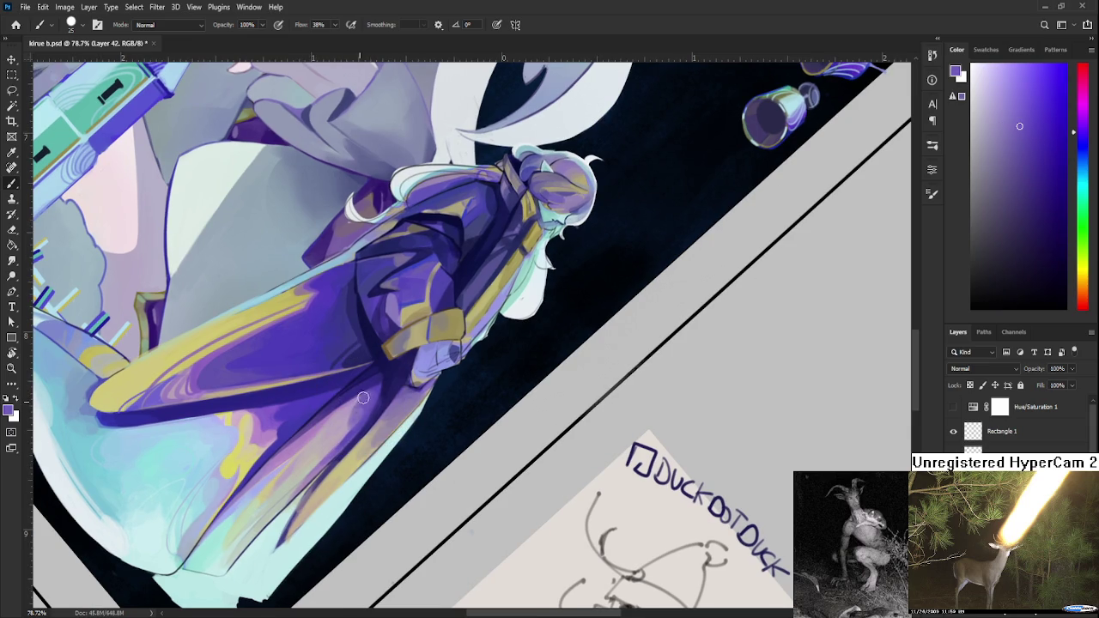
- Paint darker blue-purple shading into the robe's folds
{"action": "left_click", "coordinate": [364, 402], "text": "alt"}
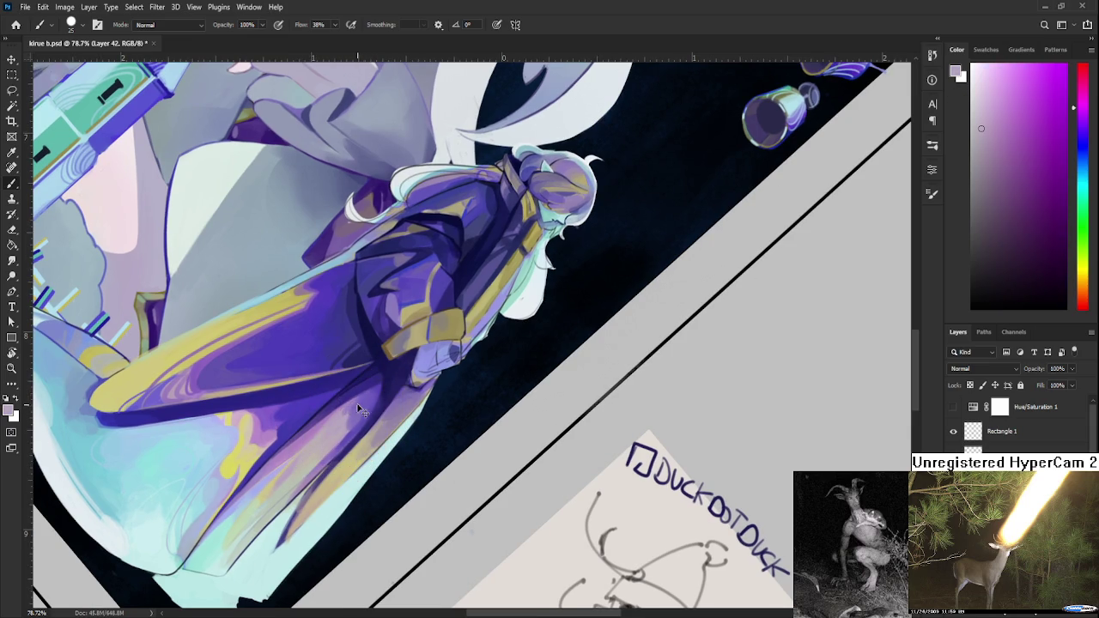
{"action": "left_click", "coordinate": [347, 405], "text": "alt"}
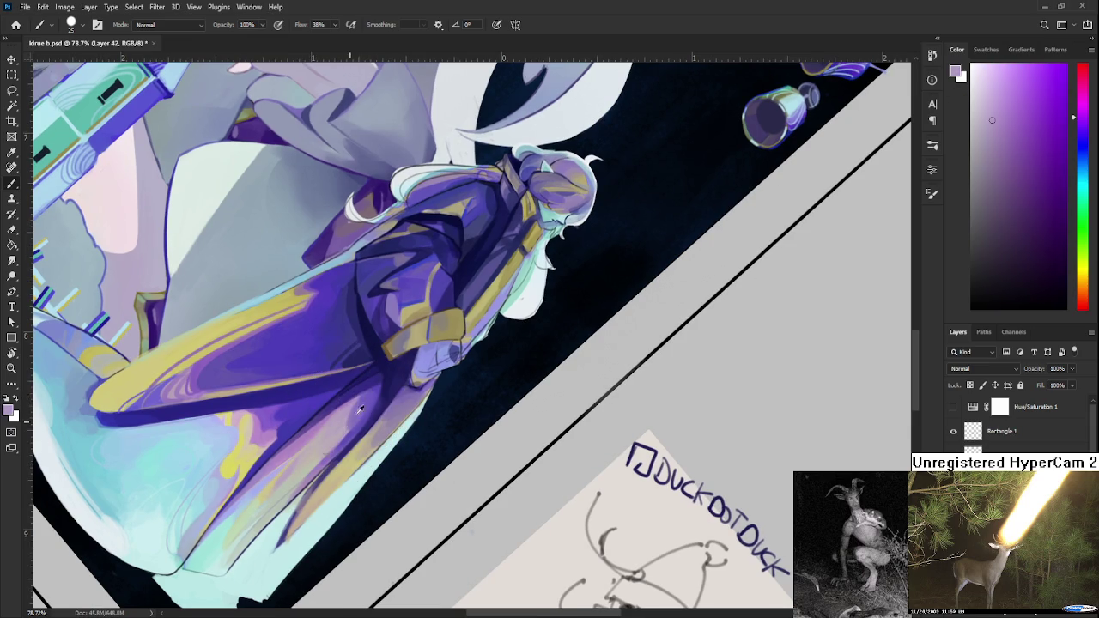
{"action": "left_click", "coordinate": [366, 398], "text": "alt"}
{"action": "left_click", "coordinate": [380, 380], "text": "alt"}
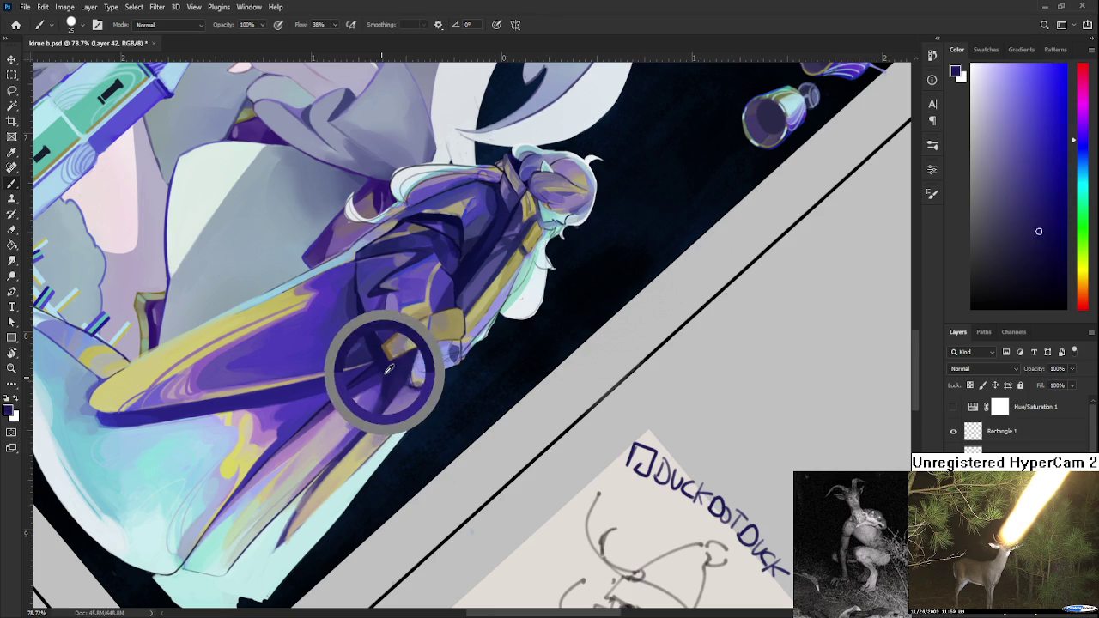
{"action": "left_click", "coordinate": [380, 374], "text": "alt"}
{"action": "left_click", "coordinate": [388, 363], "text": "alt"}
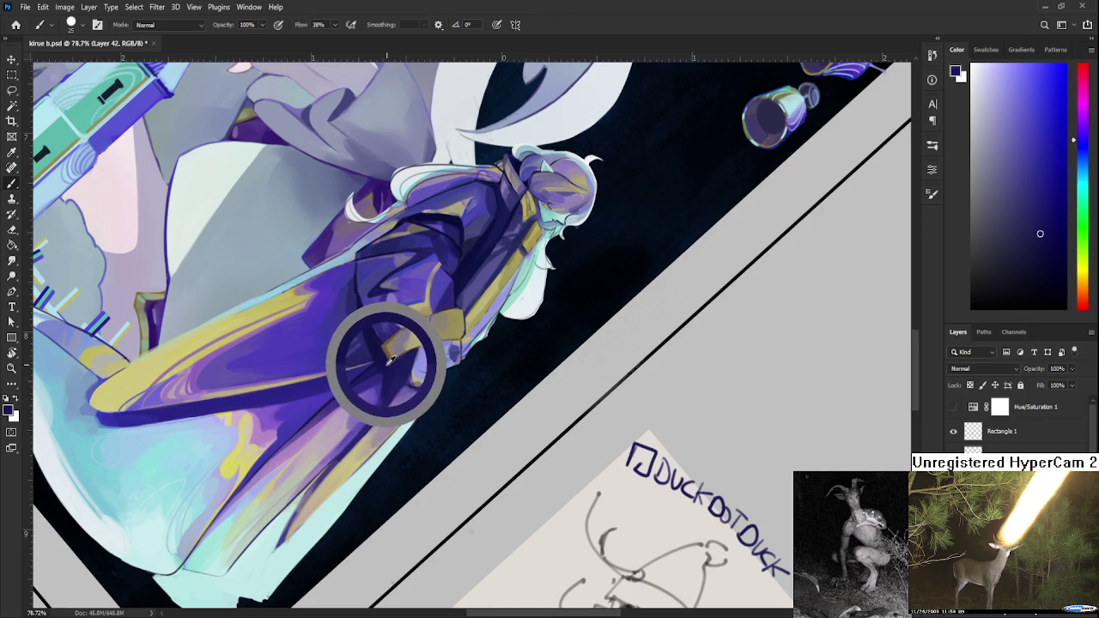
{"action": "left_click_drag", "start_coordinate": [388, 363], "coordinate": [389, 366]}
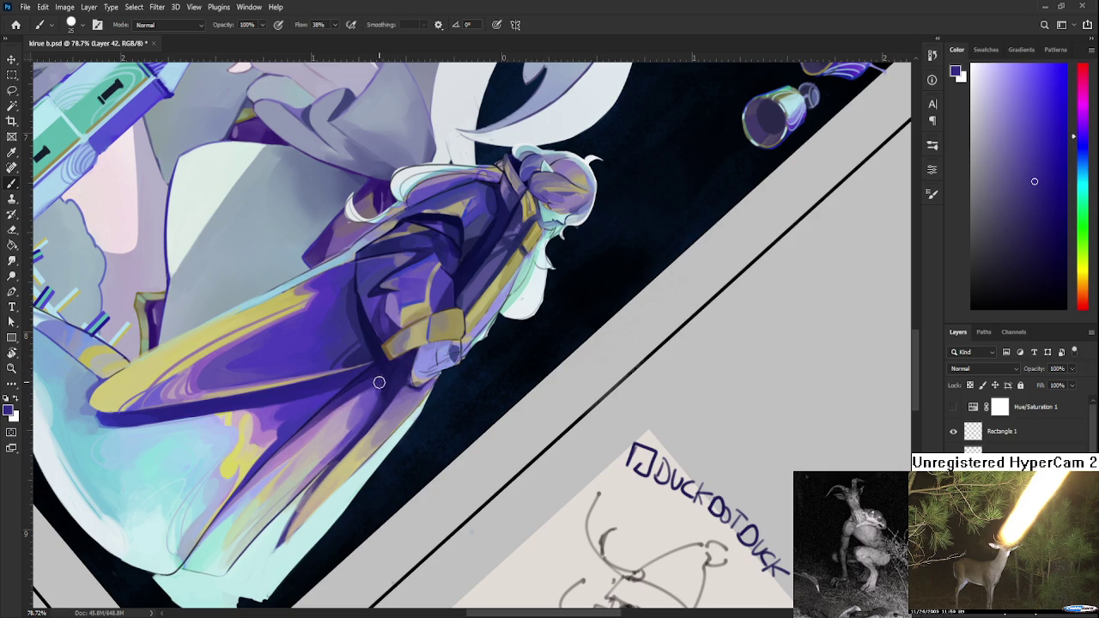
{"action": "left_click", "coordinate": [382, 402], "text": "alt"}
- Sample a lighter blue-purple, then rotate the canvas view back to 0° upright
{"action": "left_click_drag", "start_coordinate": [383, 365], "coordinate": [402, 389]}
{"action": "left_click", "coordinate": [400, 391], "text": "alt"}
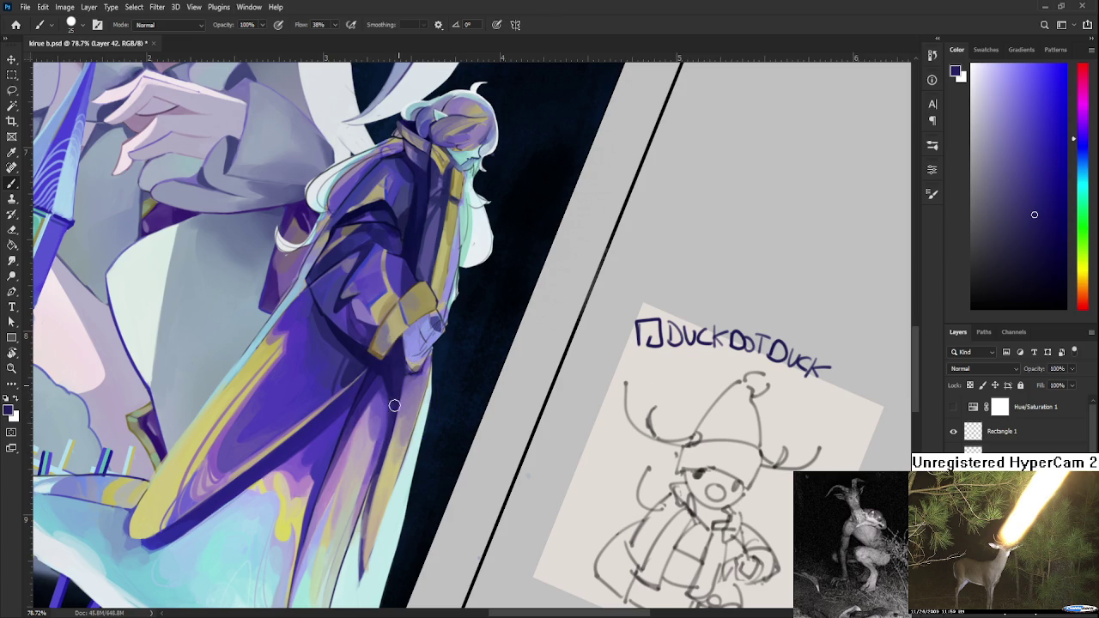
{"action": "scroll", "coordinate": [425, 444], "scroll_direction": "down", "scroll_amount": 3}
{"action": "scroll", "coordinate": [427, 443], "scroll_direction": "down", "scroll_amount": 3}
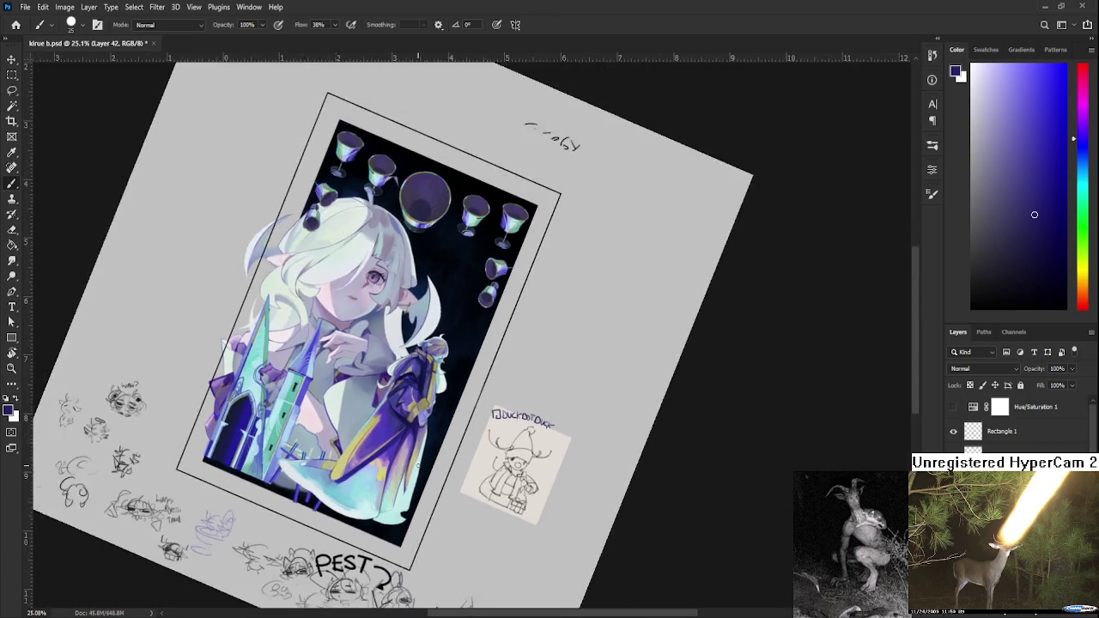
{"action": "scroll", "coordinate": [418, 465], "scroll_direction": "up", "scroll_amount": 1}
{"action": "scroll", "coordinate": [419, 465], "scroll_direction": "up", "scroll_amount": 2}
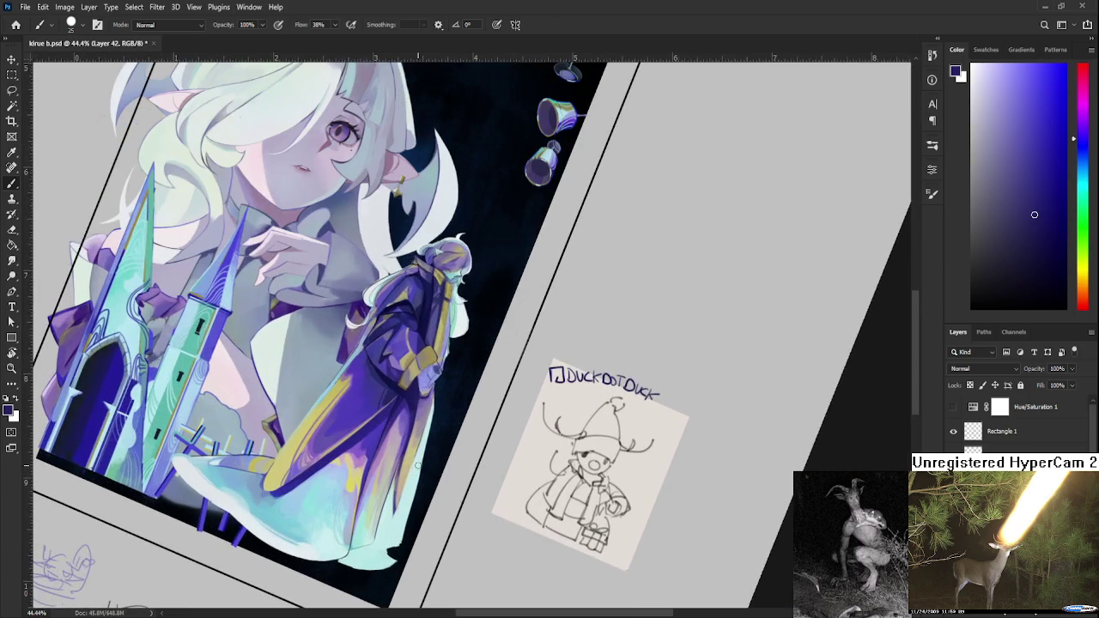
{"action": "key", "text": "r"}
{"action": "left_click_drag", "start_coordinate": [418, 465], "coordinate": [467, 474]}
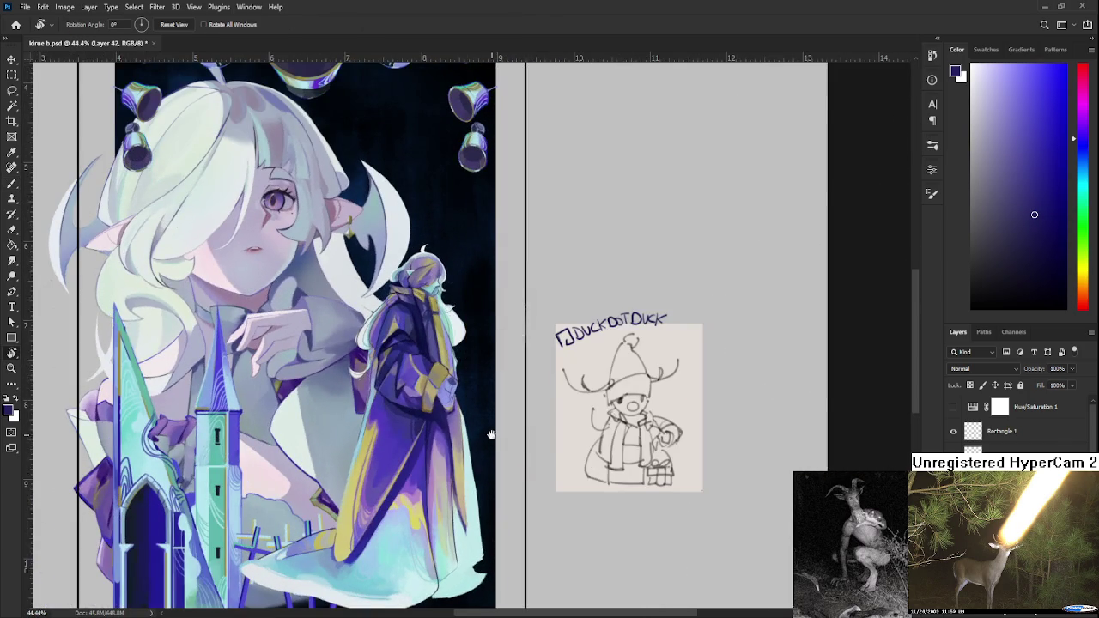
{"action": "left_click_drag", "start_coordinate": [493, 436], "coordinate": [427, 428]}
- Brush a light cyan stroke on the robe hem and sample pale yellow from the cloak
{"action": "key", "text": "b"}
{"action": "left_click", "coordinate": [401, 521], "text": "alt"}
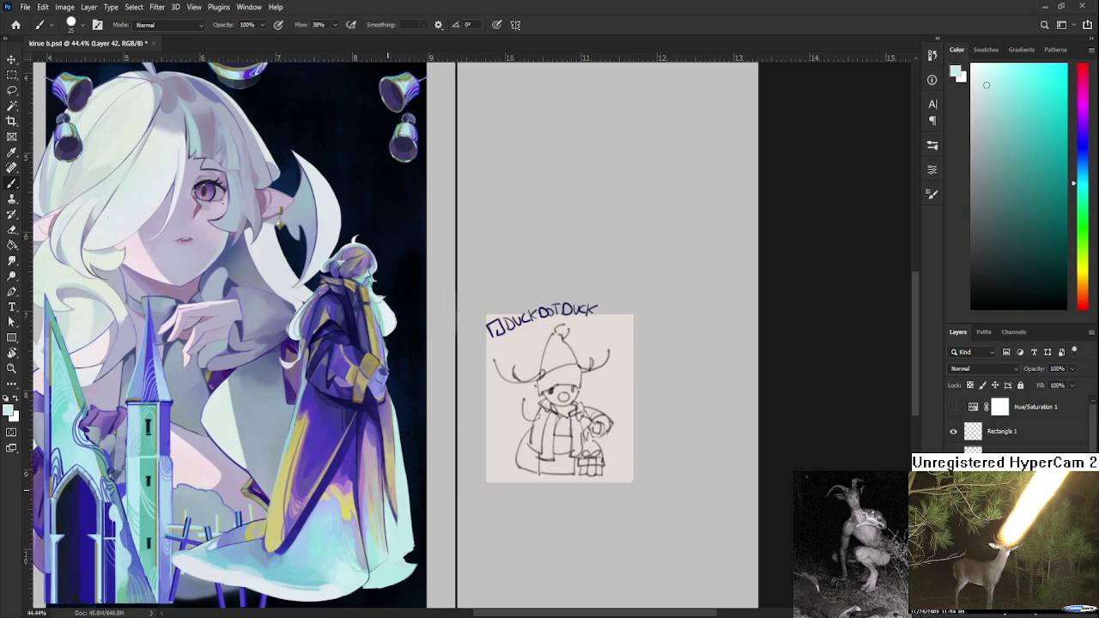
{"action": "left_click", "coordinate": [395, 498], "text": "alt"}
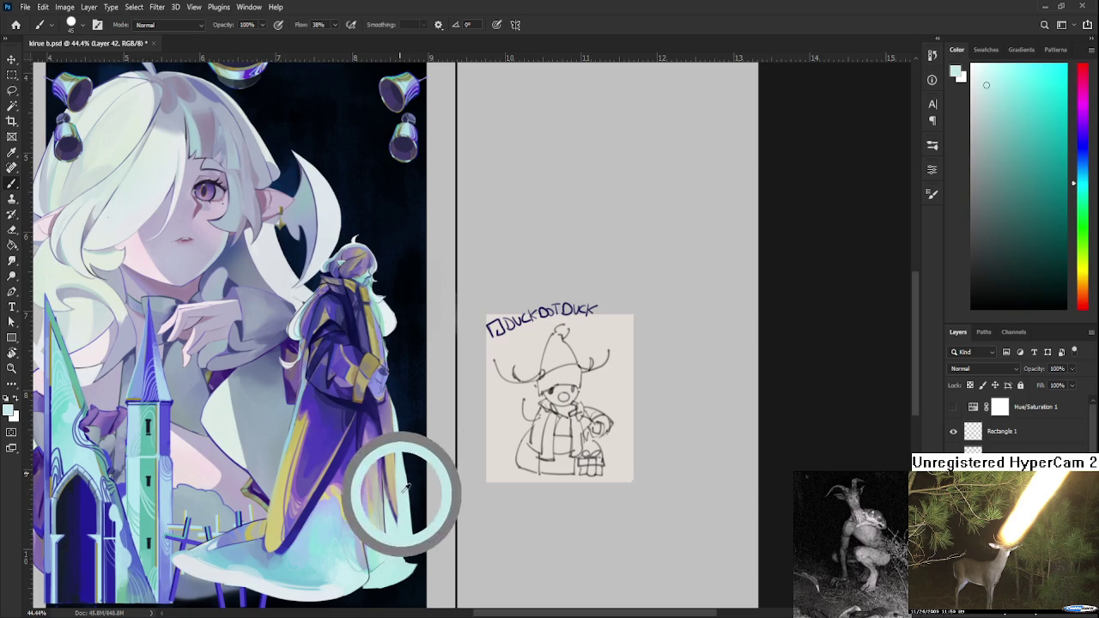
{"action": "left_click_drag", "start_coordinate": [398, 494], "coordinate": [393, 503]}
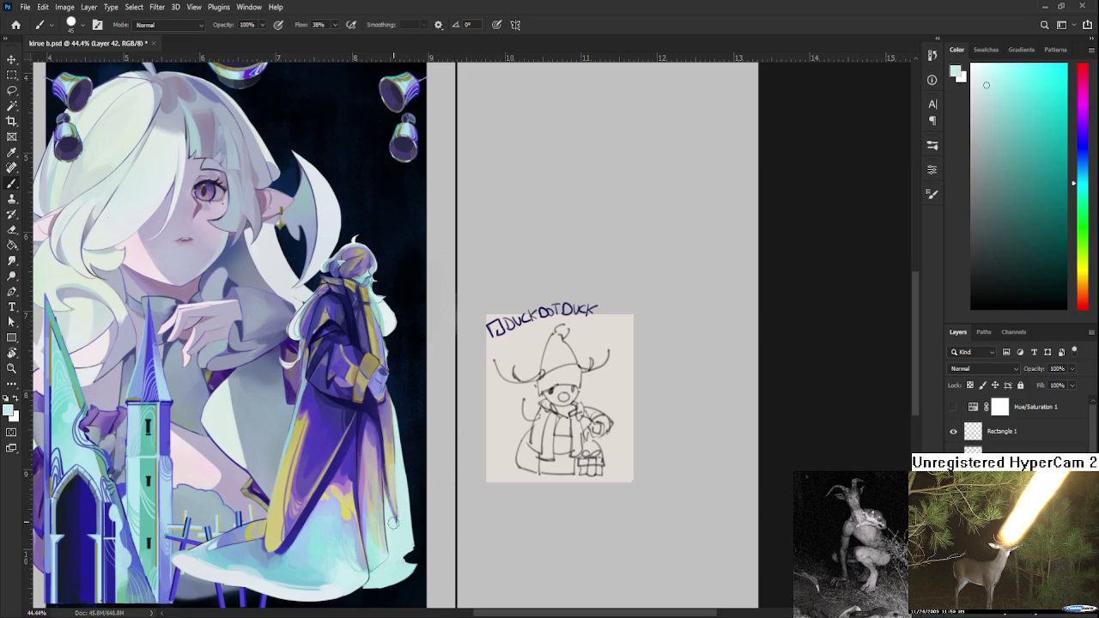
{"action": "left_click", "coordinate": [396, 468], "text": "alt"}
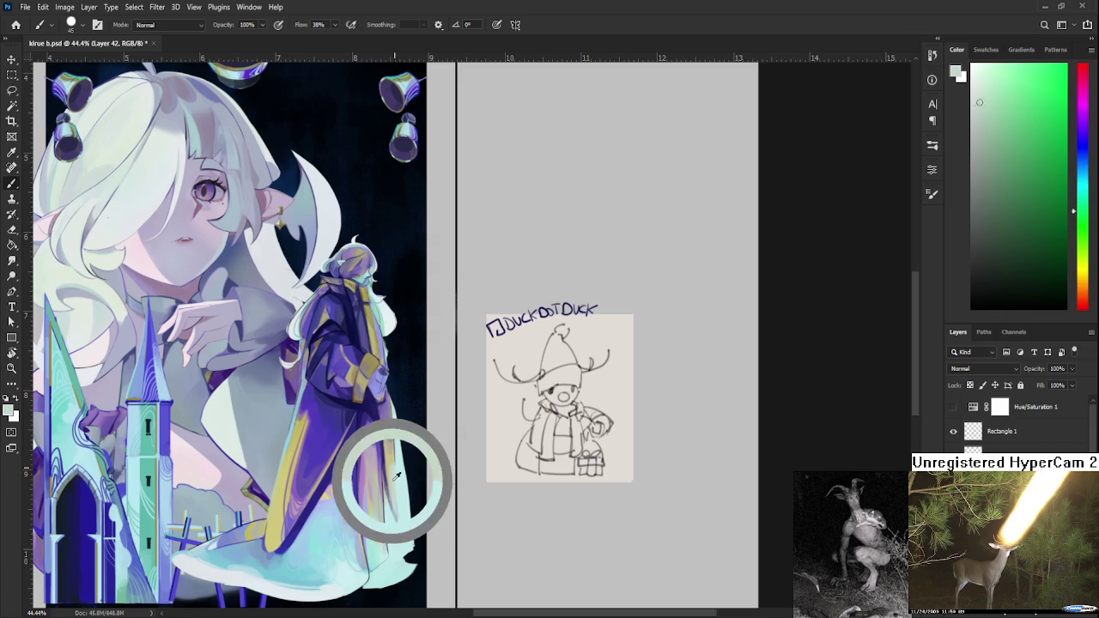
{"action": "left_click", "coordinate": [398, 477], "text": "alt"}
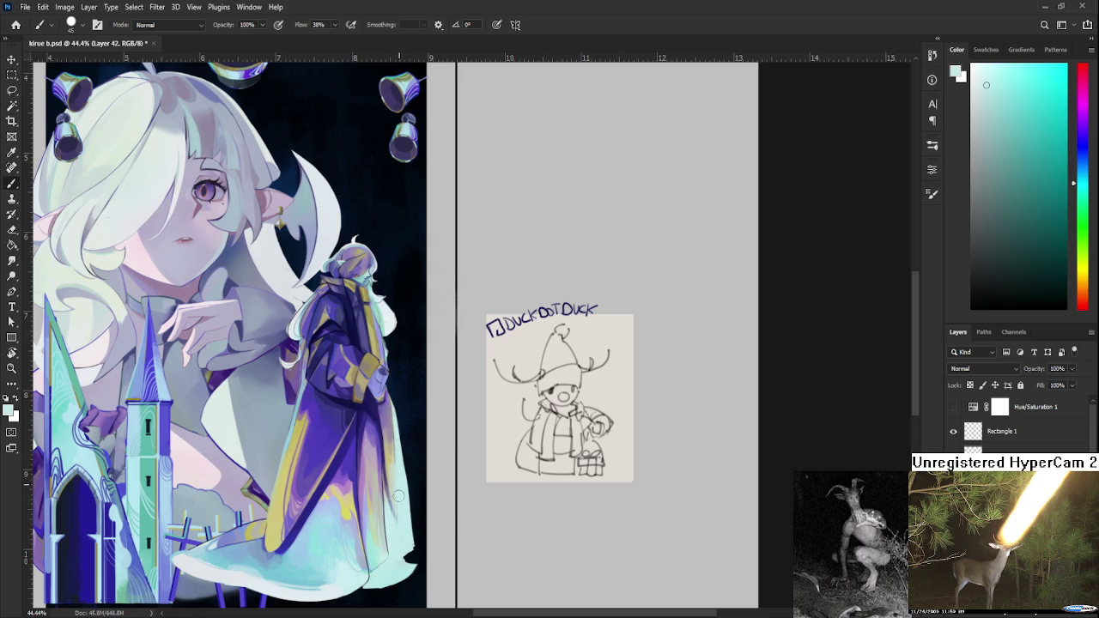
{"action": "left_click", "coordinate": [393, 502], "text": "alt"}
{"action": "left_click", "coordinate": [393, 455], "text": "alt"}
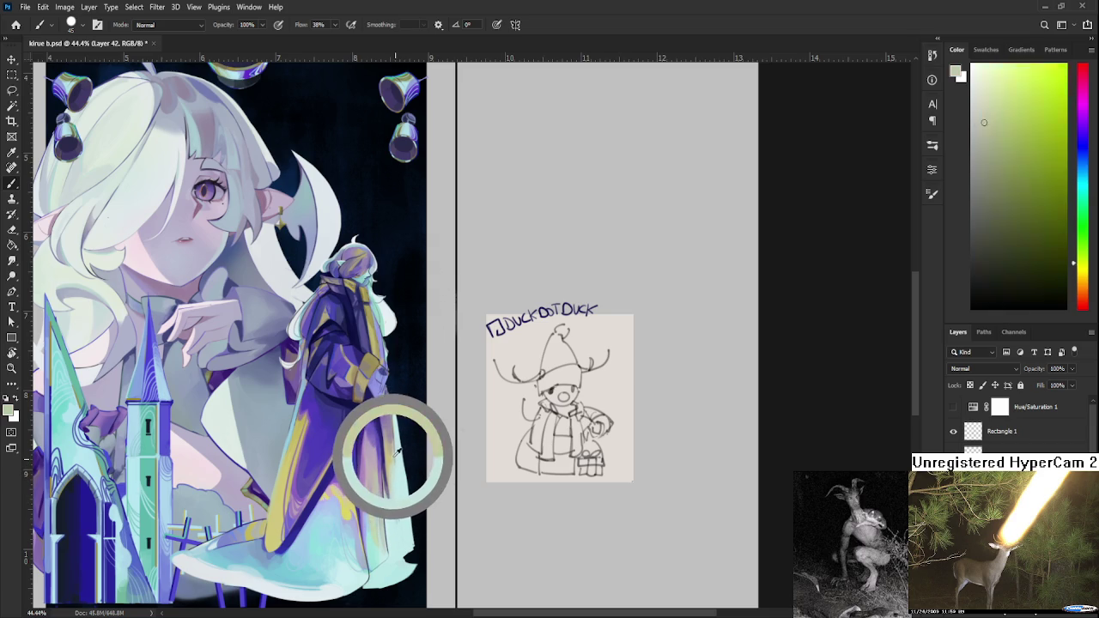
{"action": "left_click_drag", "start_coordinate": [396, 456], "coordinate": [395, 456]}
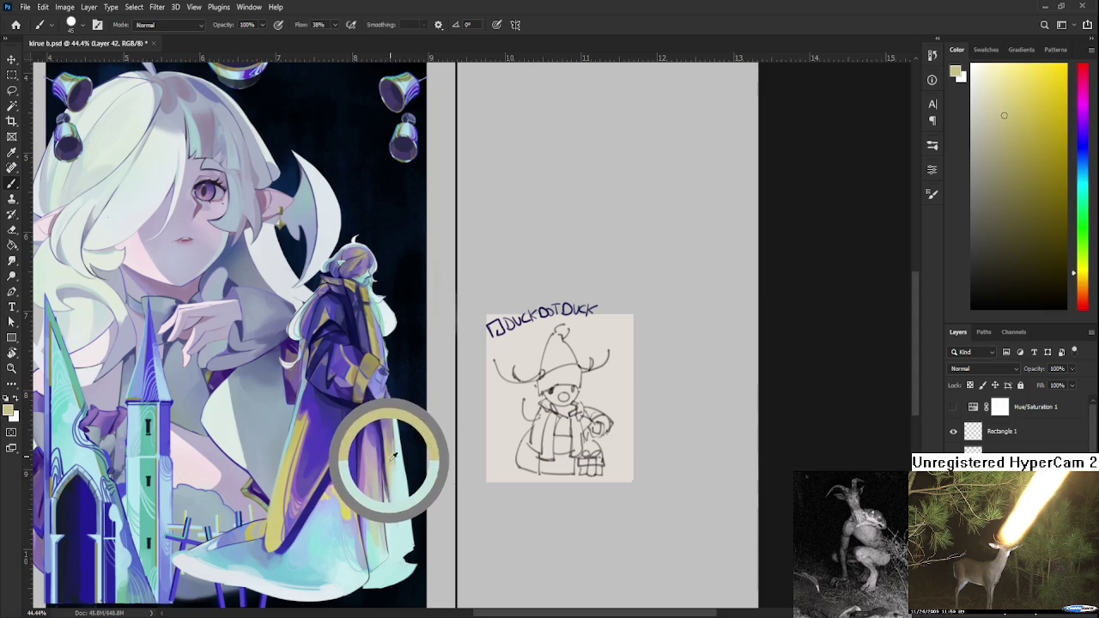
{"action": "left_click_drag", "start_coordinate": [395, 455], "coordinate": [391, 444]}
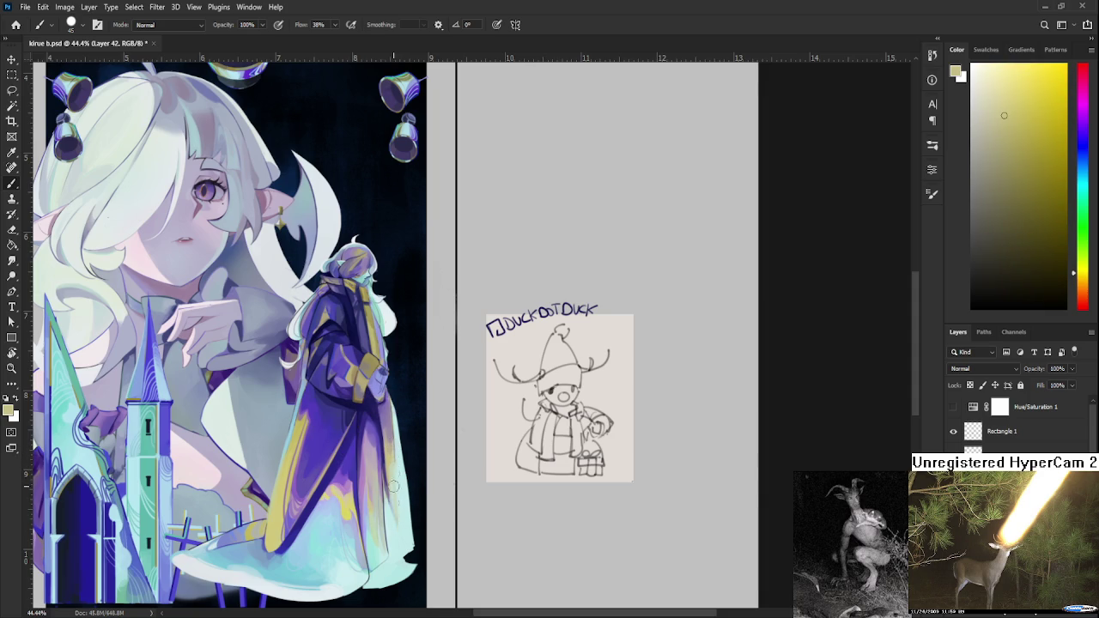
- Dab and stroke light cyan up the cloak's lower edge and hem
{"action": "left_click", "coordinate": [404, 482], "text": "alt"}
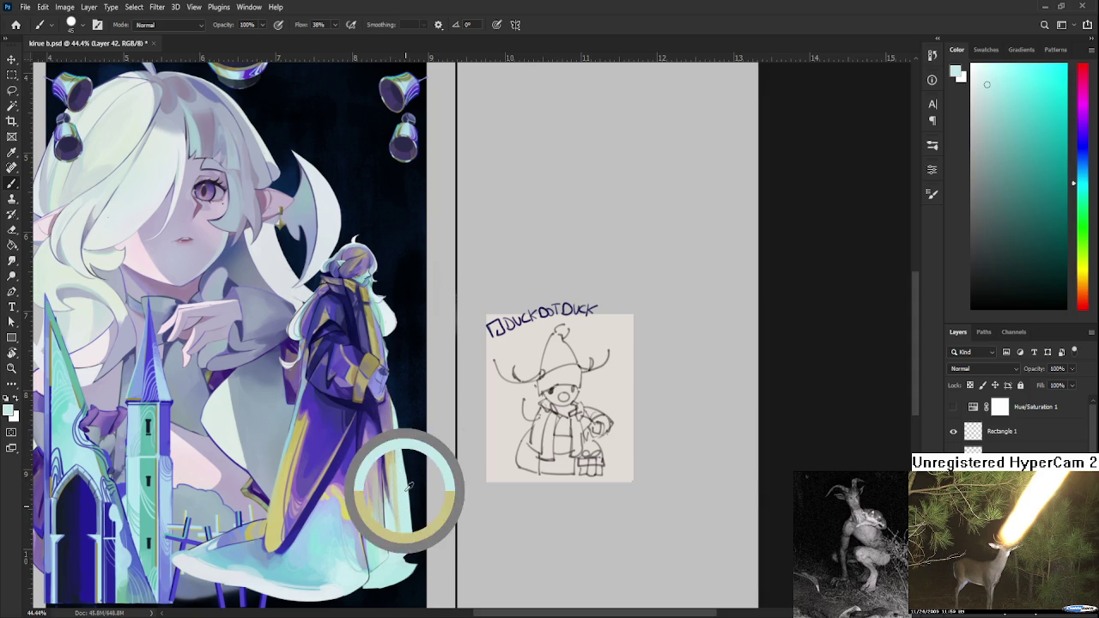
{"action": "left_click", "coordinate": [393, 459], "text": "alt"}
{"action": "left_click", "coordinate": [394, 496], "text": "alt"}
{"action": "left_click", "coordinate": [400, 518], "text": "alt"}
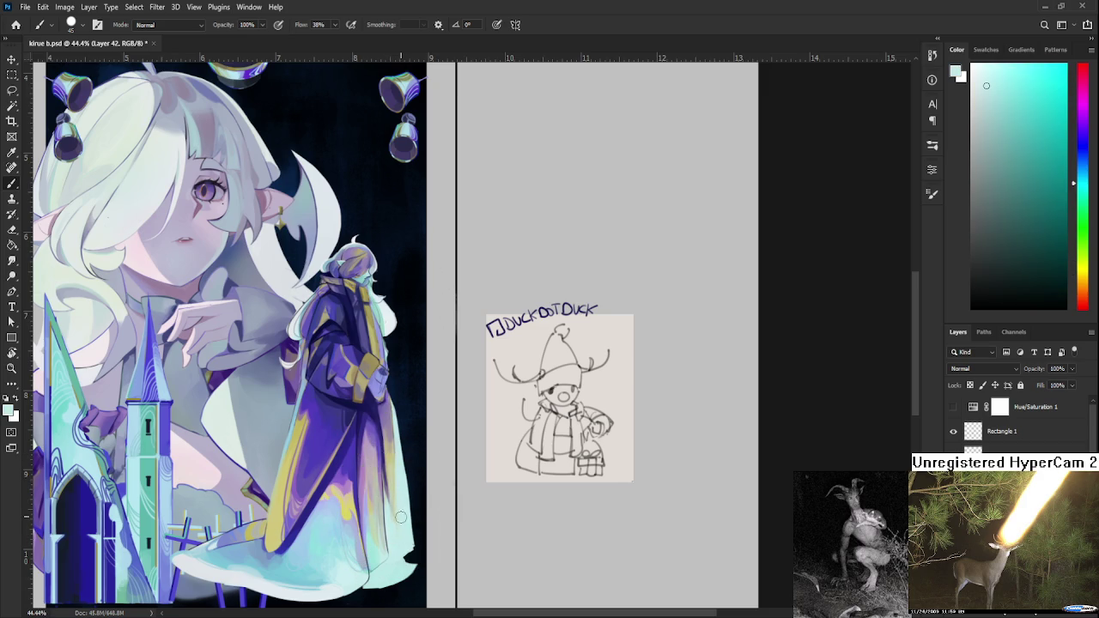
{"action": "left_click", "coordinate": [399, 514], "text": "alt"}
{"action": "left_click", "coordinate": [402, 507], "text": "alt"}
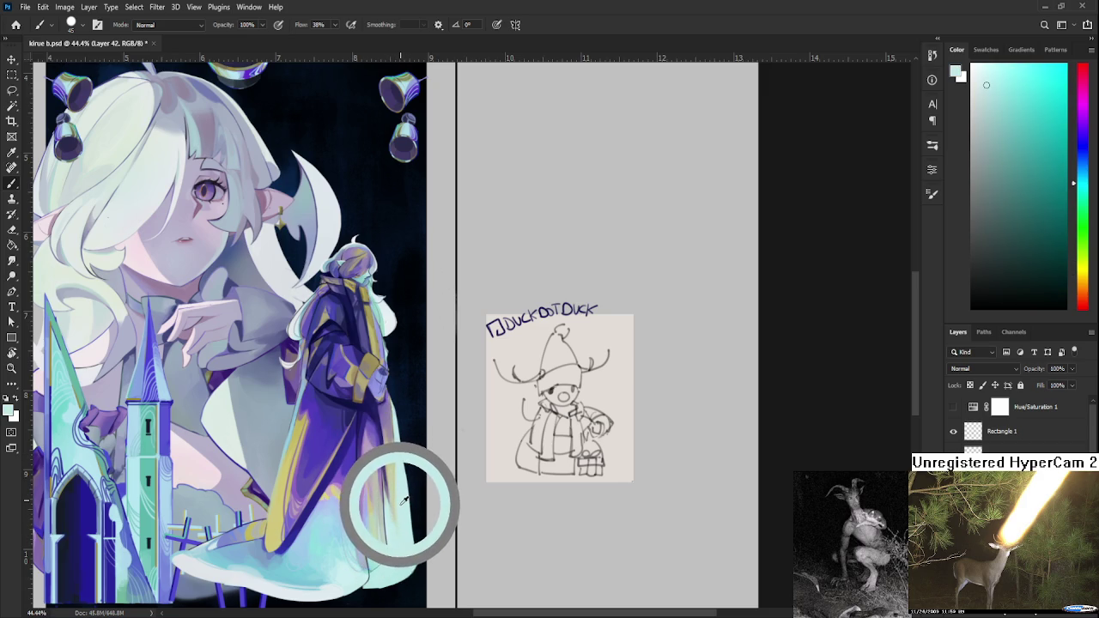
{"action": "left_click_drag", "start_coordinate": [407, 508], "coordinate": [406, 494]}
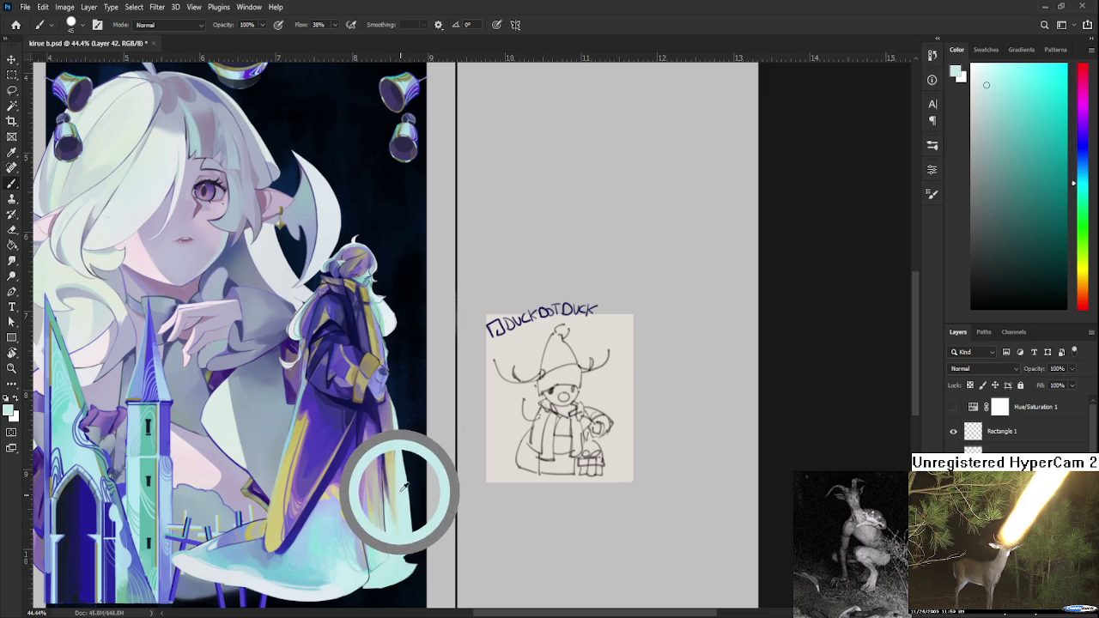
{"action": "left_click", "coordinate": [401, 479], "text": "alt"}
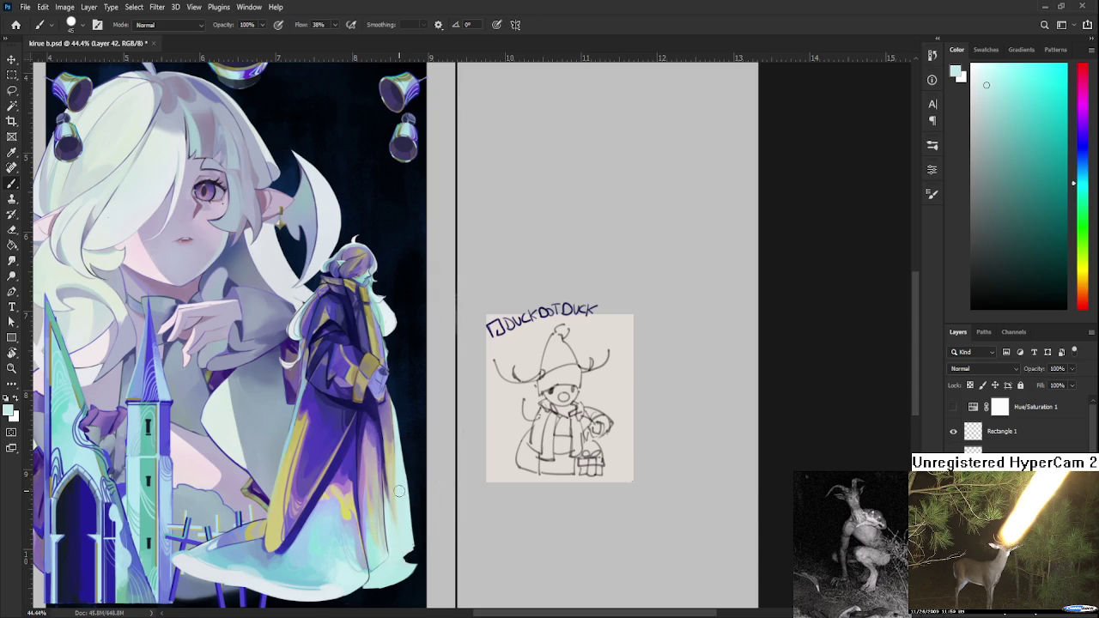
- Sample yellow and pale yellow-green from the cloak as the next brush colour
{"action": "left_click", "coordinate": [399, 503], "text": "alt"}
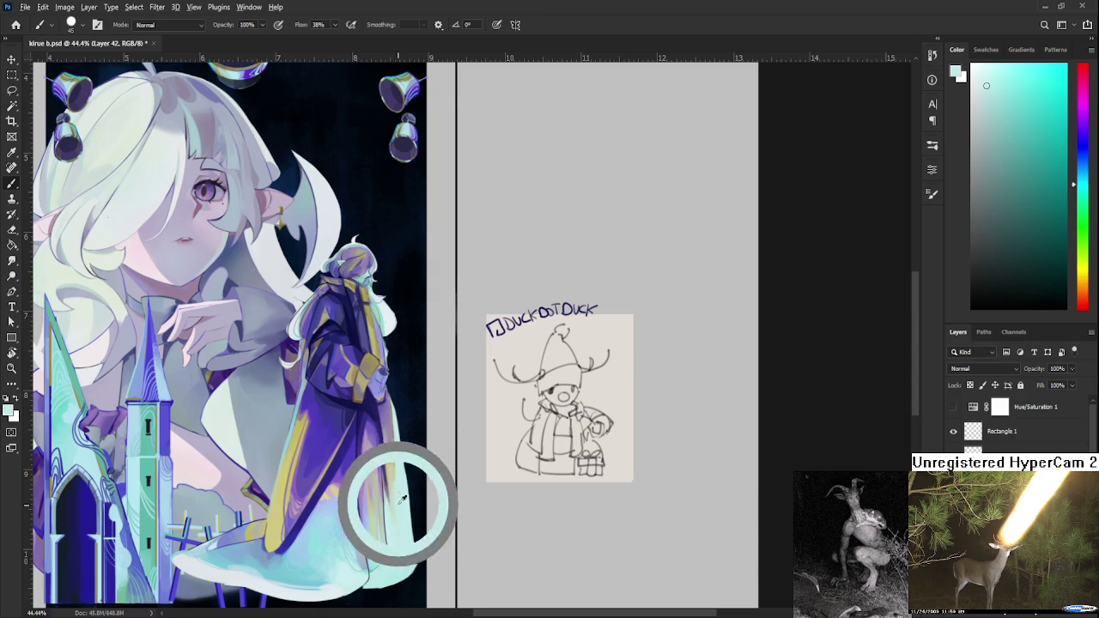
{"action": "left_click", "coordinate": [397, 490], "text": "alt"}
{"action": "left_click", "coordinate": [395, 524], "text": "alt"}
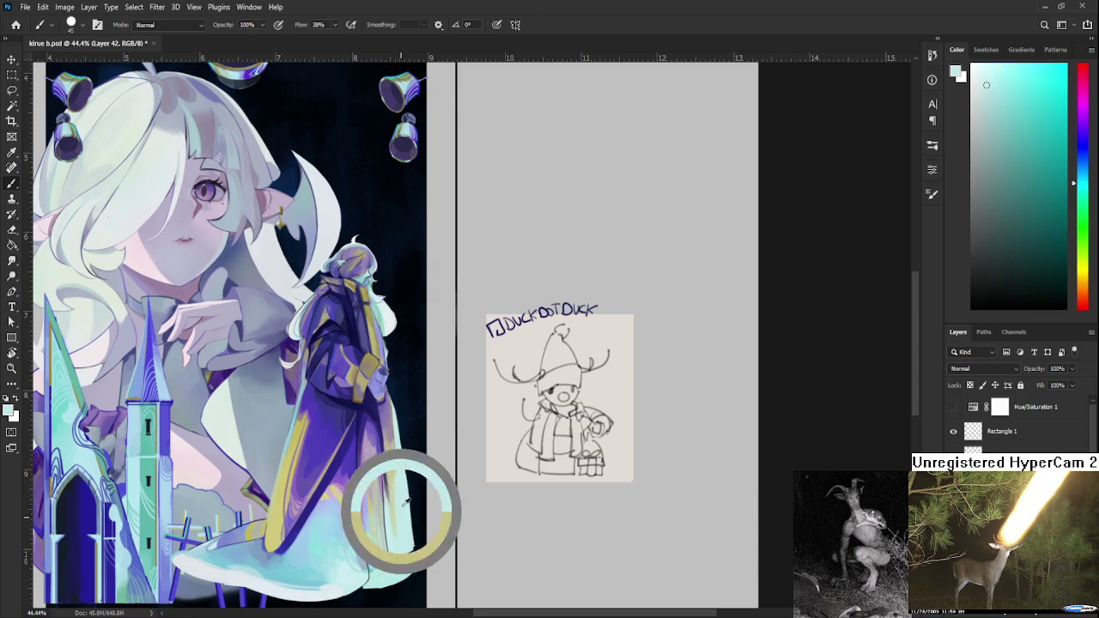
{"action": "left_click", "coordinate": [389, 467], "text": "alt"}
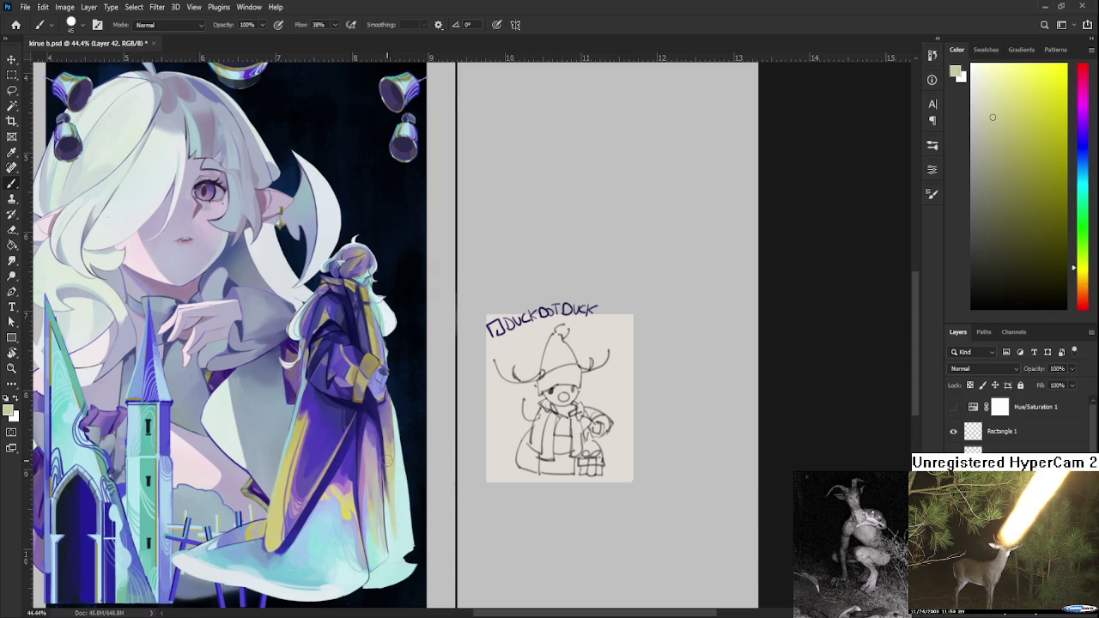
{"action": "scroll", "coordinate": [389, 461], "scroll_direction": "up", "scroll_amount": 1}
- Compare purple and pale yellow samples from the cloak, then paint purple along its right side
{"action": "left_click", "coordinate": [402, 442], "text": "alt"}
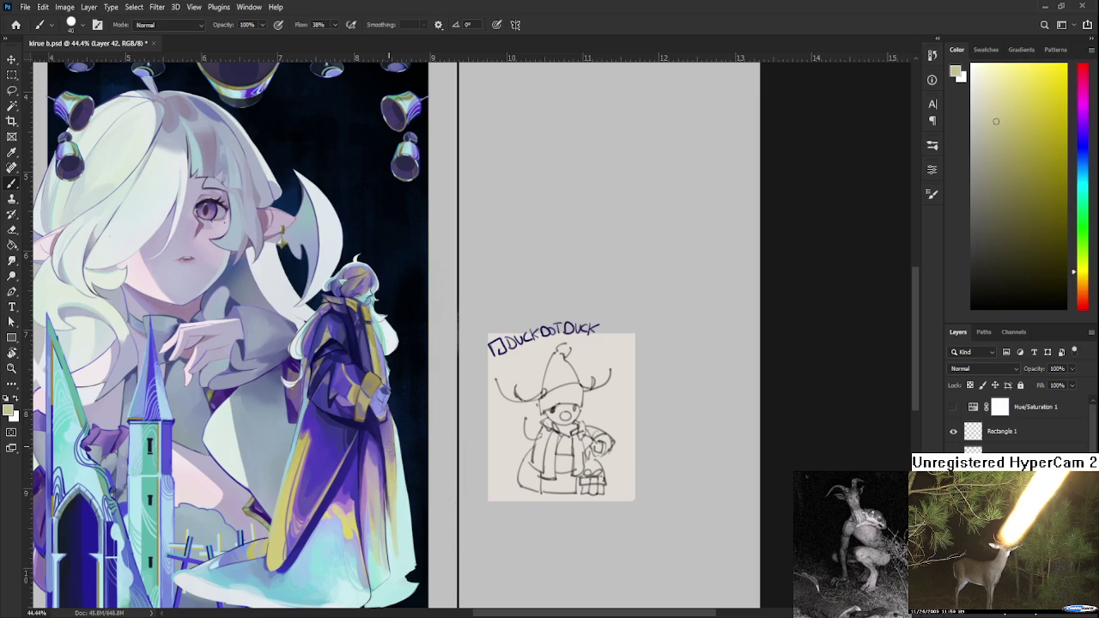
{"action": "left_click", "coordinate": [396, 494], "text": "alt"}
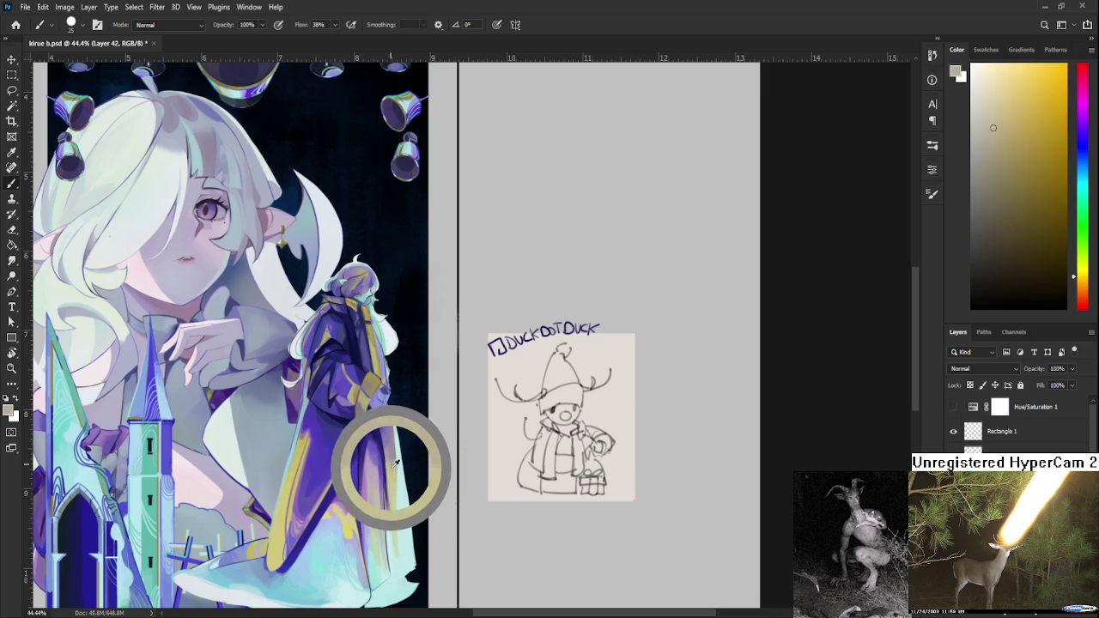
{"action": "left_click_drag", "start_coordinate": [396, 466], "coordinate": [391, 429]}
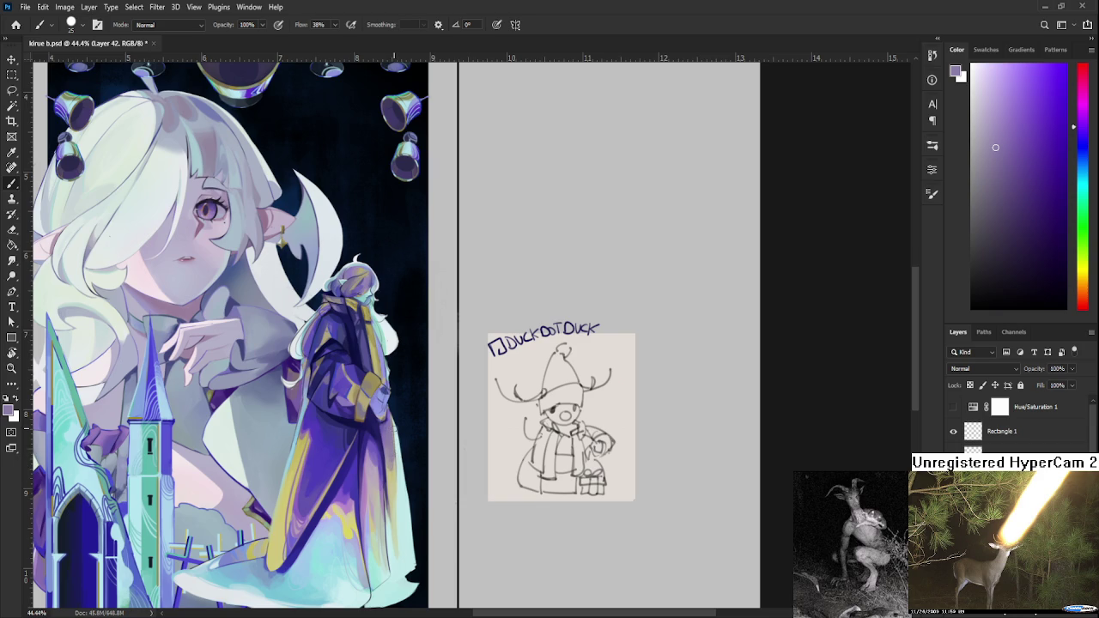
{"action": "left_click", "coordinate": [393, 466], "text": "alt"}
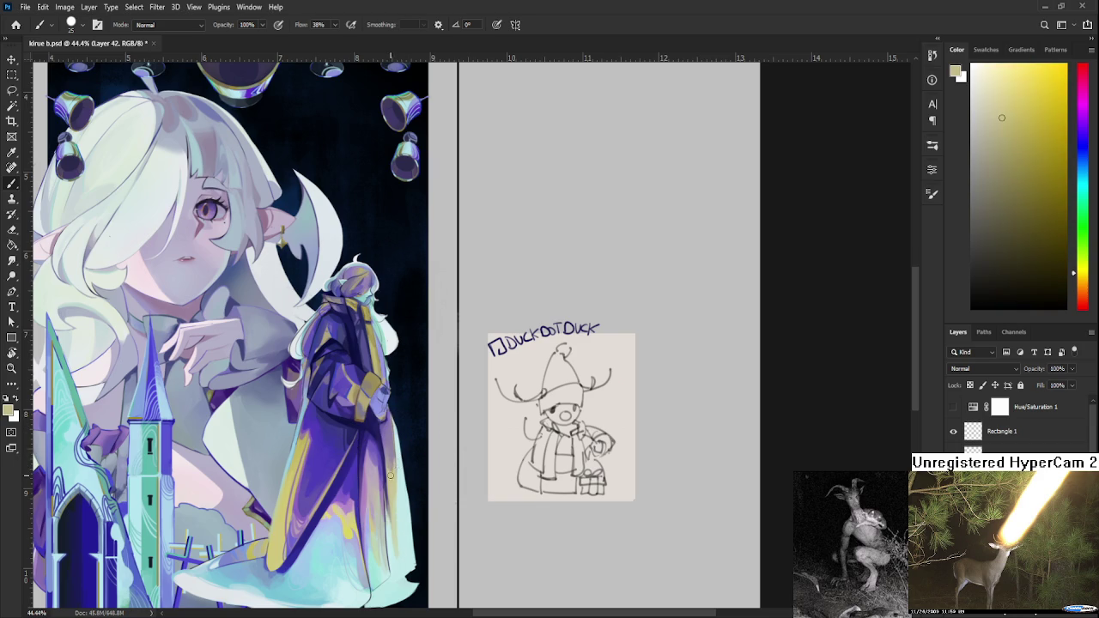
{"action": "left_click", "coordinate": [394, 469], "text": "alt"}
{"action": "left_click", "coordinate": [394, 468], "text": "alt"}
{"action": "left_click", "coordinate": [391, 453], "text": "alt"}
{"action": "left_click", "coordinate": [390, 445], "text": "alt"}
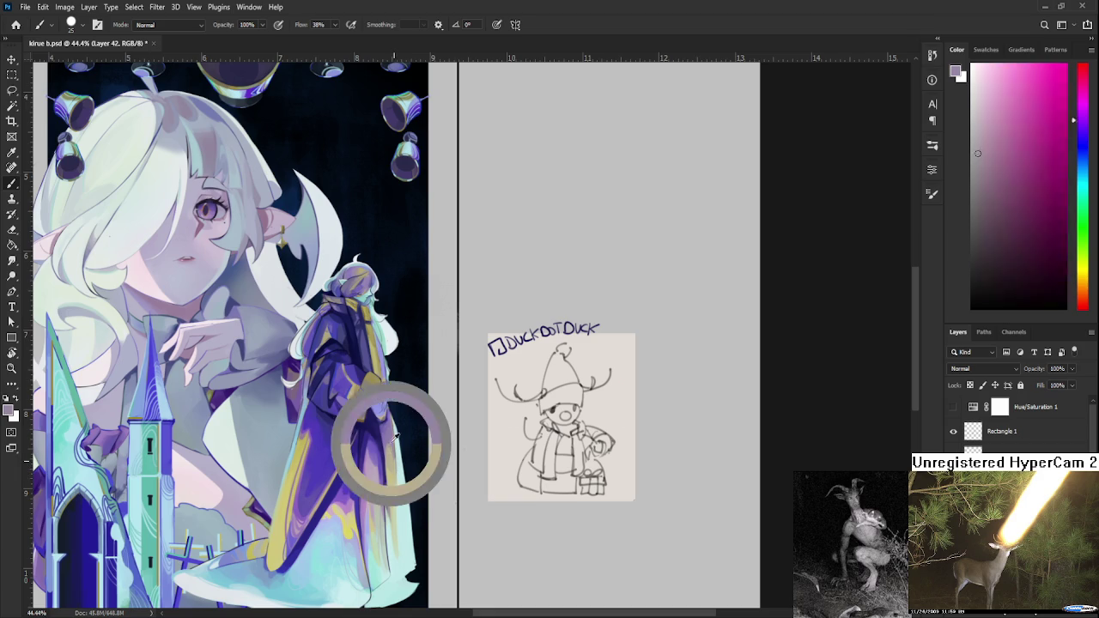
{"action": "left_click", "coordinate": [389, 461], "text": "alt"}
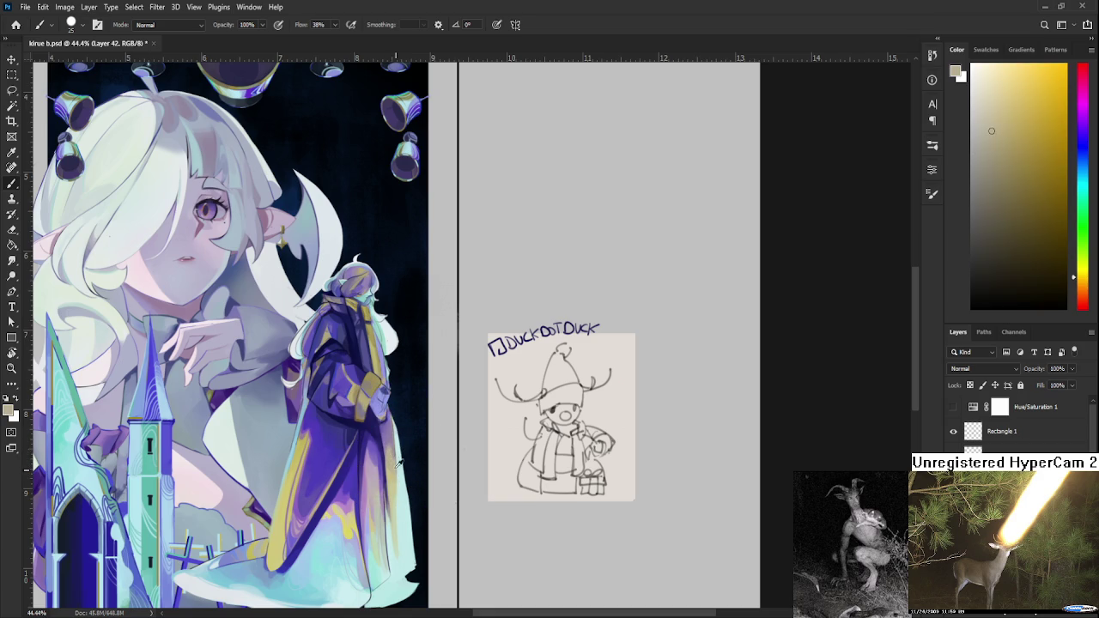
{"action": "left_click", "coordinate": [387, 446], "text": "alt"}
{"action": "left_click", "coordinate": [390, 444], "text": "alt"}
{"action": "left_click", "coordinate": [394, 436], "text": "alt"}
{"action": "left_click", "coordinate": [392, 433], "text": "alt"}
{"action": "left_click_drag", "start_coordinate": [392, 434], "coordinate": [389, 443]}
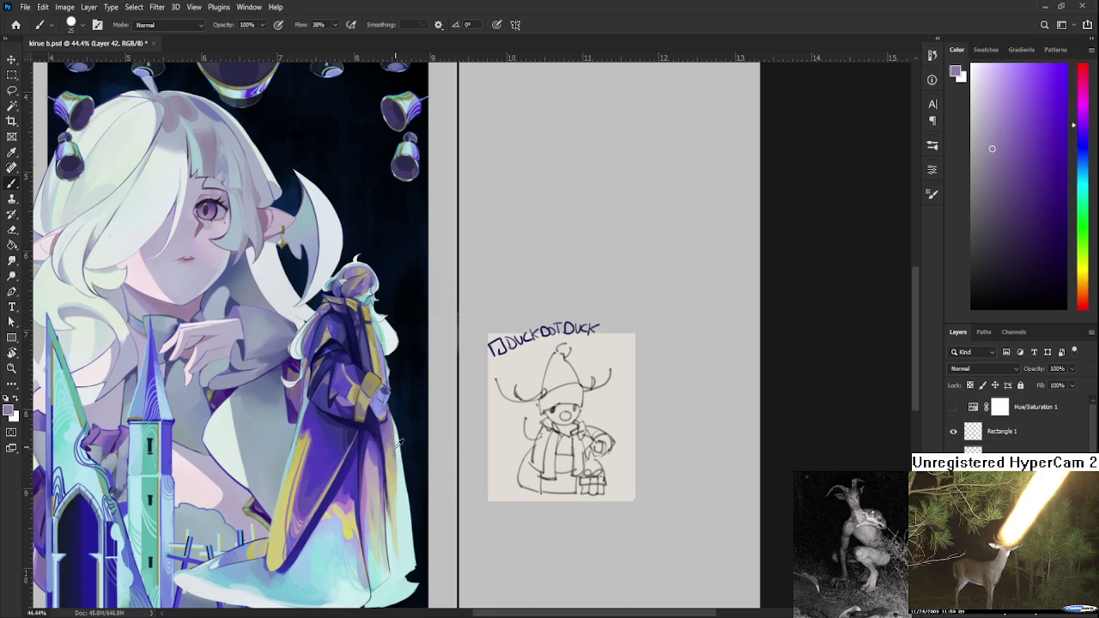
- Bring the robe's lower half into view and dab a sampled pale yellow onto its yellow fold
{"action": "left_click", "coordinate": [392, 453], "text": "alt"}
{"action": "left_click", "coordinate": [391, 444], "text": "alt"}
{"action": "left_click_drag", "start_coordinate": [397, 447], "coordinate": [416, 413]}
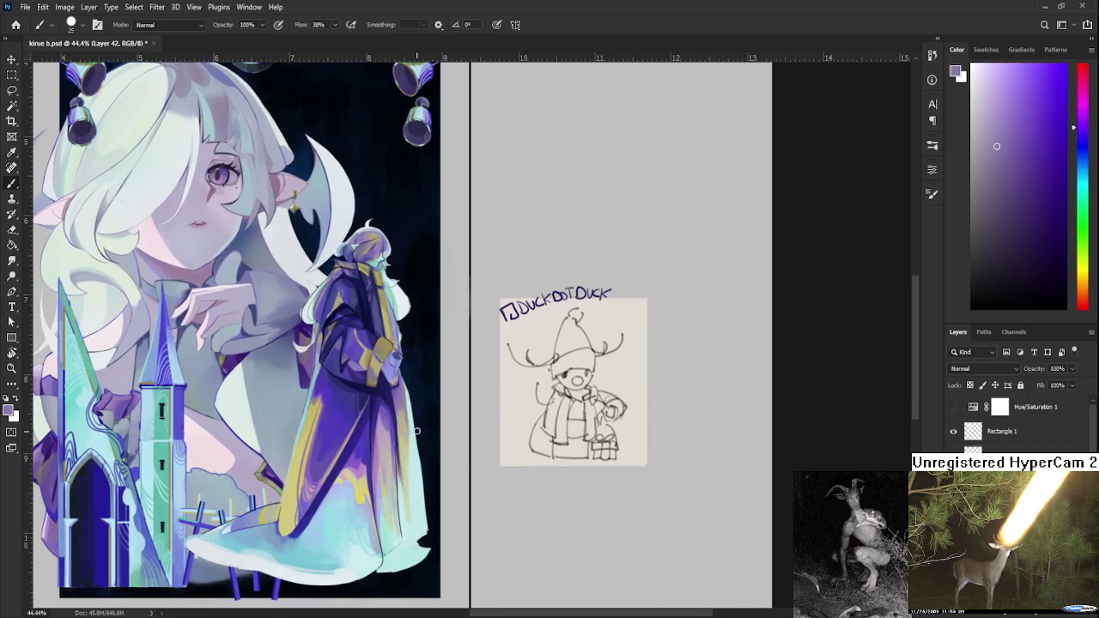
{"action": "scroll", "coordinate": [415, 436], "scroll_direction": "up", "scroll_amount": 2}
{"action": "scroll", "coordinate": [412, 438], "scroll_direction": "up", "scroll_amount": 2}
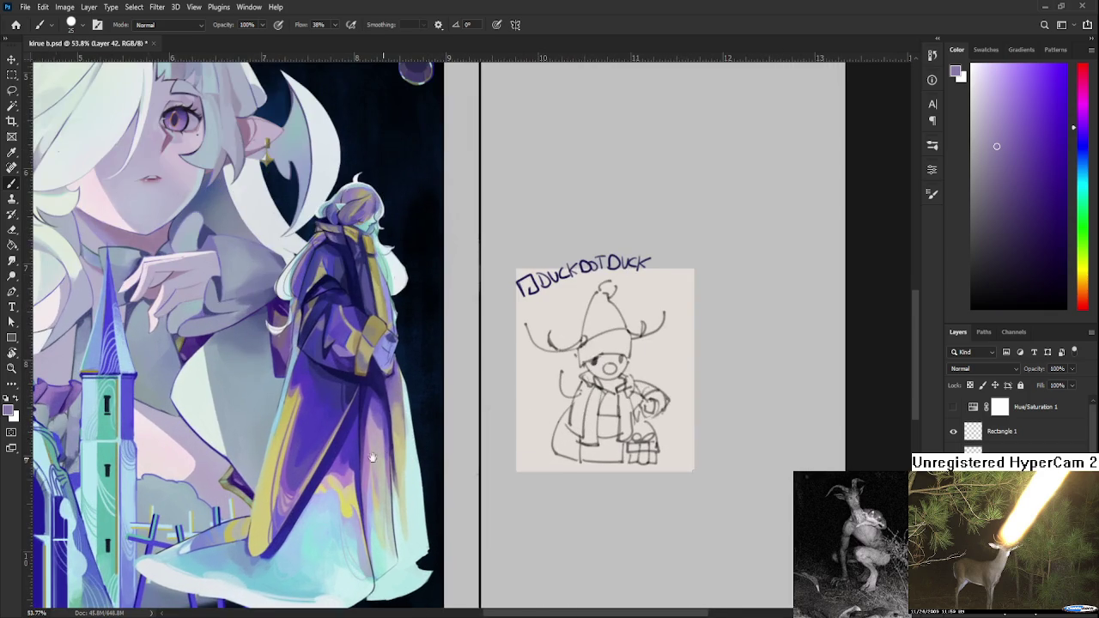
{"action": "left_click_drag", "start_coordinate": [397, 450], "coordinate": [362, 444]}
{"action": "left_click", "coordinate": [364, 447], "text": "alt"}
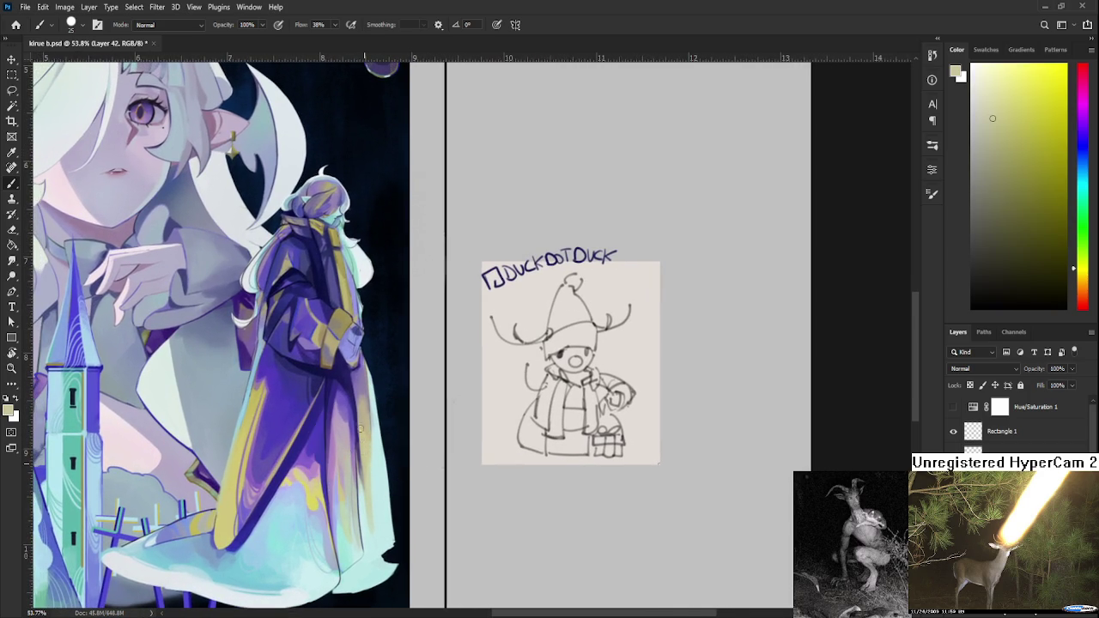
{"action": "left_click", "coordinate": [366, 414], "text": "alt"}
{"action": "left_click", "coordinate": [361, 416], "text": "alt"}
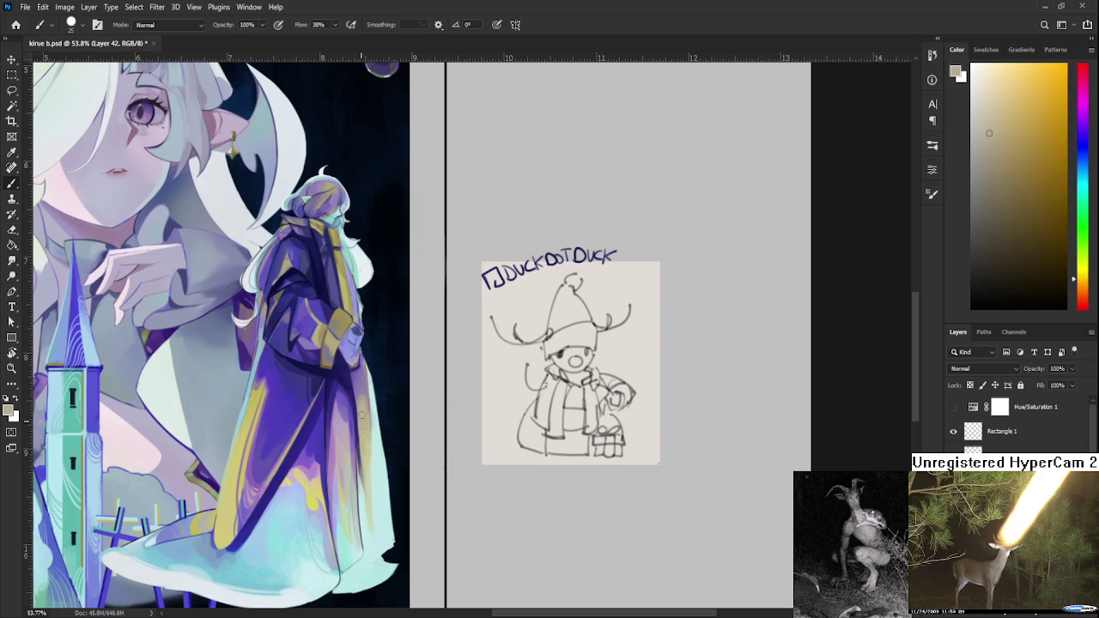
{"action": "left_click", "coordinate": [365, 419], "text": "alt"}
{"action": "left_click", "coordinate": [364, 421], "text": "alt"}
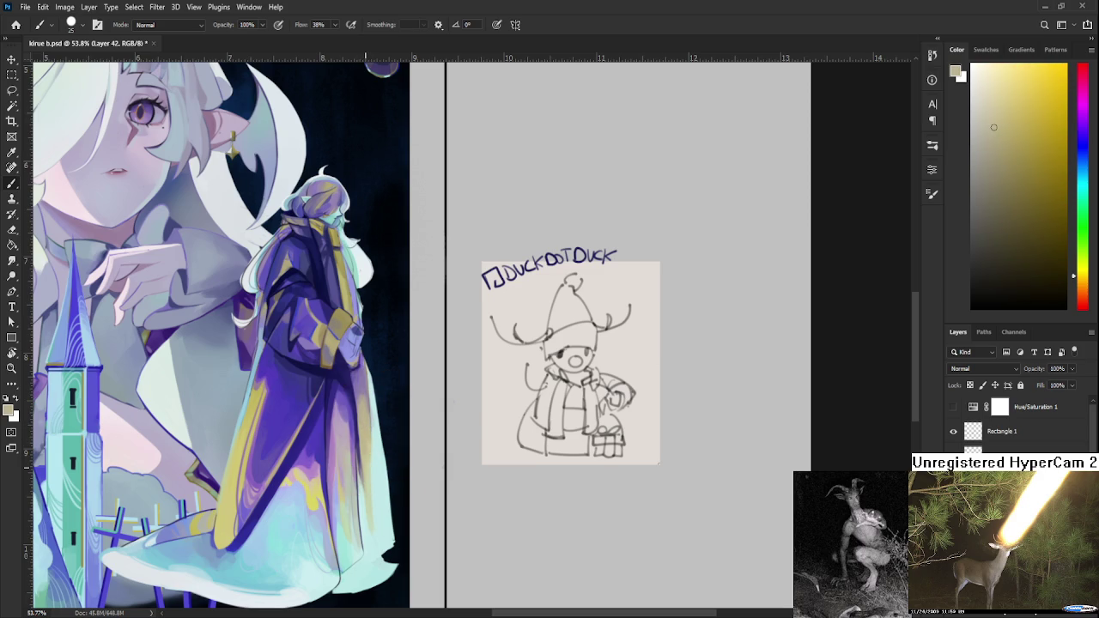
- Sample light cyan from the robe hem and shrink the brush from 20 to 15
{"action": "scroll", "coordinate": [401, 450], "scroll_direction": "down", "scroll_amount": 3, "text": "alt"}
{"action": "scroll", "coordinate": [396, 450], "scroll_direction": "up", "scroll_amount": 2, "text": "alt"}
{"action": "left_click", "coordinate": [386, 469], "text": "alt"}
{"action": "key", "text": "bracketleft"}
{"action": "key", "text": "bracketleft"}
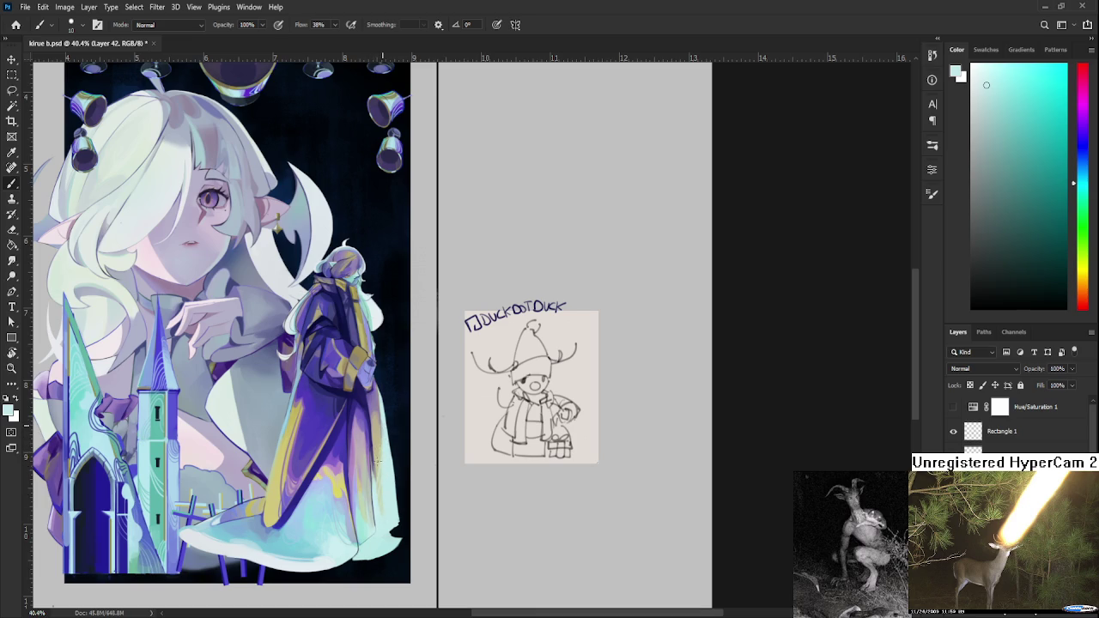
- Sample purple and light teal from the robe and bring its lower half into view
{"action": "left_click", "coordinate": [377, 421], "text": "alt"}
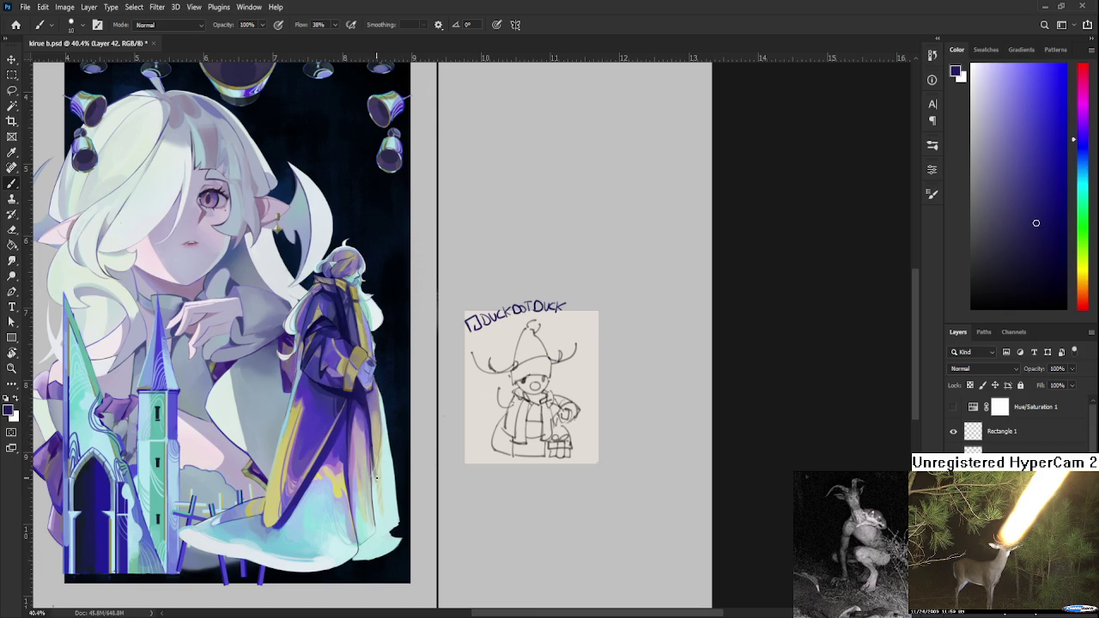
{"action": "left_click", "coordinate": [385, 429], "text": "alt"}
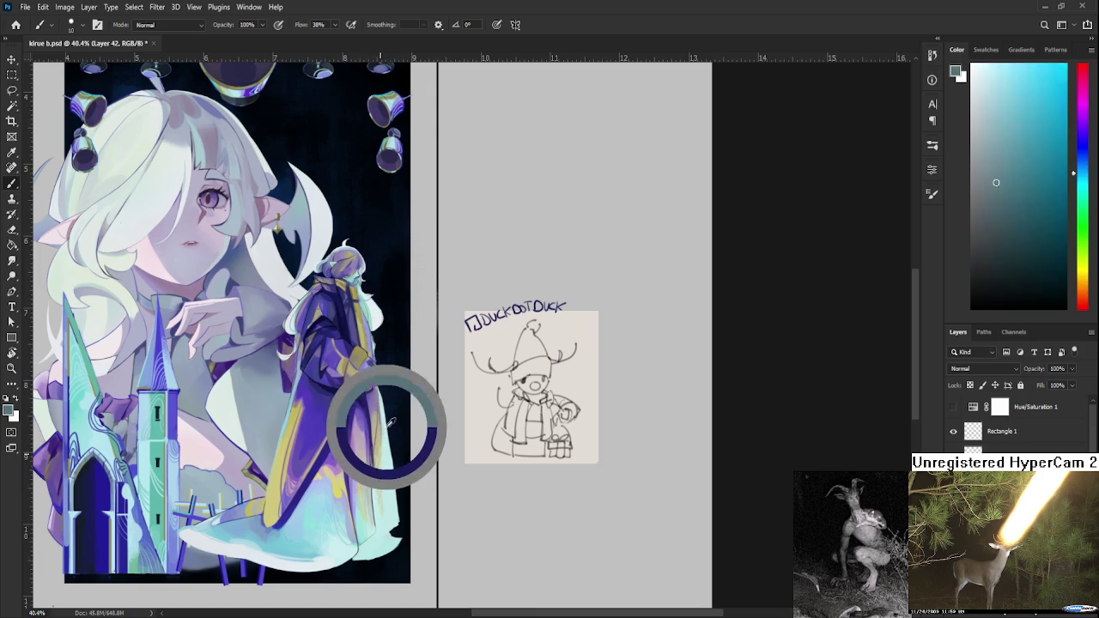
{"action": "left_click", "coordinate": [389, 427], "text": "alt"}
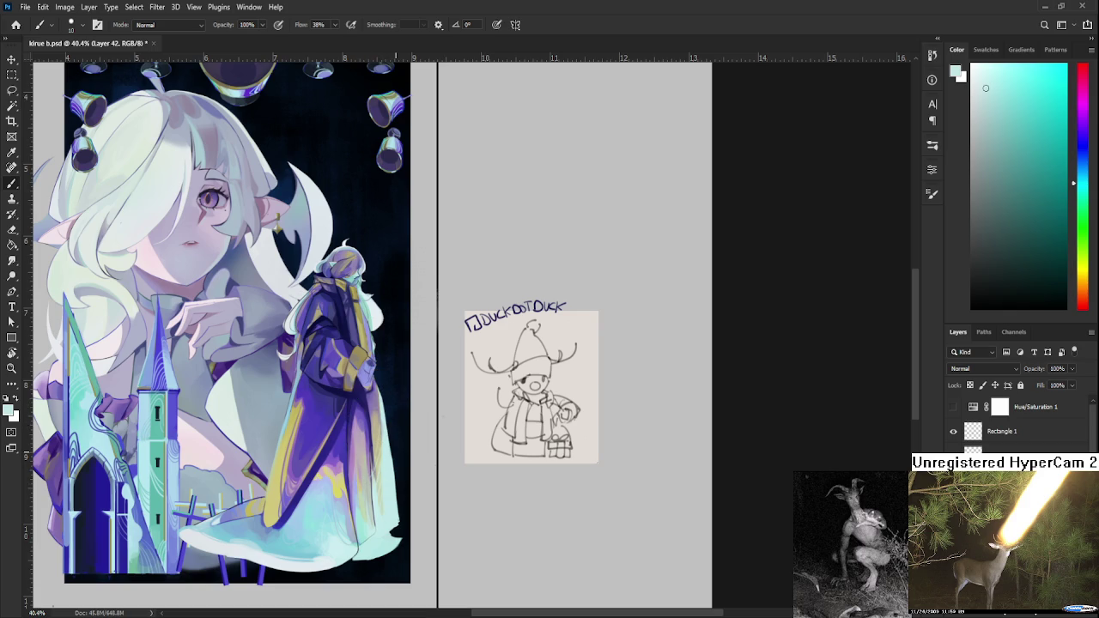
{"action": "scroll", "coordinate": [397, 526], "scroll_direction": "up", "scroll_amount": 1}
{"action": "scroll", "coordinate": [396, 522], "scroll_direction": "up", "scroll_amount": 1}
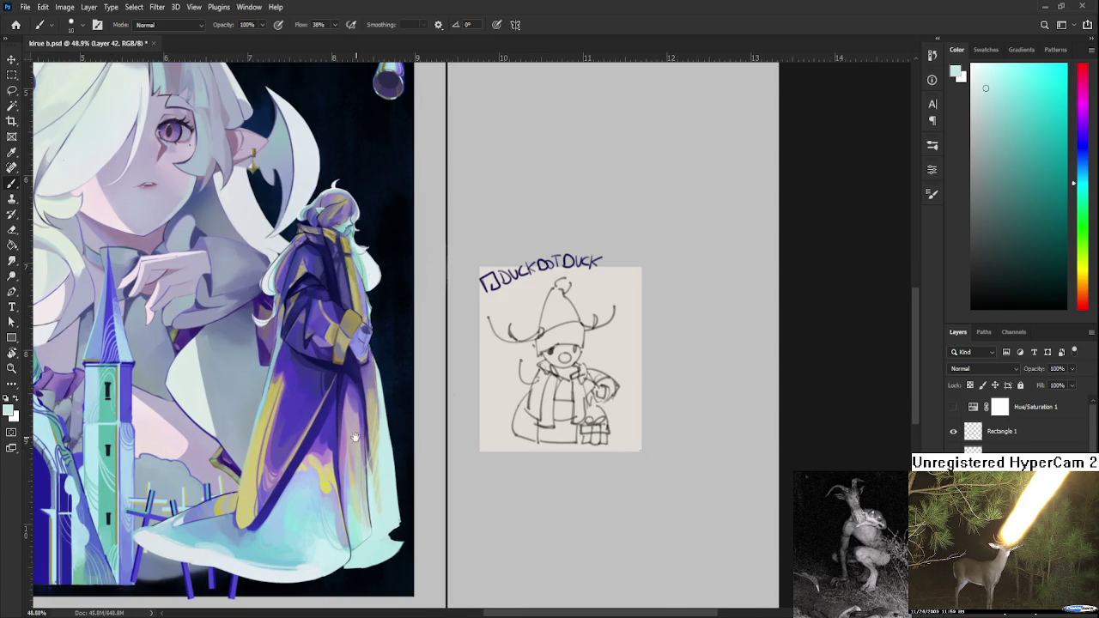
{"action": "left_click_drag", "start_coordinate": [362, 442], "coordinate": [322, 433]}
- Sample a dark blue from the robe and paint dark shading onto its lower part
{"action": "left_click", "coordinate": [328, 455], "text": "alt"}
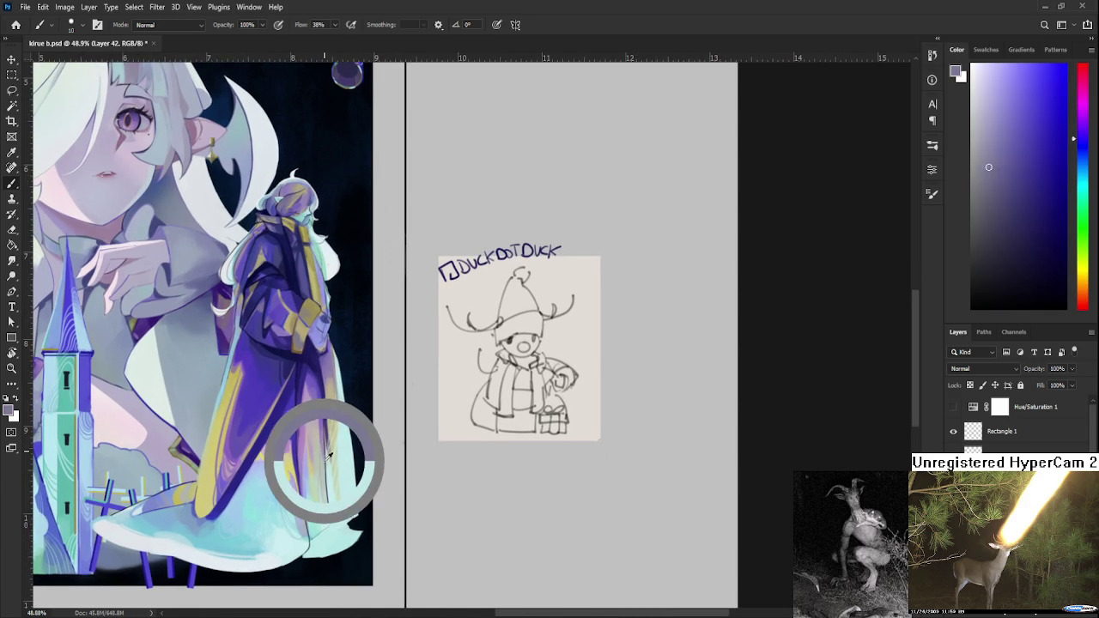
{"action": "left_click", "coordinate": [323, 438], "text": "alt"}
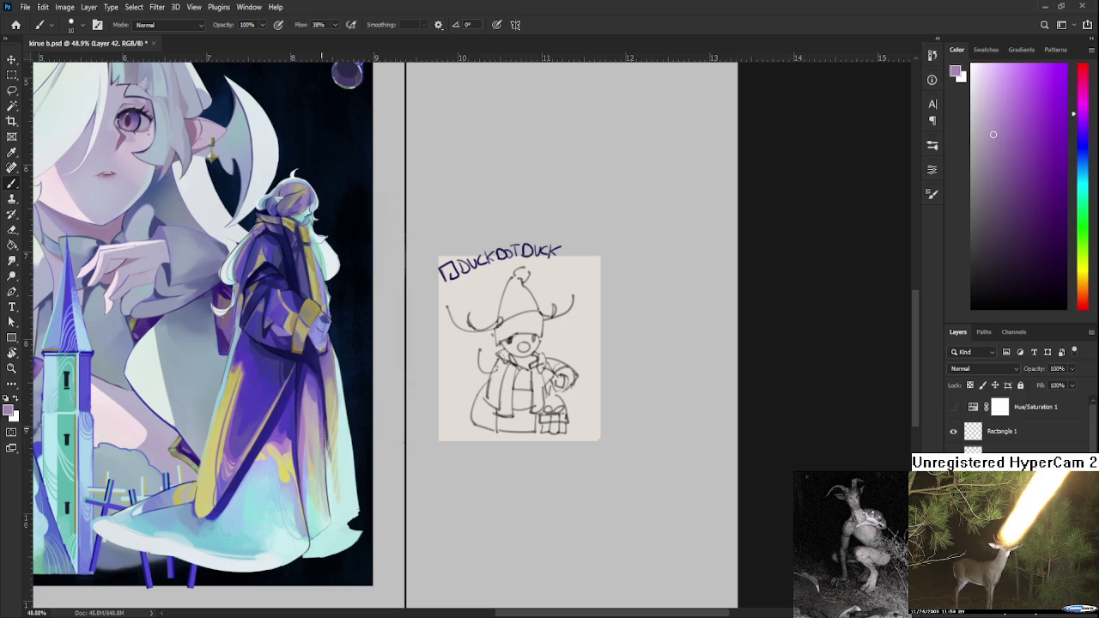
{"action": "left_click", "coordinate": [324, 426], "text": "alt"}
{"action": "left_click", "coordinate": [325, 417], "text": "alt"}
{"action": "scroll", "coordinate": [322, 412], "scroll_direction": "up", "scroll_amount": 3}
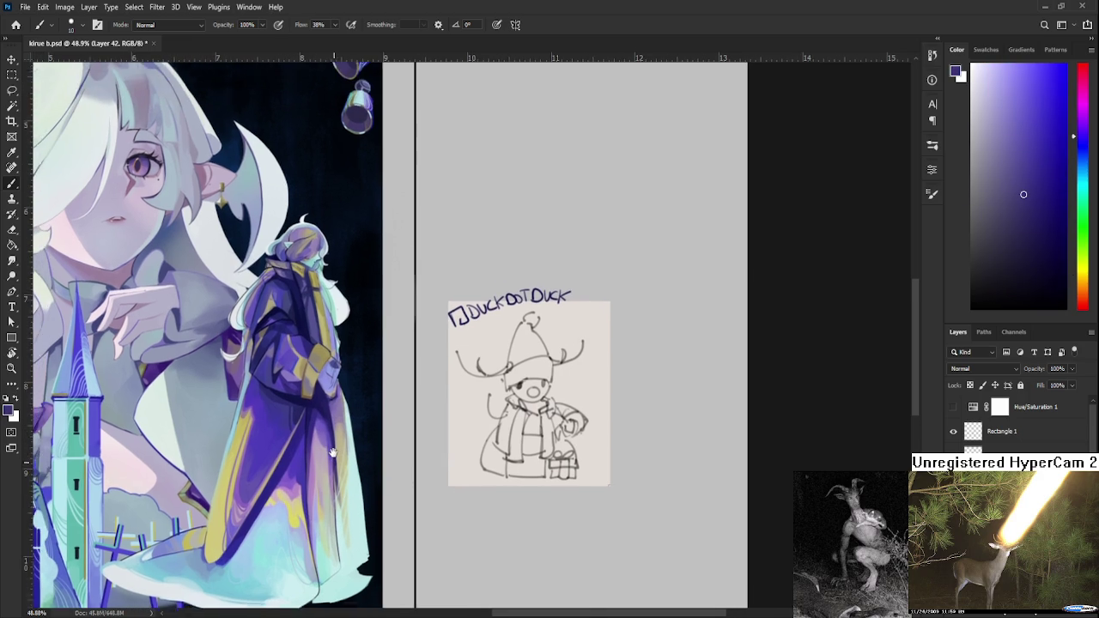
{"action": "left_click", "coordinate": [331, 421], "text": "alt"}
{"action": "left_click", "coordinate": [319, 410], "text": "alt"}
{"action": "mouse_move", "coordinate": [322, 405]}
{"action": "left_mouse_down"}
{"action": "mouse_move", "coordinate": [313, 416]}
{"action": "mouse_move", "coordinate": [323, 404]}
{"action": "left_mouse_up"}
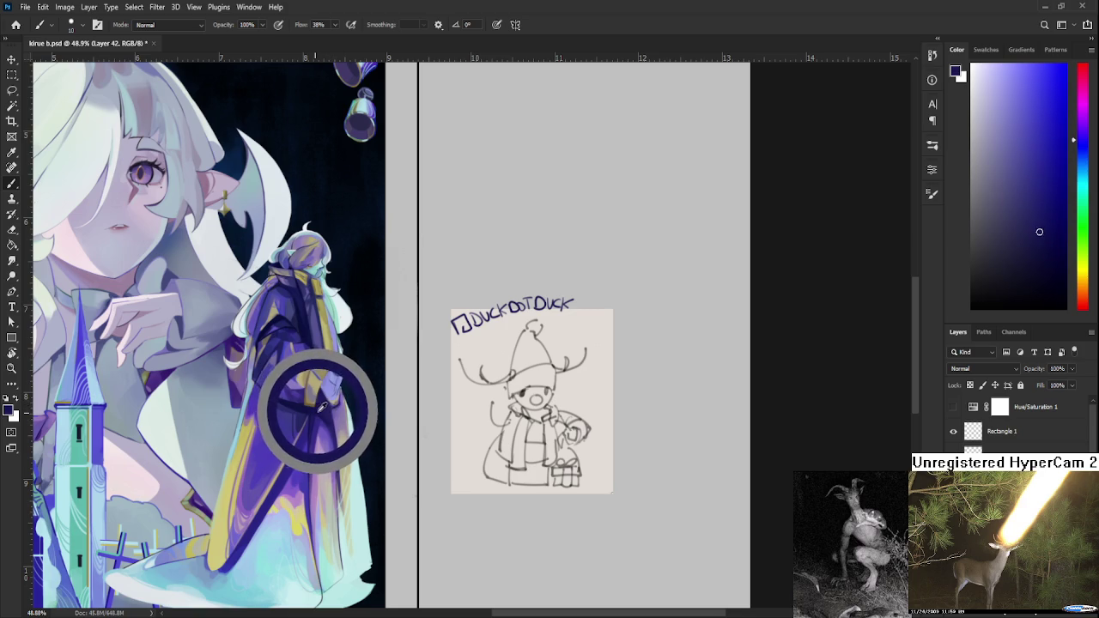
{"action": "left_click_drag", "start_coordinate": [321, 403], "coordinate": [321, 405]}
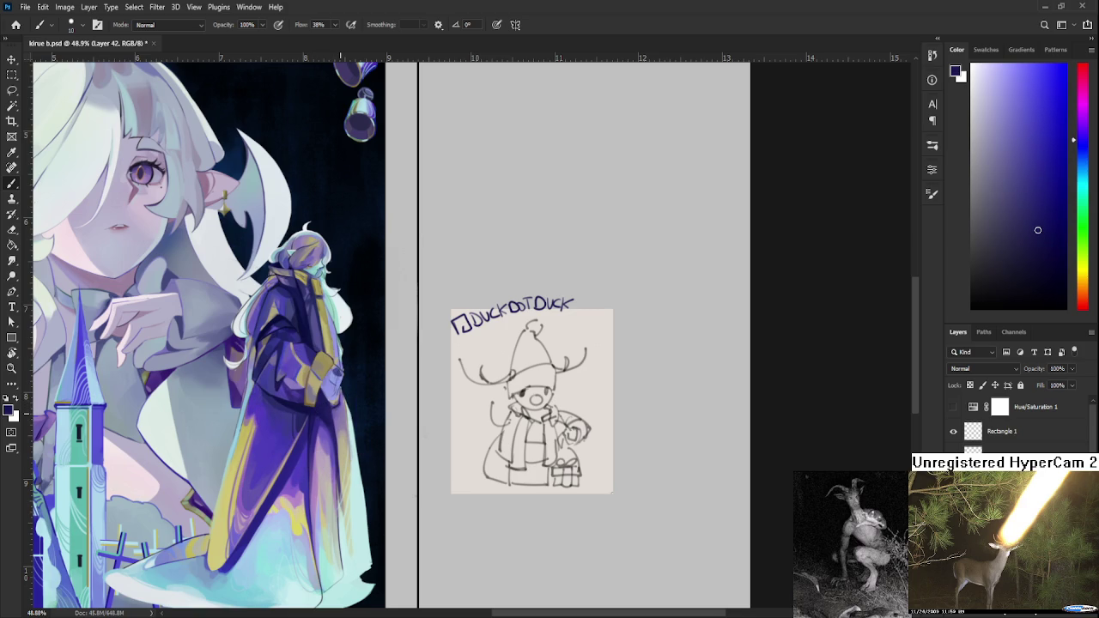
{"action": "scroll", "coordinate": [481, 343], "scroll_direction": "down", "scroll_amount": 3}
{"action": "scroll", "coordinate": [480, 343], "scroll_direction": "up", "scroll_amount": 3}
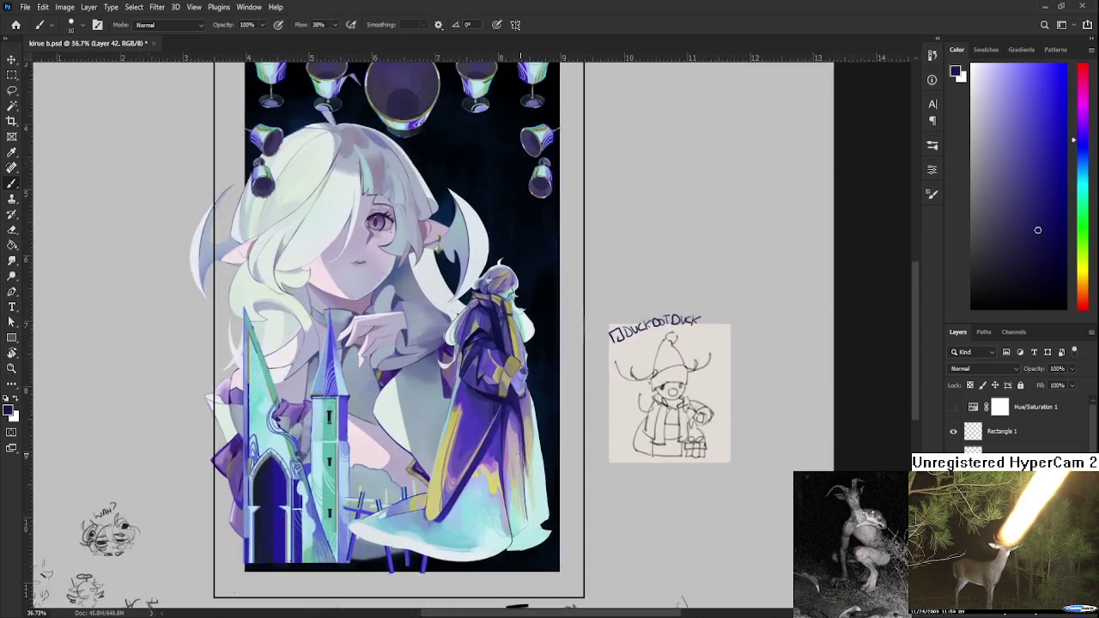
- Bring the robed figure back into view, sample several purple shades, and enlarge the brush
{"action": "scroll", "coordinate": [525, 343], "scroll_direction": "up", "scroll_amount": 2}
{"action": "scroll", "coordinate": [481, 343], "scroll_direction": "down", "scroll_amount": 3}
{"action": "scroll", "coordinate": [422, 344], "scroll_direction": "down", "scroll_amount": 1}
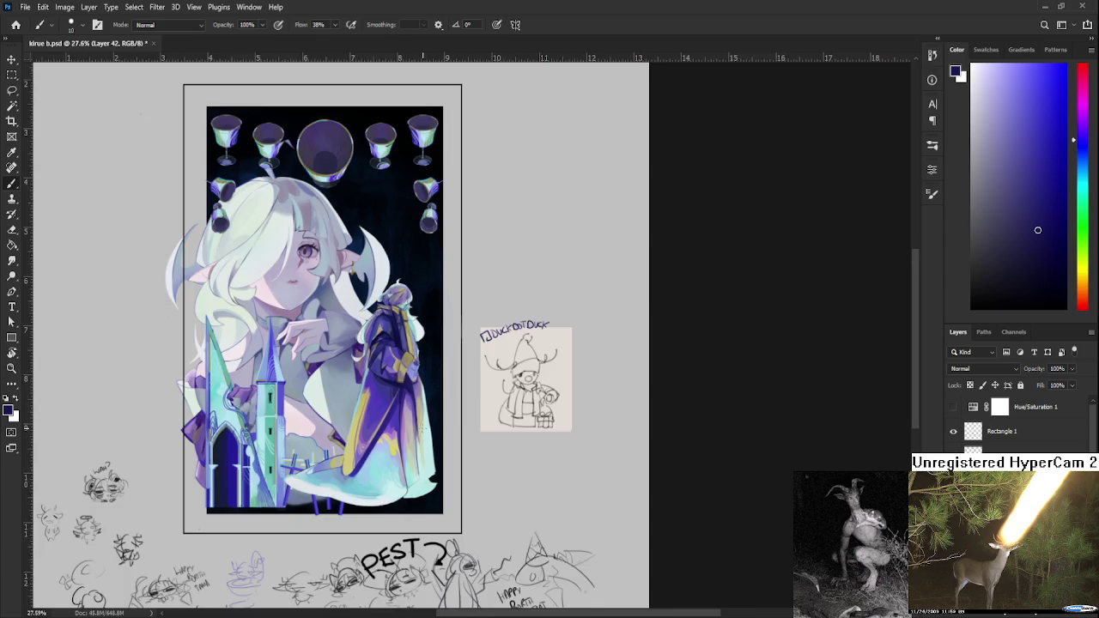
{"action": "scroll", "coordinate": [421, 429], "scroll_direction": "up", "scroll_amount": 1}
{"action": "scroll", "coordinate": [421, 429], "scroll_direction": "up", "scroll_amount": 1}
{"action": "left_click_drag", "start_coordinate": [420, 448], "coordinate": [423, 486]}
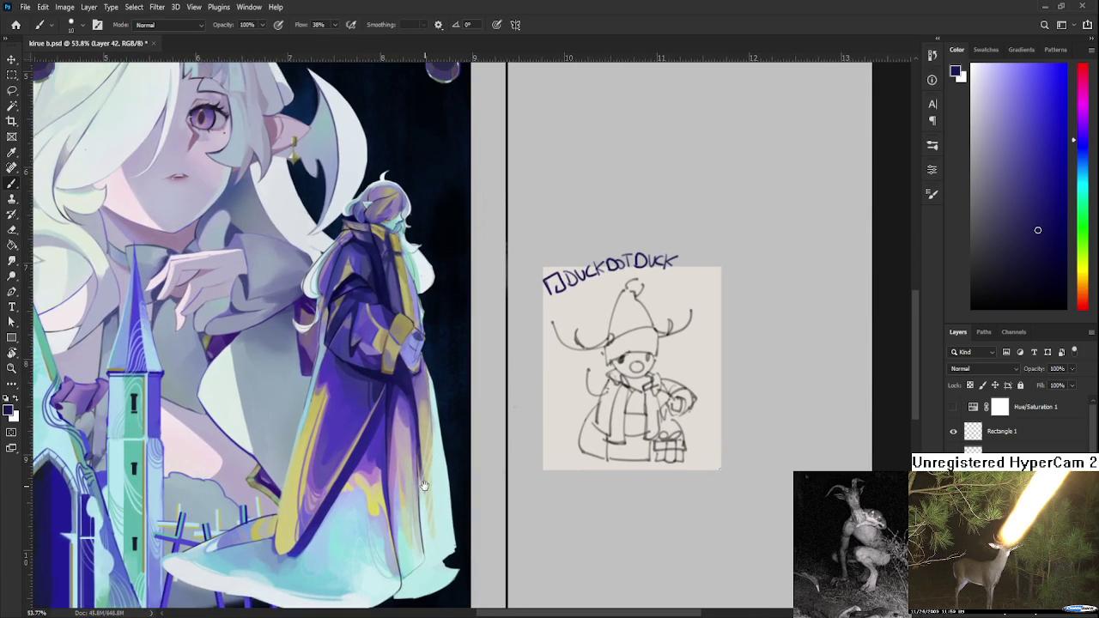
{"action": "left_click", "coordinate": [376, 446], "text": "alt"}
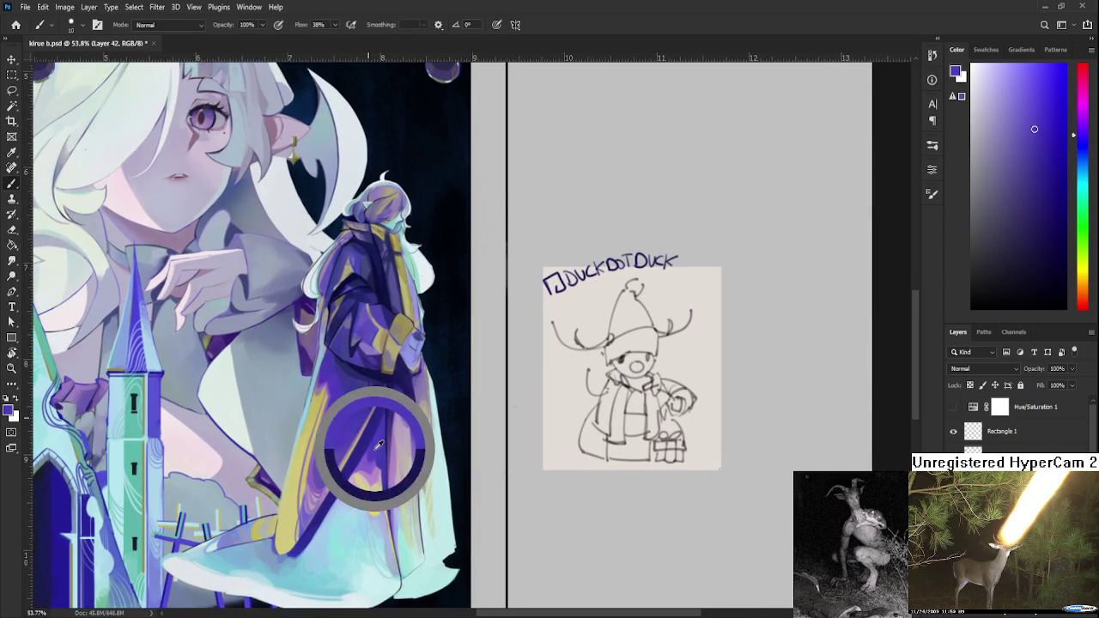
{"action": "left_click", "coordinate": [335, 379], "text": "alt"}
{"action": "left_click", "coordinate": [342, 365], "text": "alt"}
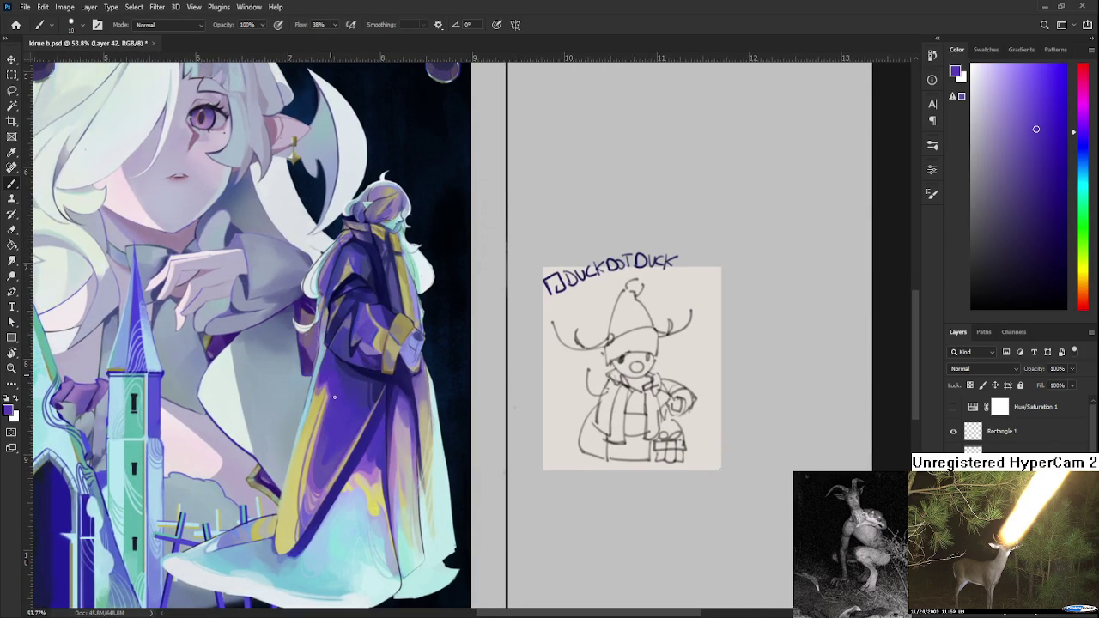
{"action": "left_click", "coordinate": [353, 363], "text": "alt"}
{"action": "key", "text": "bracketright"}
{"action": "key", "text": "bracketright"}
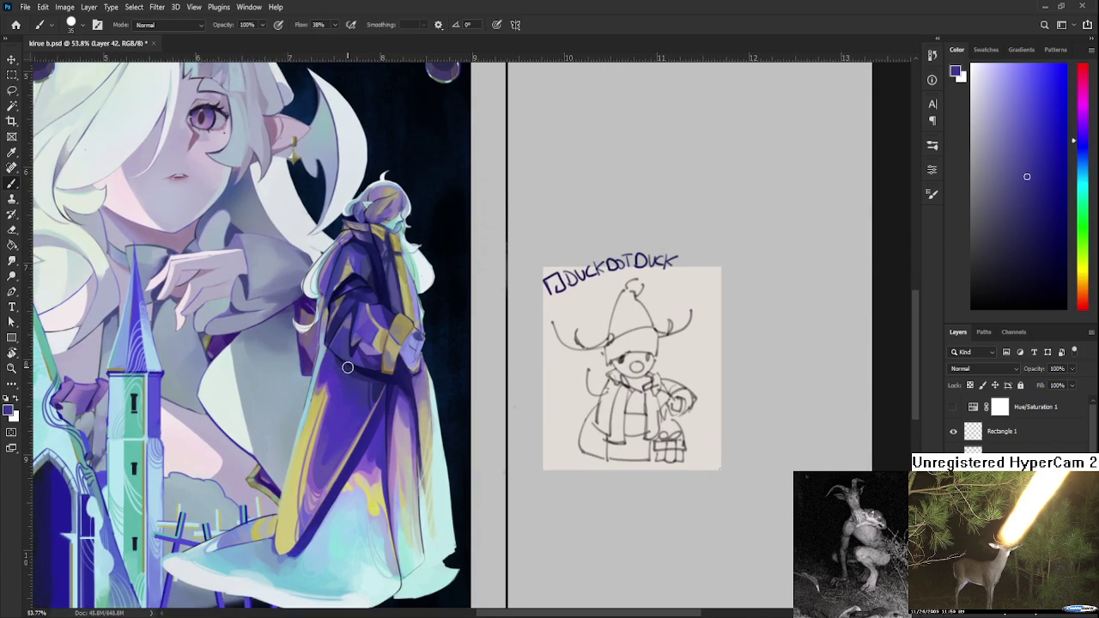
- Try a darker purple from the robe, then take the cloak's light cyan as brush colour
{"action": "left_click", "coordinate": [348, 371], "text": "alt"}
{"action": "left_click", "coordinate": [338, 366], "text": "alt"}
{"action": "scroll", "coordinate": [354, 368], "scroll_direction": "down", "scroll_amount": 3}
{"action": "scroll", "coordinate": [355, 370], "scroll_direction": "down", "scroll_amount": 2}
{"action": "scroll", "coordinate": [567, 387], "scroll_direction": "up", "scroll_amount": 3}
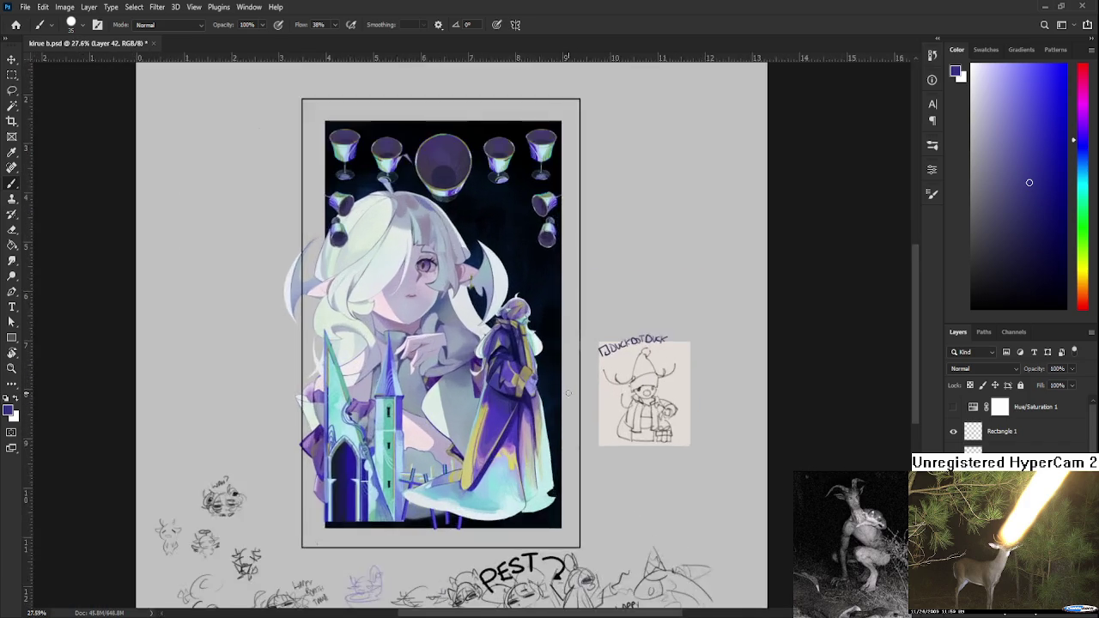
{"action": "scroll", "coordinate": [550, 395], "scroll_direction": "up", "scroll_amount": 2}
{"action": "scroll", "coordinate": [524, 413], "scroll_direction": "up", "scroll_amount": 2}
{"action": "scroll", "coordinate": [497, 431], "scroll_direction": "up", "scroll_amount": 1}
{"action": "scroll", "coordinate": [497, 431], "scroll_direction": "down", "scroll_amount": 1}
{"action": "scroll", "coordinate": [490, 436], "scroll_direction": "down", "scroll_amount": 1}
{"action": "left_click", "coordinate": [378, 510], "text": "alt"}
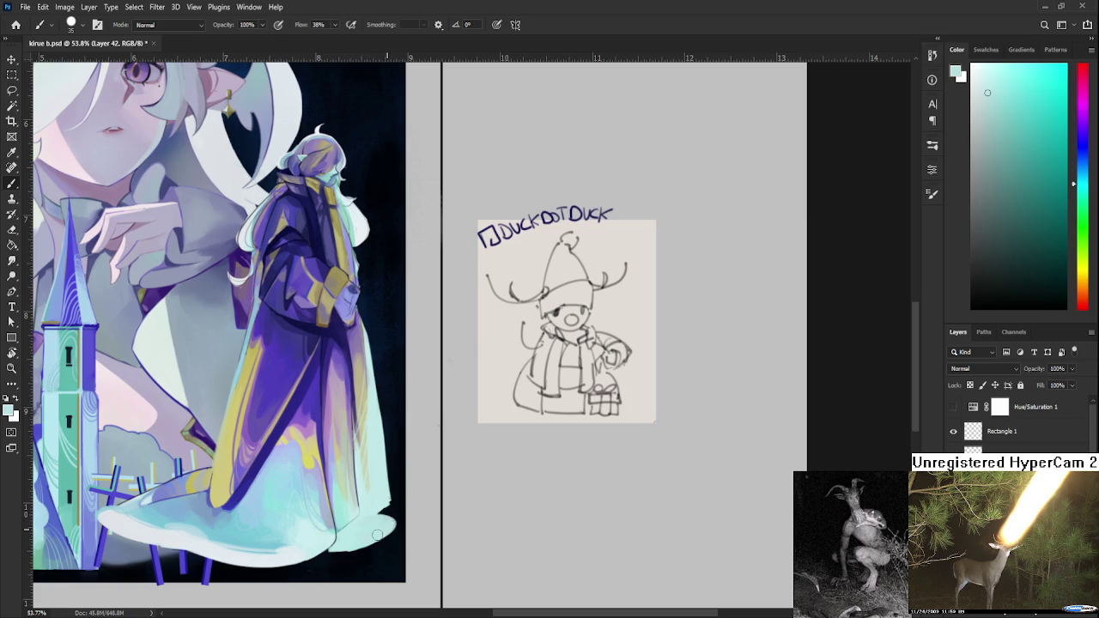
- Repaint the light cyan hem at lower right, adding a short stroke with a size-10 brush
{"action": "left_click_drag", "start_coordinate": [361, 538], "coordinate": [391, 525]}
{"action": "key", "text": "e"}
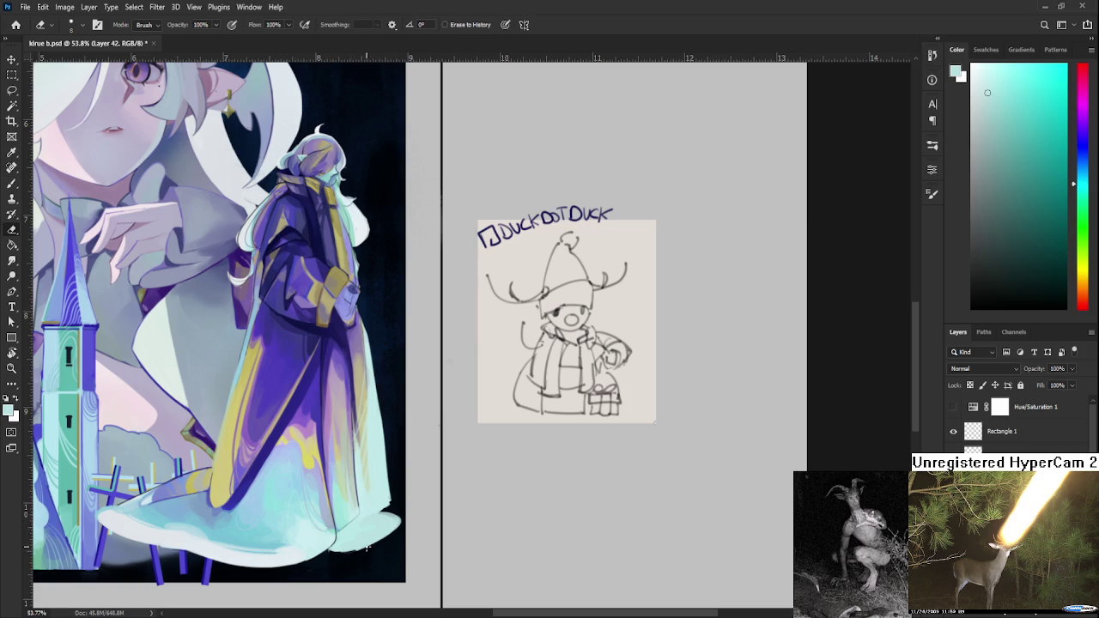
{"action": "key", "text": "b"}
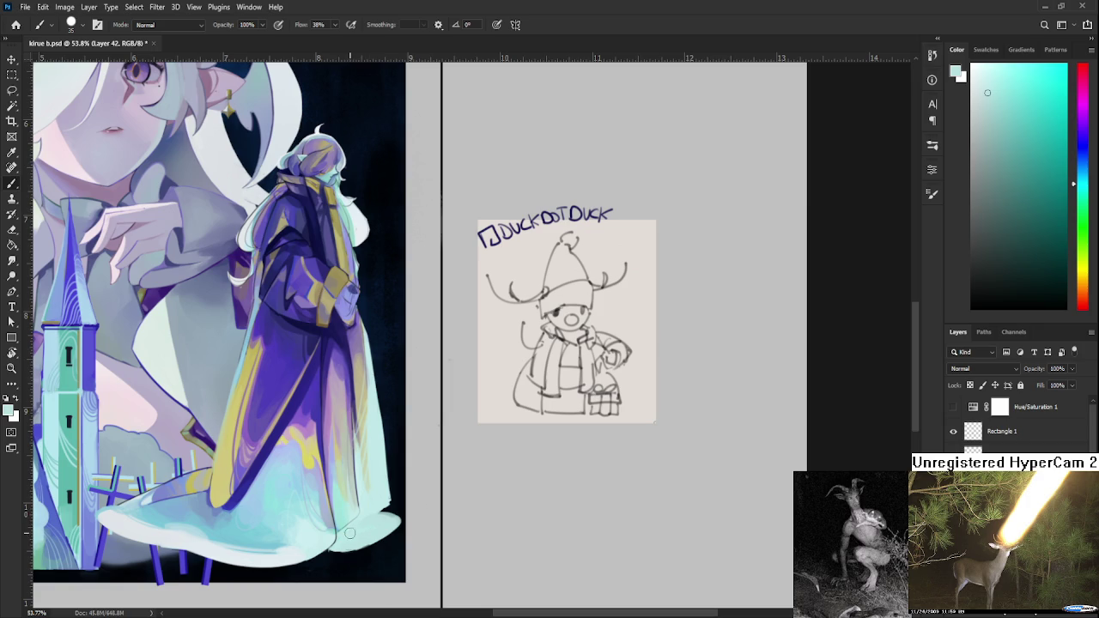
{"action": "key", "text": "bracketleft"}
{"action": "key", "text": "bracketleft"}
{"action": "left_click_drag", "start_coordinate": [334, 544], "coordinate": [366, 545]}
- Sample a near-white light blue from the robe as the next brush colour
{"action": "key", "text": "e"}
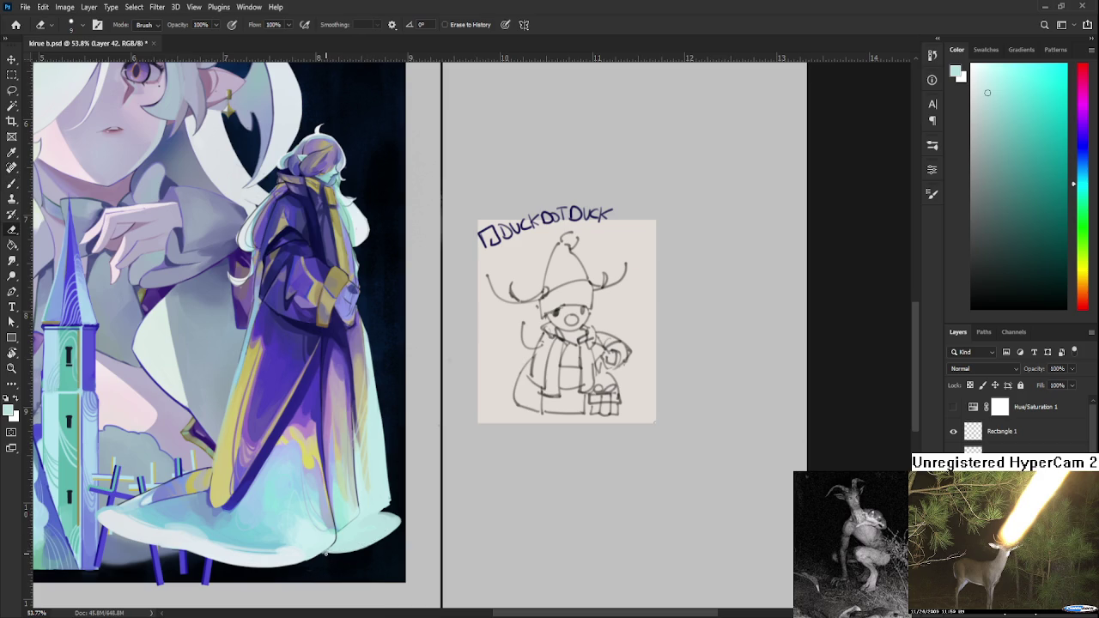
{"action": "scroll", "coordinate": [327, 558], "scroll_direction": "down", "scroll_amount": 2}
{"action": "scroll", "coordinate": [335, 533], "scroll_direction": "left", "scroll_amount": 1}
{"action": "key", "text": "b"}
{"action": "left_click", "coordinate": [294, 515], "text": "alt"}
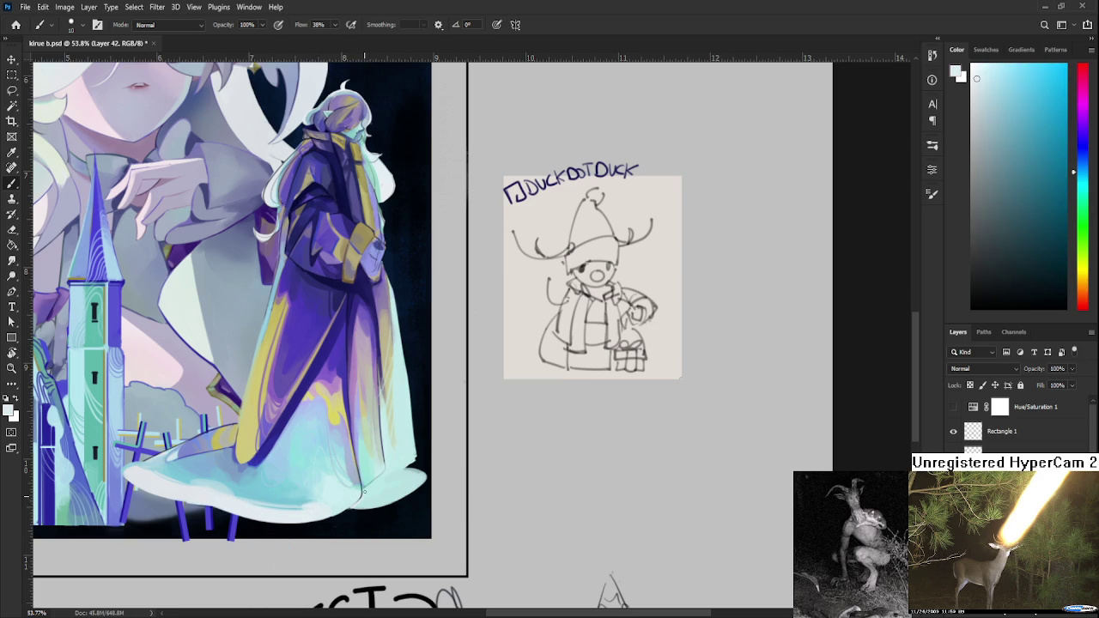
- Sample the hem's light teal and paint light cyan along the hem's right edge
{"action": "left_click", "coordinate": [372, 478], "text": "alt"}
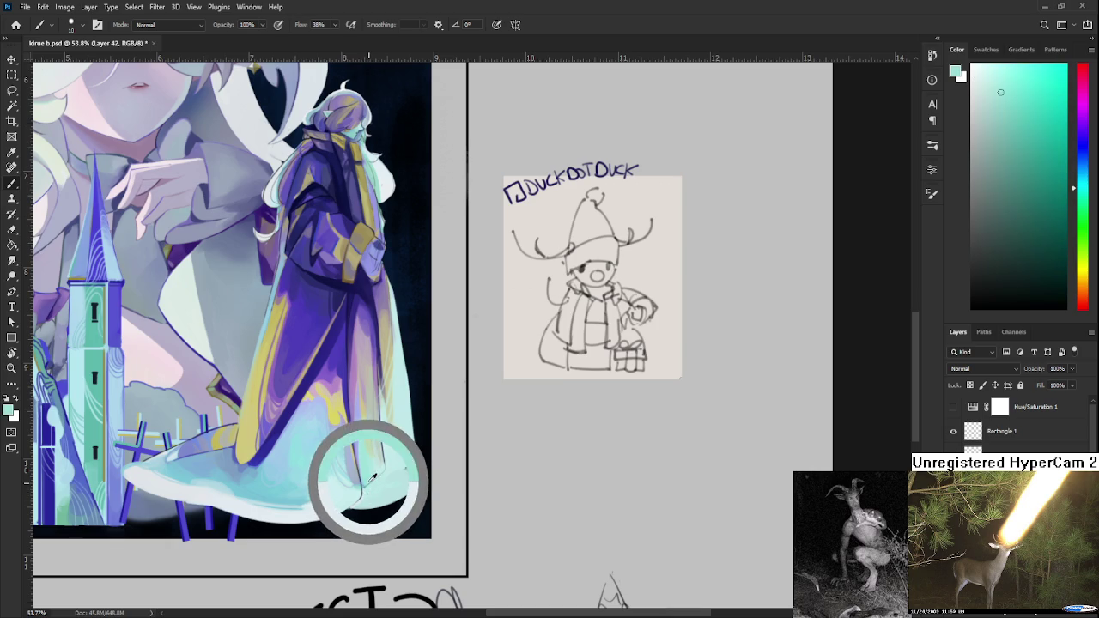
{"action": "left_click", "coordinate": [373, 475], "text": "alt"}
{"action": "left_click", "coordinate": [383, 473], "text": "alt"}
{"action": "left_click", "coordinate": [386, 474], "text": "alt"}
{"action": "left_click", "coordinate": [387, 471], "text": "alt"}
{"action": "left_click", "coordinate": [388, 467], "text": "alt"}
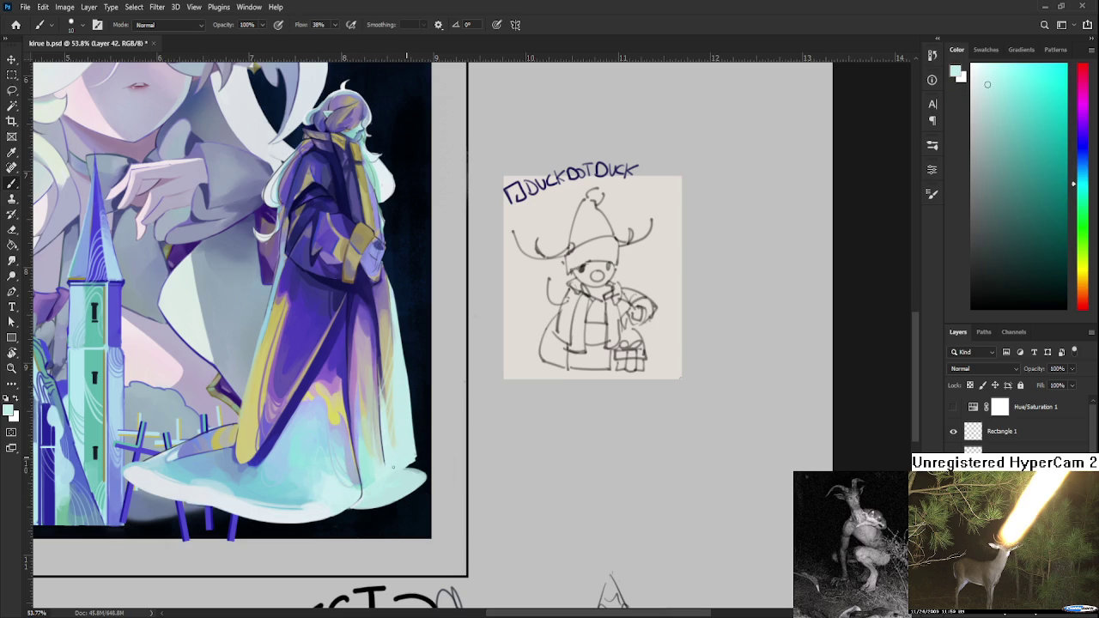
{"action": "left_click_drag", "start_coordinate": [400, 468], "coordinate": [415, 459]}
- Pick a new pale colour from the shades around the robe's hem
{"action": "key", "text": "e"}
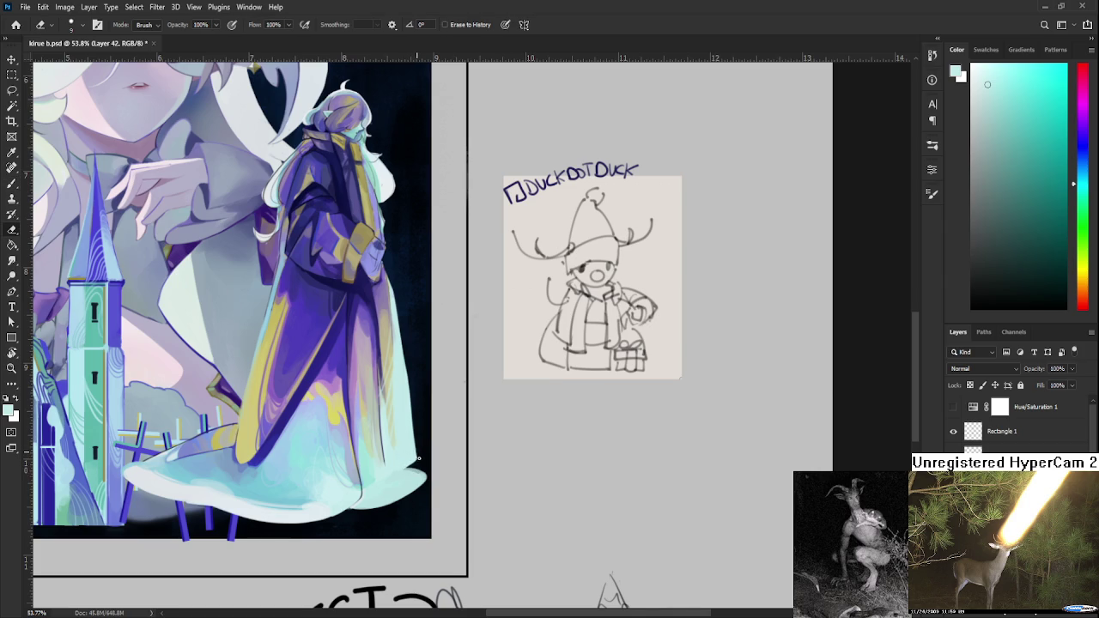
{"action": "scroll", "coordinate": [417, 458], "scroll_direction": "down", "scroll_amount": 1}
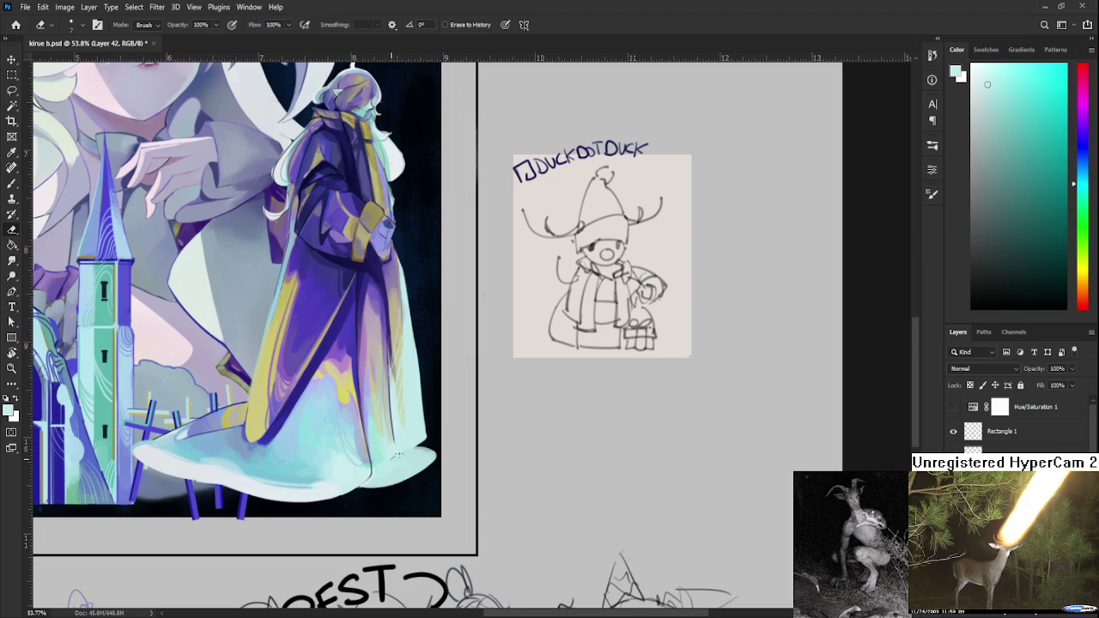
{"action": "key", "text": "b"}
{"action": "left_click", "coordinate": [416, 449], "text": "alt"}
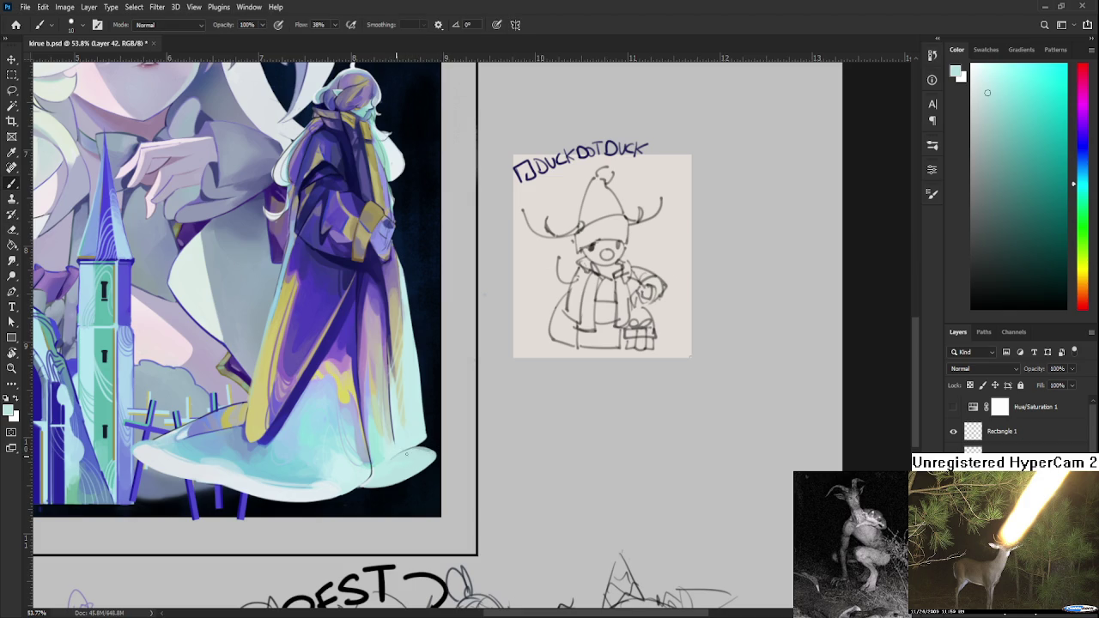
{"action": "left_click", "coordinate": [412, 458], "text": "alt"}
{"action": "left_click", "coordinate": [400, 447], "text": "alt"}
{"action": "left_click", "coordinate": [386, 443], "text": "alt"}
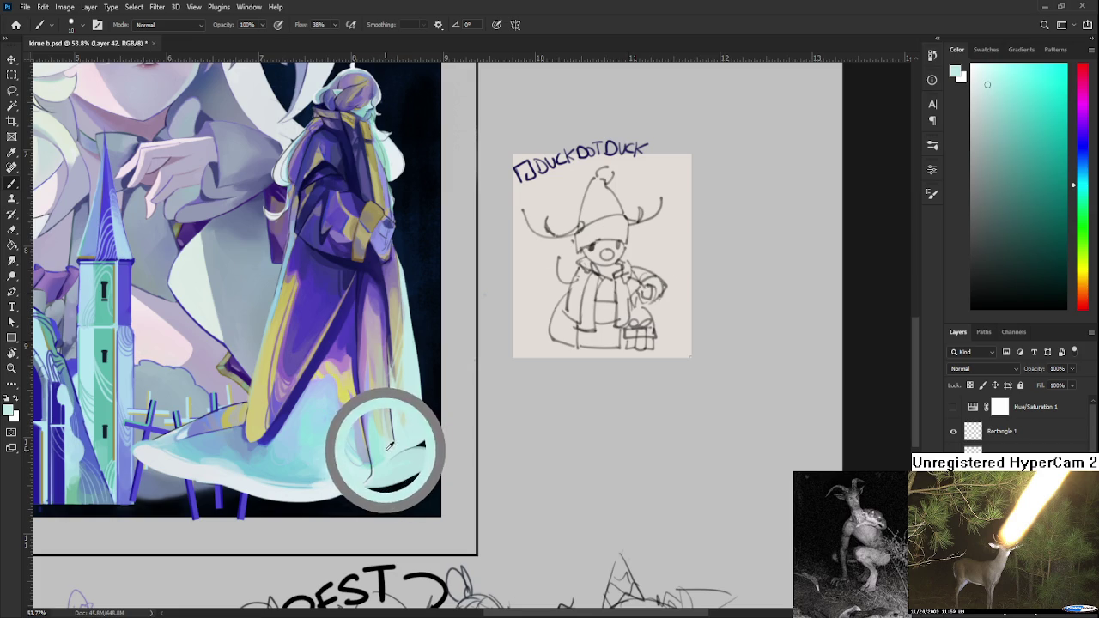
{"action": "left_click", "coordinate": [379, 455], "text": "alt"}
{"action": "left_click", "coordinate": [376, 447], "text": "alt"}
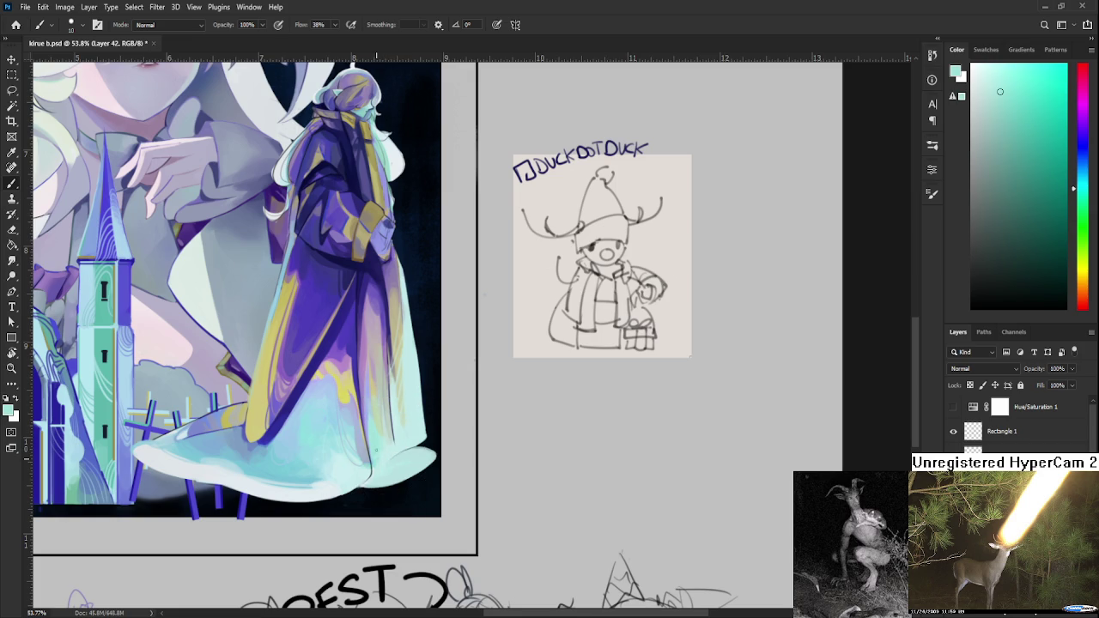
{"action": "left_click", "coordinate": [378, 464], "text": "alt"}
- Zoom out and shift the view up to show the figure's head
{"action": "left_click_drag", "start_coordinate": [393, 442], "coordinate": [382, 503]}
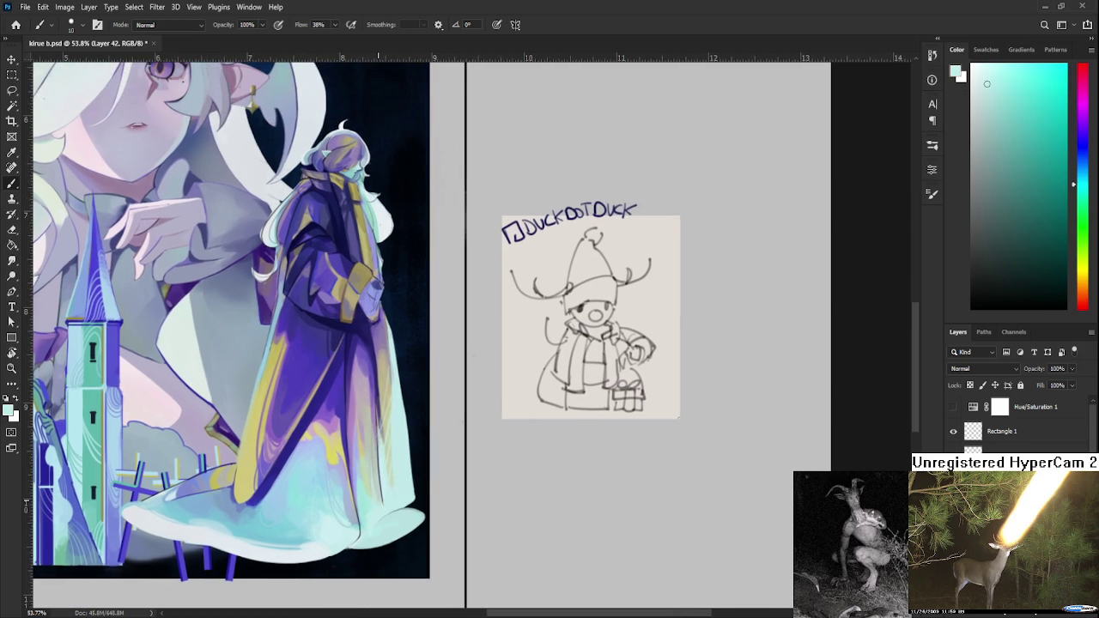
{"action": "scroll", "coordinate": [377, 499], "scroll_direction": "down", "scroll_amount": 2}
{"action": "scroll", "coordinate": [378, 499], "scroll_direction": "down", "scroll_amount": 2}
{"action": "scroll", "coordinate": [412, 481], "scroll_direction": "down", "scroll_amount": 2}
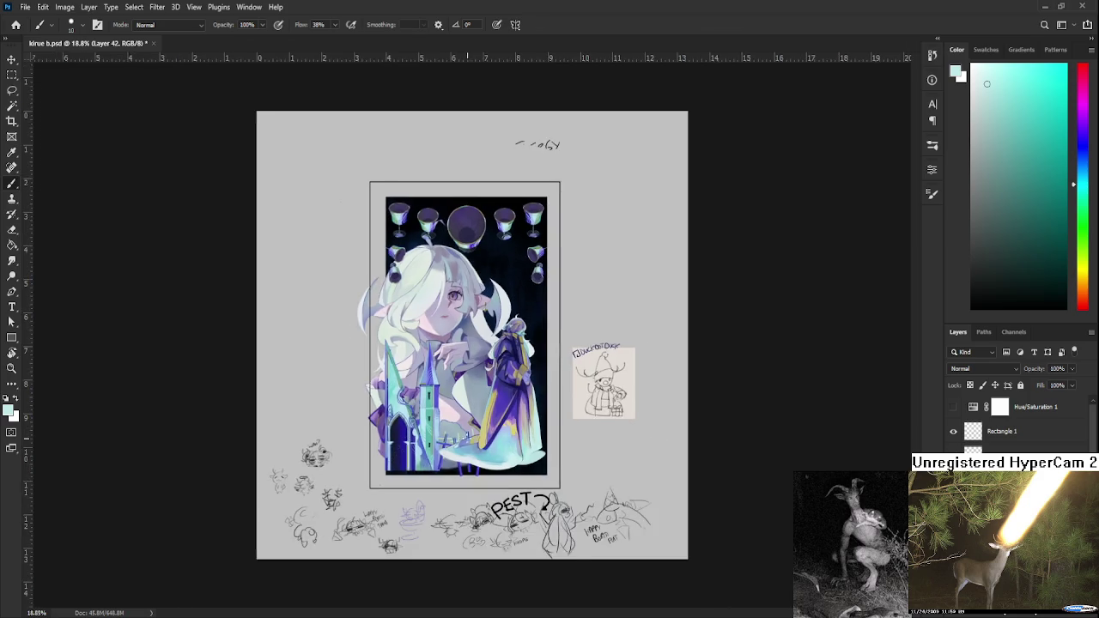
- Turn the rotated canvas view back upright and sample a near-white blue from the pale cloak
{"action": "scroll", "coordinate": [470, 438], "scroll_direction": "up", "scroll_amount": 3}
{"action": "mouse_move", "coordinate": [655, 468]}
{"action": "left_mouse_down"}
{"action": "mouse_move", "coordinate": [592, 467]}
{"action": "mouse_move", "coordinate": [444, 548]}
{"action": "left_mouse_up"}
{"action": "scroll", "coordinate": [583, 462], "scroll_direction": "up", "scroll_amount": 1}
{"action": "key", "text": "r"}
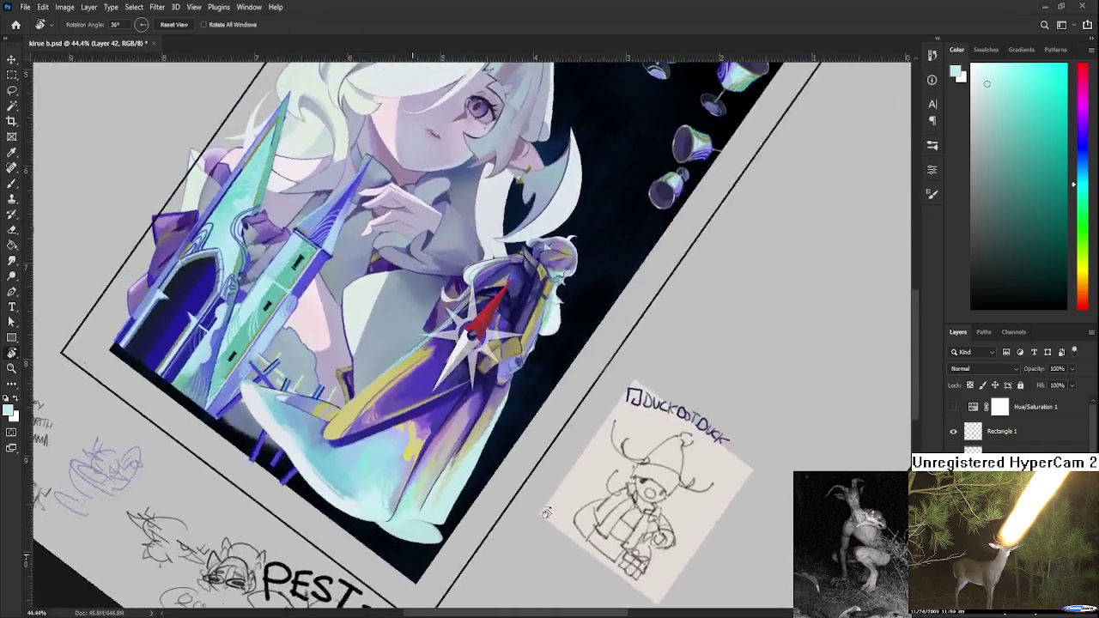
{"action": "left_click_drag", "start_coordinate": [443, 547], "coordinate": [571, 420]}
{"action": "key", "text": "b"}
{"action": "scroll", "coordinate": [515, 430], "scroll_direction": "up", "scroll_amount": 1}
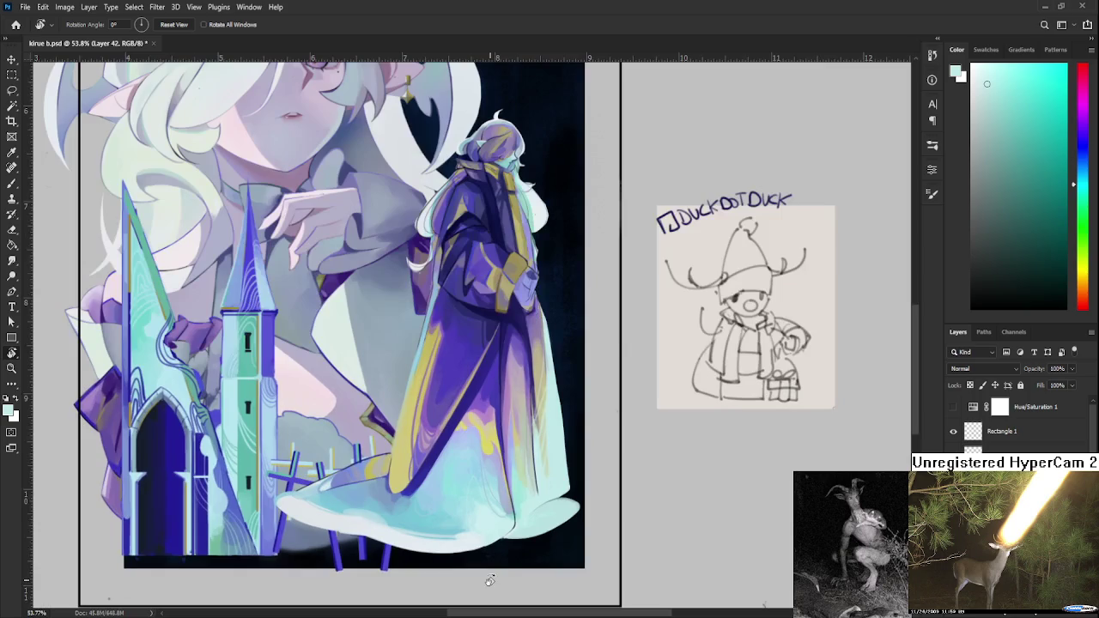
{"action": "scroll", "coordinate": [410, 471], "scroll_direction": "down", "scroll_amount": 2}
{"action": "left_click", "coordinate": [396, 483], "text": "alt"}
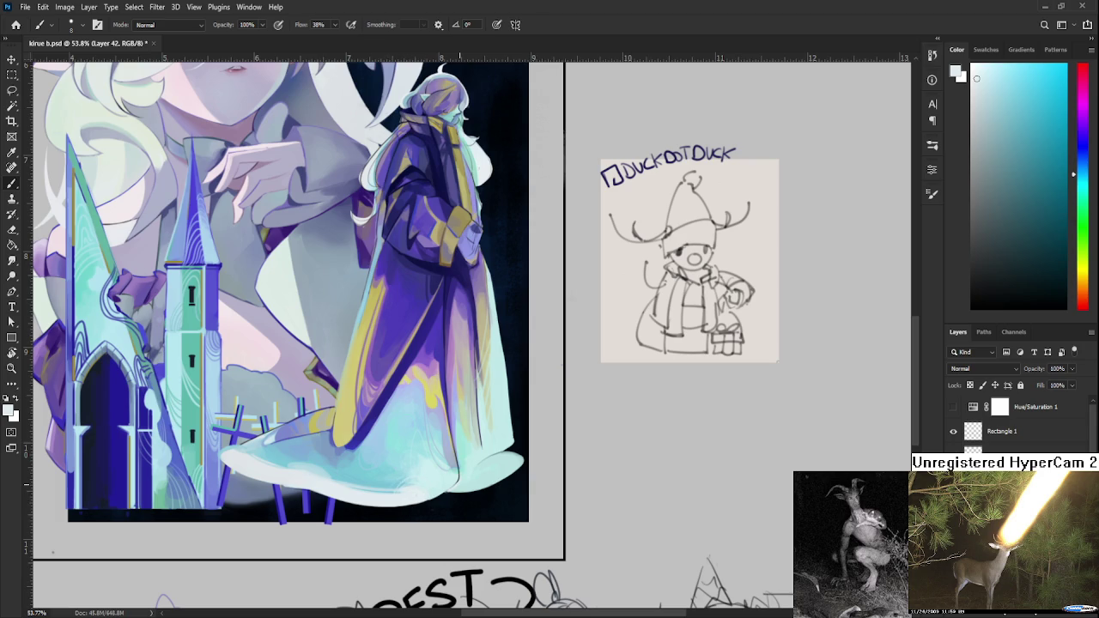
- Pan up toward the goblets, then tilt the canvas view to work on the robe
{"action": "scroll", "coordinate": [474, 477], "scroll_direction": "down", "scroll_amount": 3}
{"action": "scroll", "coordinate": [474, 477], "scroll_direction": "up", "scroll_amount": 1}
{"action": "scroll", "coordinate": [447, 479], "scroll_direction": "up", "scroll_amount": 1}
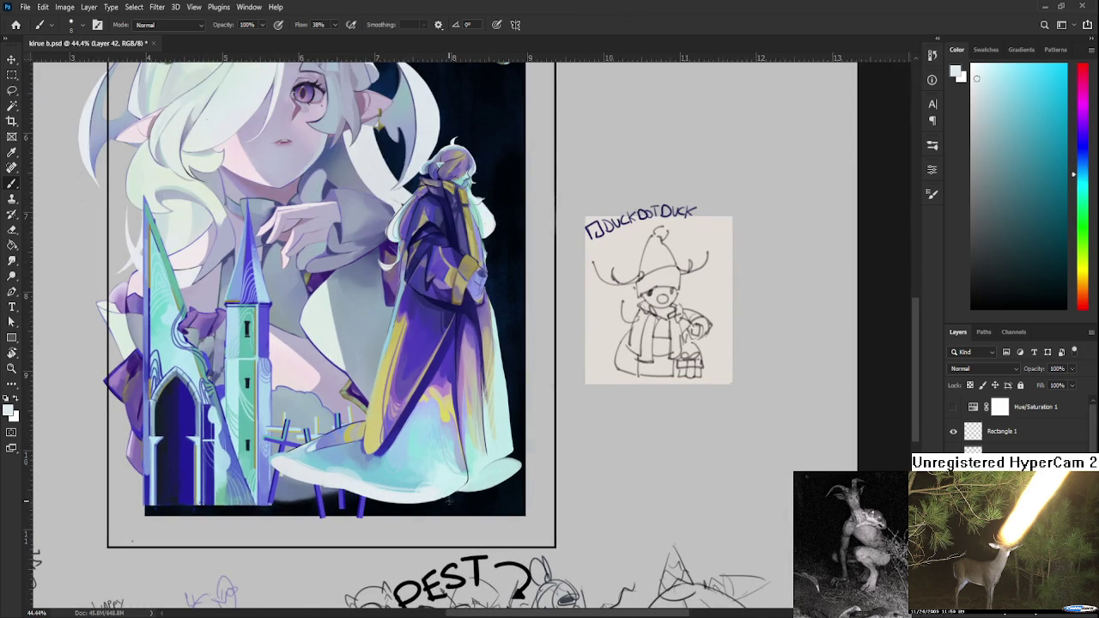
{"action": "left_click_drag", "start_coordinate": [452, 503], "coordinate": [438, 522]}
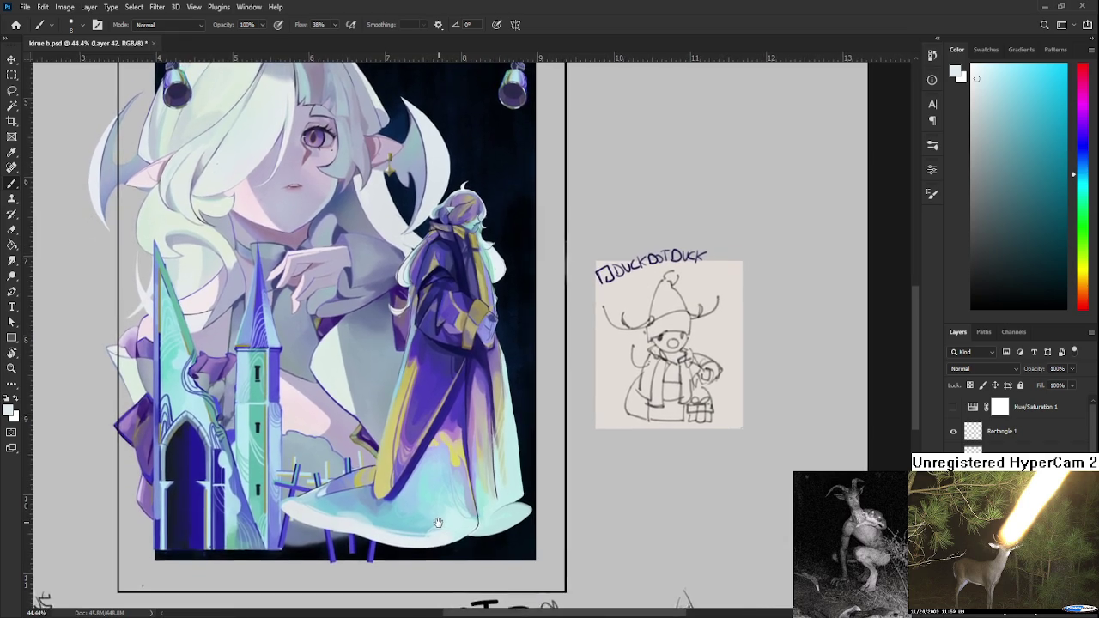
{"action": "left_click_drag", "start_coordinate": [438, 522], "coordinate": [487, 560]}
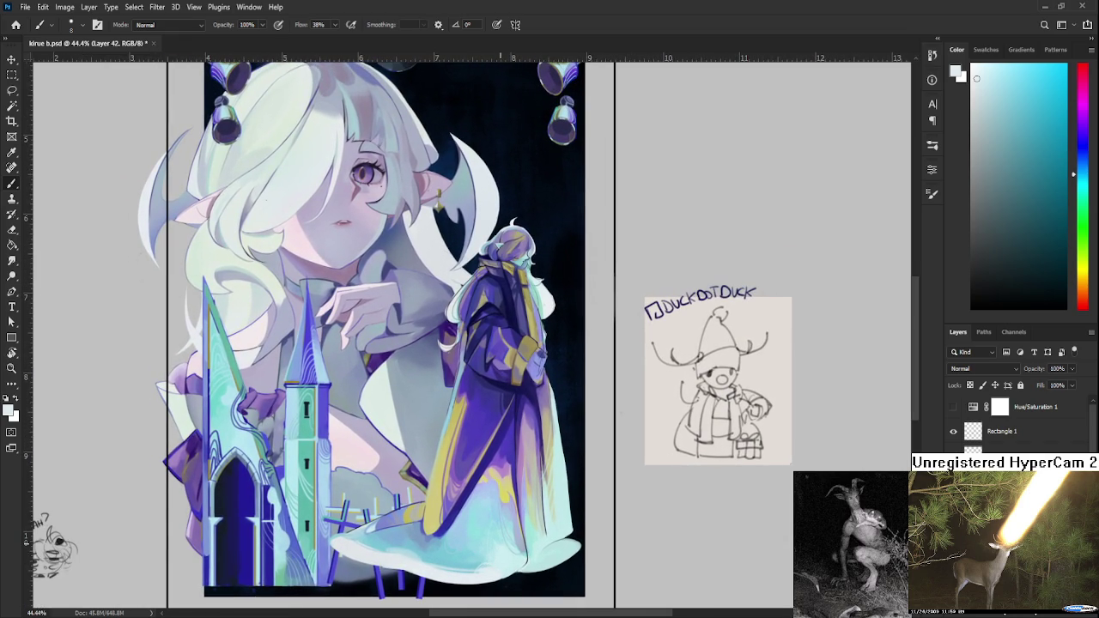
{"action": "scroll", "coordinate": [542, 402], "scroll_direction": "down", "scroll_amount": 3}
{"action": "scroll", "coordinate": [515, 343], "scroll_direction": "up", "scroll_amount": 3}
{"action": "scroll", "coordinate": [447, 343], "scroll_direction": "up", "scroll_amount": 2}
{"action": "scroll", "coordinate": [481, 395], "scroll_direction": "up", "scroll_amount": 2}
{"action": "key", "text": "r"}
{"action": "left_click_drag", "start_coordinate": [369, 503], "coordinate": [509, 404]}
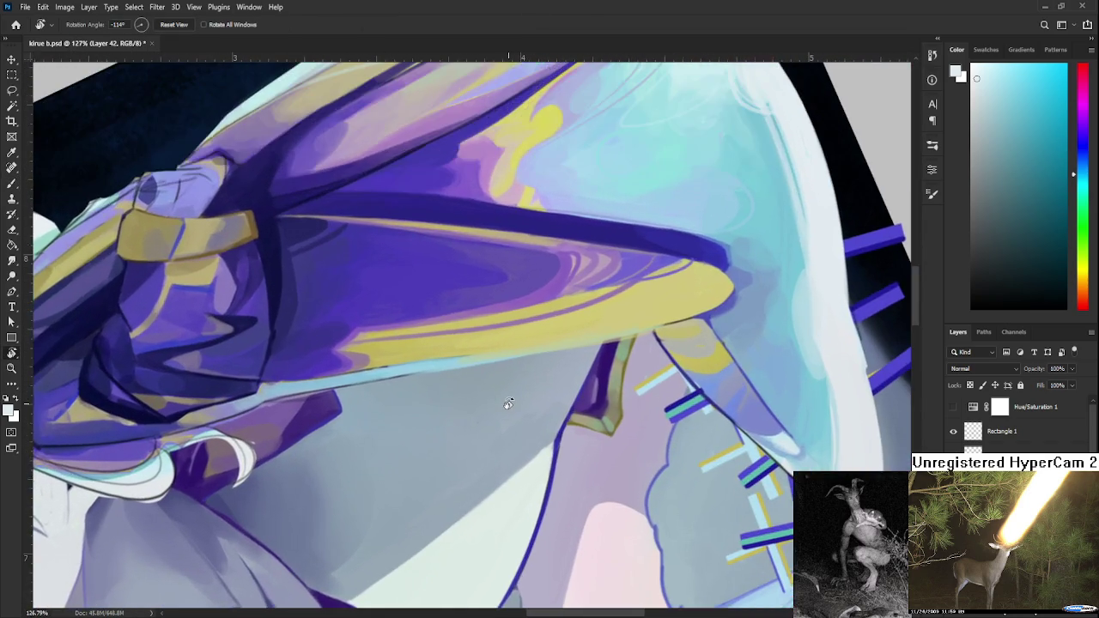
- Reset the canvas rotation to upright and zoom out to see the whole illustration
{"action": "scroll", "coordinate": [509, 404], "scroll_direction": "down", "scroll_amount": 2}
{"action": "scroll", "coordinate": [508, 408], "scroll_direction": "down", "scroll_amount": 2}
{"action": "scroll", "coordinate": [507, 410], "scroll_direction": "down", "scroll_amount": 2}
{"action": "scroll", "coordinate": [506, 415], "scroll_direction": "down", "scroll_amount": 1}
{"action": "left_click_drag", "start_coordinate": [507, 415], "coordinate": [434, 383]}
{"action": "key", "text": "e"}
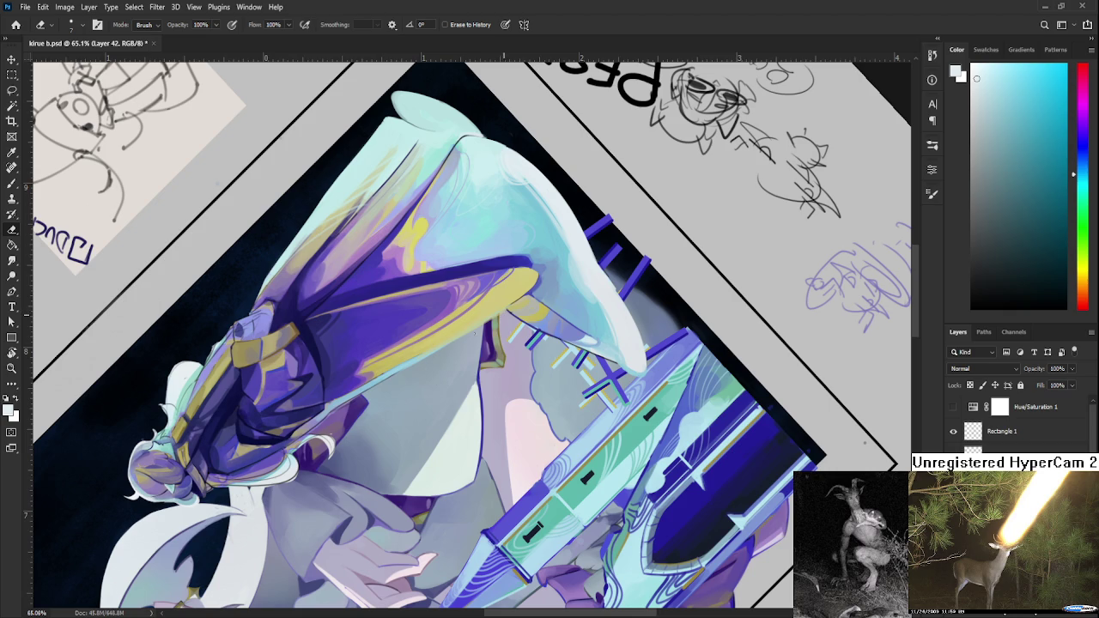
{"action": "key", "text": "r"}
{"action": "left_click_drag", "start_coordinate": [435, 383], "coordinate": [420, 438]}
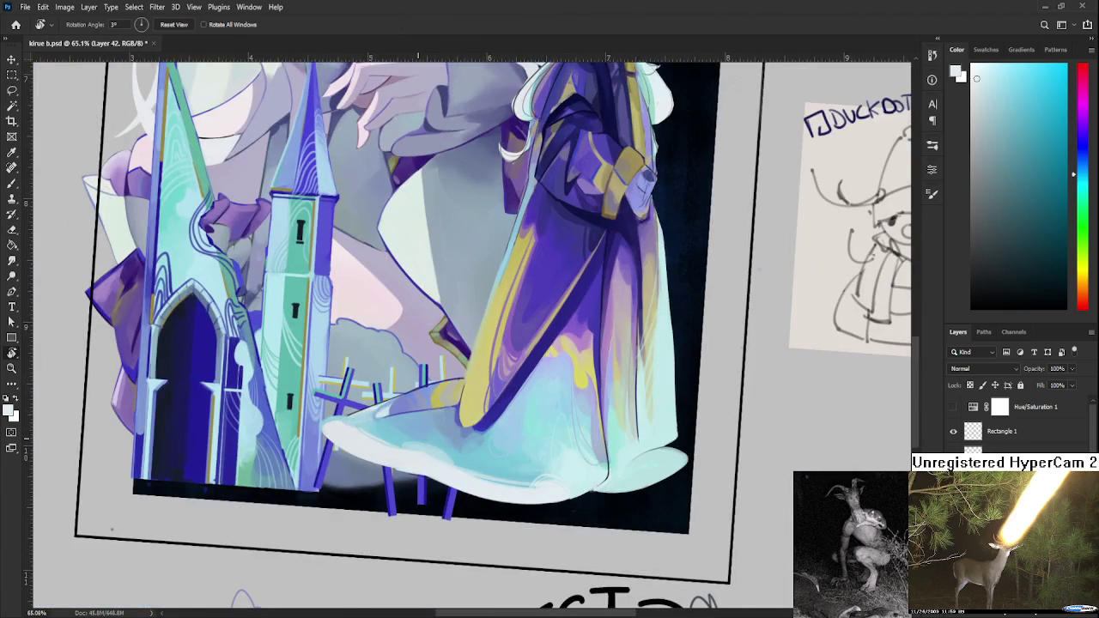
{"action": "key", "text": "ctrl+0"}
{"action": "left_click_drag", "start_coordinate": [443, 436], "coordinate": [454, 450]}
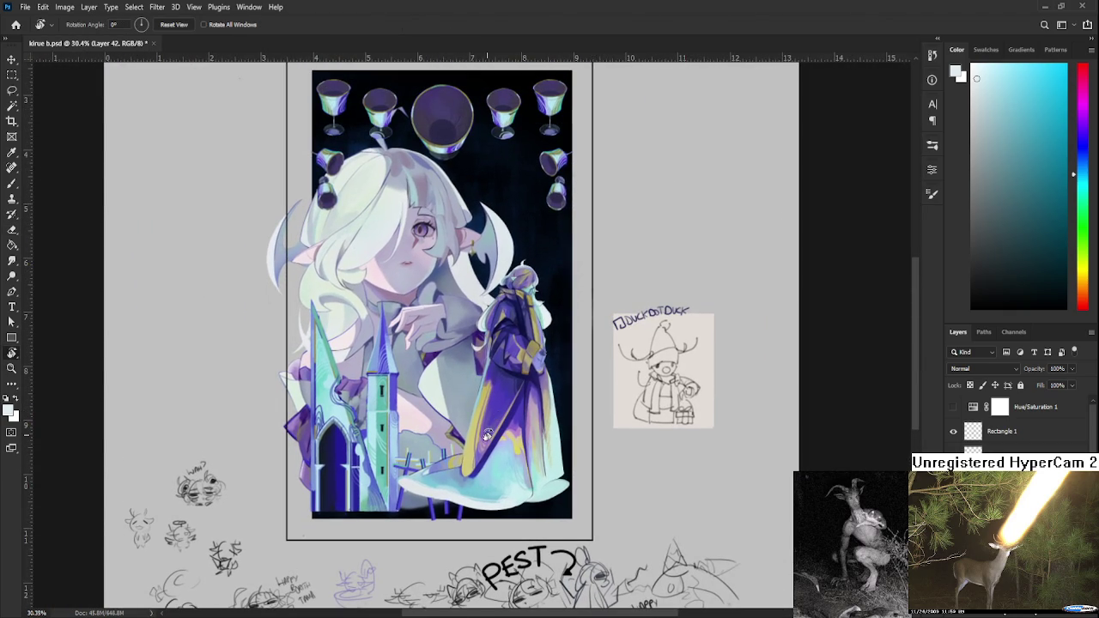
- Tilt the view about 55° around the robe and enlarge the brush from 9 to 15
{"action": "scroll", "coordinate": [527, 418], "scroll_direction": "up", "scroll_amount": 5}
{"action": "left_click_drag", "start_coordinate": [532, 409], "coordinate": [433, 300]}
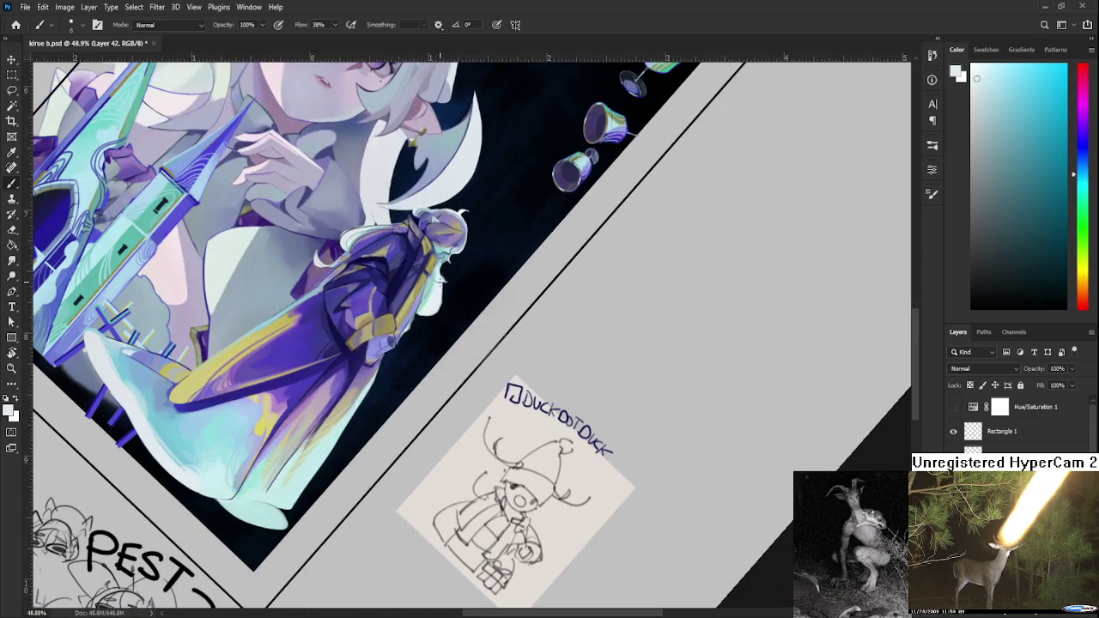
{"action": "key", "text": "bracketright"}
{"action": "key", "text": "bracketright"}
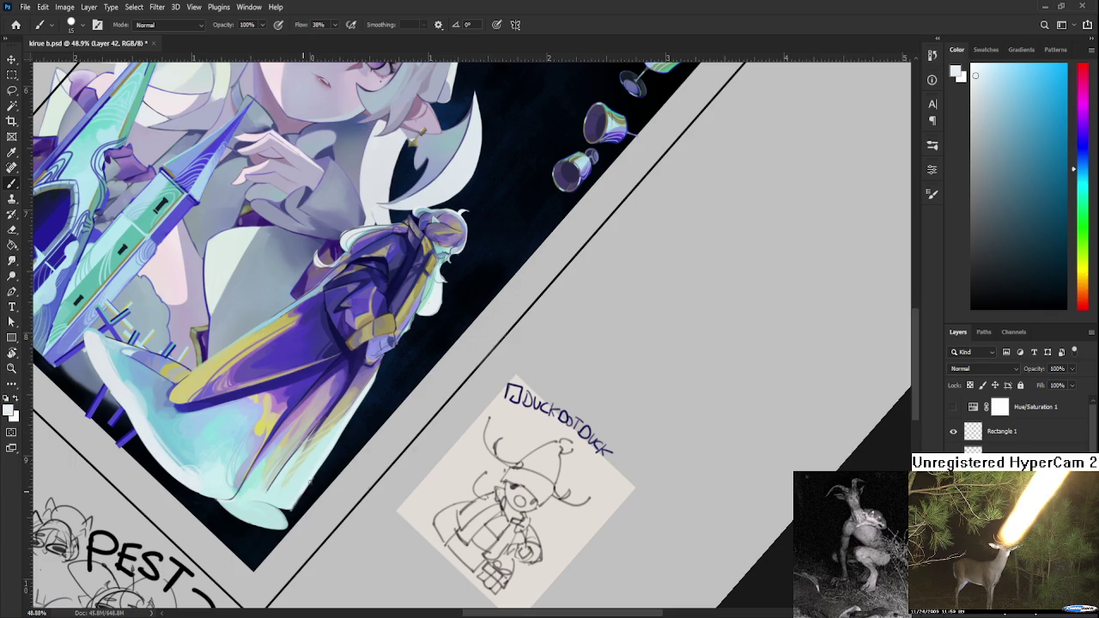
{"action": "key", "text": "e"}
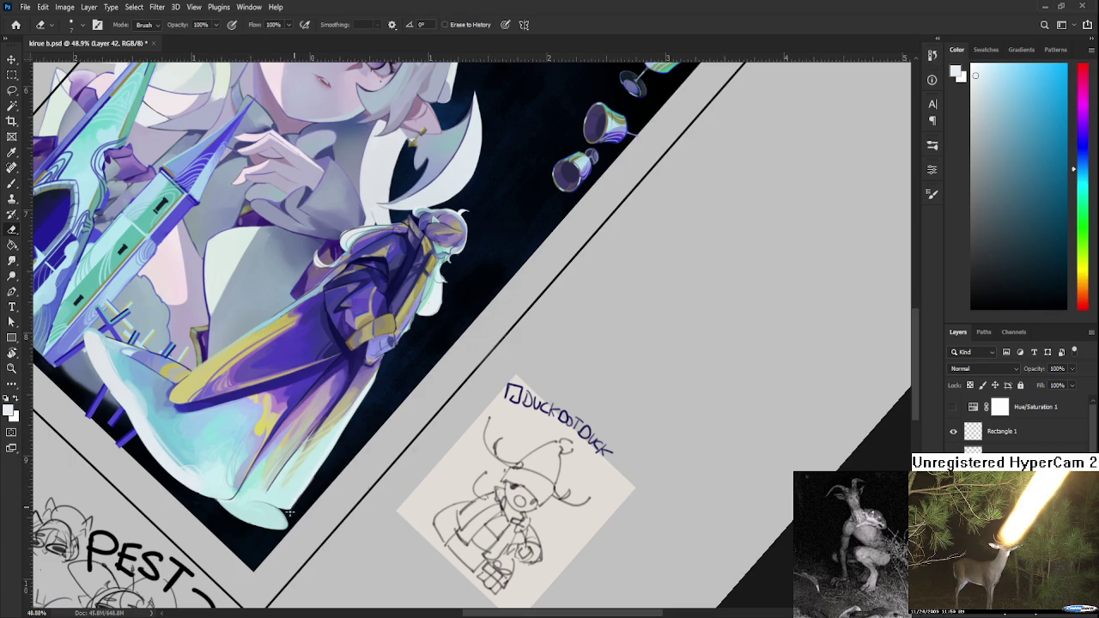
{"action": "mouse_move", "coordinate": [336, 453]}
{"action": "left_mouse_down"}
{"action": "mouse_move", "coordinate": [359, 428]}
{"action": "mouse_move", "coordinate": [336, 454]}
{"action": "mouse_move", "coordinate": [442, 513]}
{"action": "left_mouse_up"}
{"action": "key", "text": "r"}
{"action": "scroll", "coordinate": [420, 413], "scroll_direction": "down", "scroll_amount": 5}
{"action": "scroll", "coordinate": [468, 497], "scroll_direction": "up", "scroll_amount": 2}
{"action": "scroll", "coordinate": [466, 455], "scroll_direction": "up", "scroll_amount": 2}
{"action": "scroll", "coordinate": [481, 472], "scroll_direction": "up", "scroll_amount": 1}
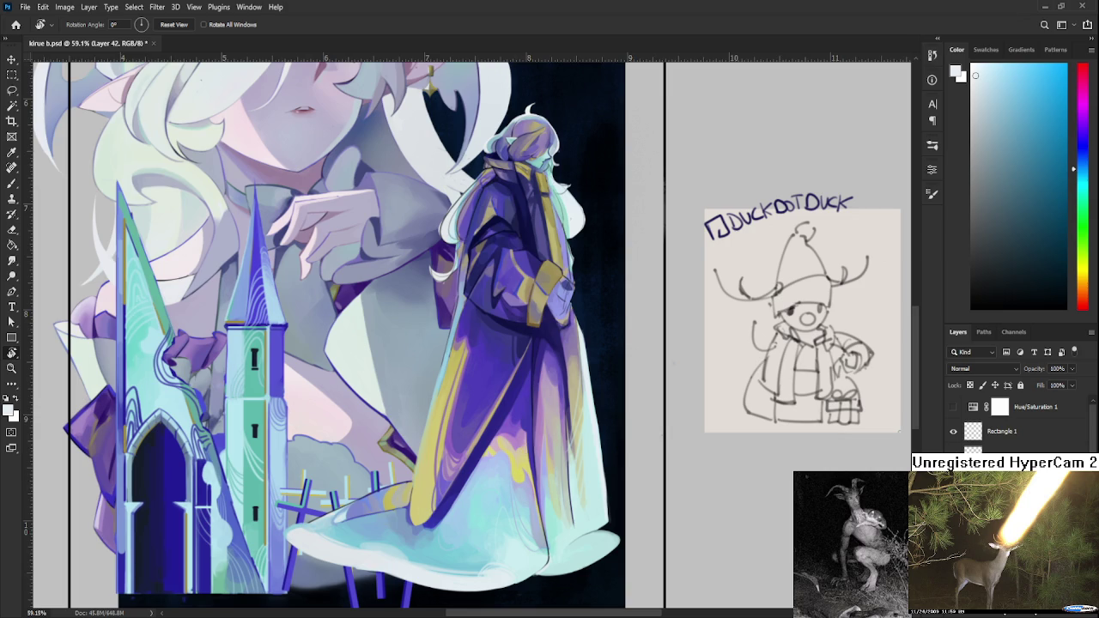
- Tilt the view diagonally around the robed figure and sample a colour from the robe
{"action": "scroll", "coordinate": [558, 417], "scroll_direction": "down", "scroll_amount": 2}
{"action": "scroll", "coordinate": [558, 417], "scroll_direction": "down", "scroll_amount": 2}
{"action": "scroll", "coordinate": [558, 417], "scroll_direction": "up", "scroll_amount": 2}
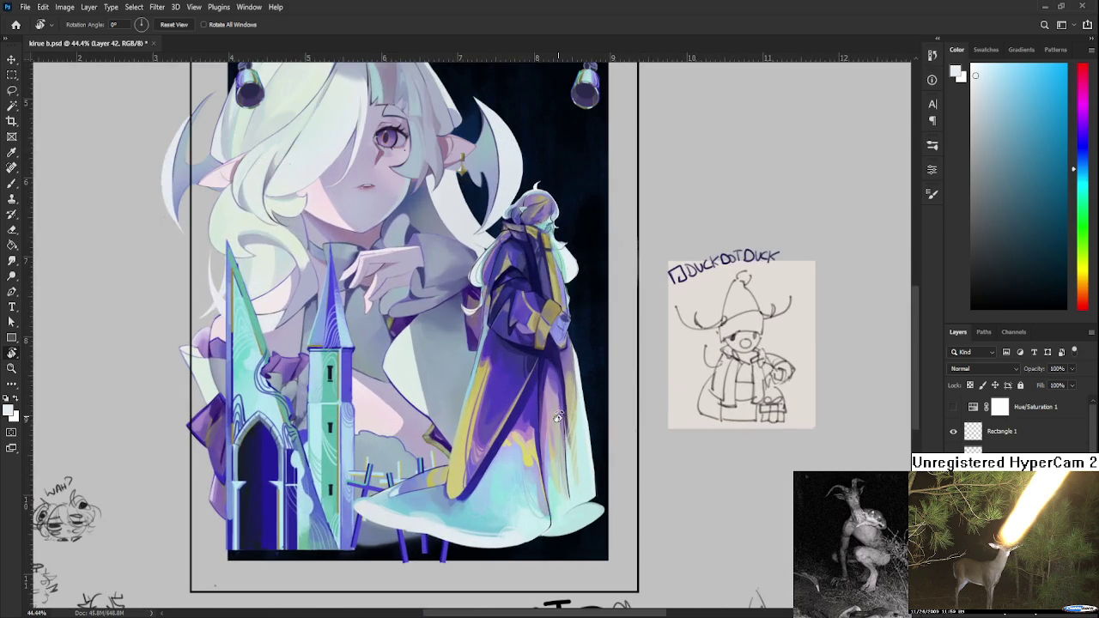
{"action": "scroll", "coordinate": [563, 419], "scroll_direction": "down", "scroll_amount": 1}
{"action": "scroll", "coordinate": [572, 421], "scroll_direction": "down", "scroll_amount": 2}
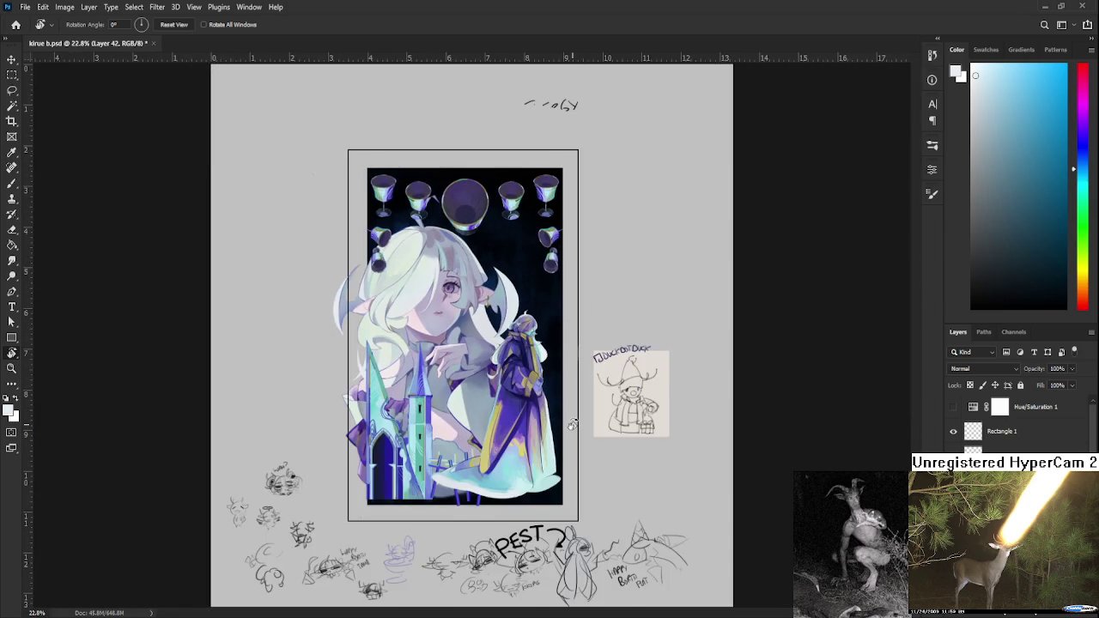
{"action": "scroll", "coordinate": [572, 423], "scroll_direction": "up", "scroll_amount": 2}
{"action": "scroll", "coordinate": [572, 423], "scroll_direction": "up", "scroll_amount": 2}
{"action": "scroll", "coordinate": [567, 434], "scroll_direction": "up", "scroll_amount": 1}
{"action": "mouse_move", "coordinate": [565, 437]}
{"action": "left_mouse_down"}
{"action": "mouse_move", "coordinate": [378, 372]}
{"action": "mouse_move", "coordinate": [404, 425]}
{"action": "left_mouse_up"}
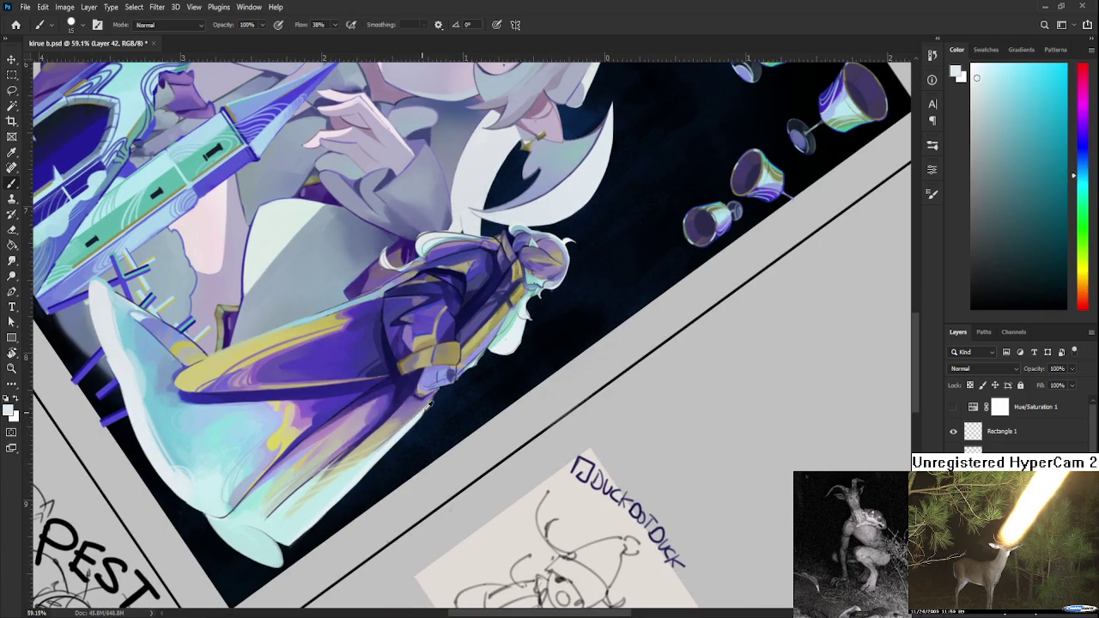
{"action": "left_click_drag", "start_coordinate": [421, 421], "coordinate": [411, 430]}
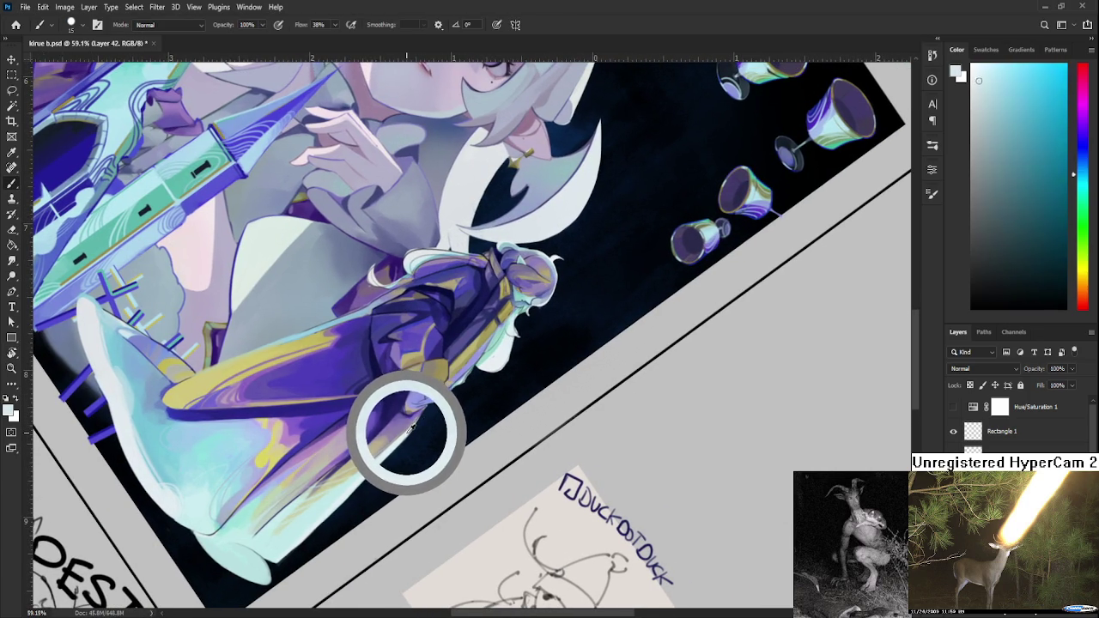
{"action": "left_click_drag", "start_coordinate": [410, 429], "coordinate": [421, 413]}
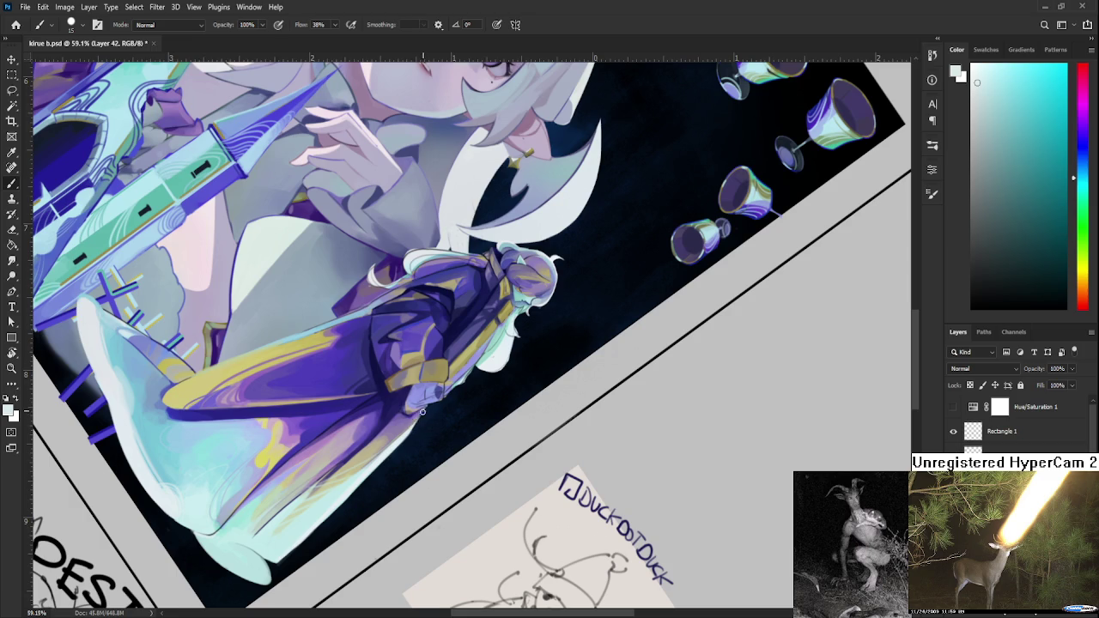
- Turn the view nearly upright and pick dark navy as the brush colour
{"action": "key", "text": "e"}
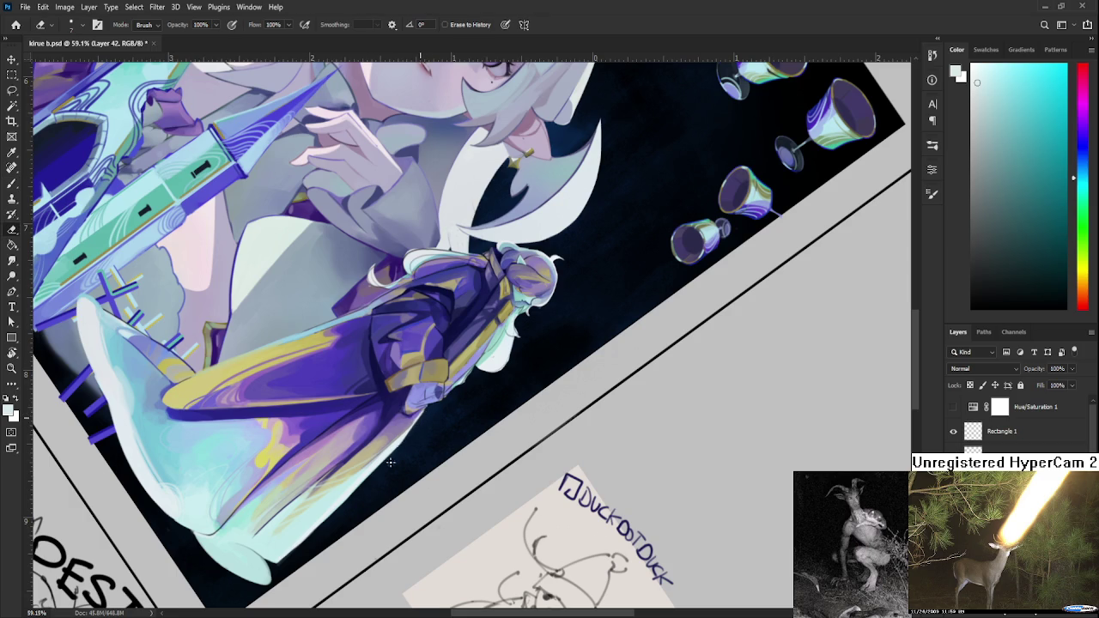
{"action": "key", "text": "r"}
{"action": "mouse_move", "coordinate": [391, 462]}
{"action": "left_mouse_down"}
{"action": "mouse_move", "coordinate": [471, 470]}
{"action": "mouse_move", "coordinate": [420, 362]}
{"action": "left_mouse_up"}
{"action": "key", "text": "b"}
{"action": "left_click", "coordinate": [421, 363], "text": "alt"}
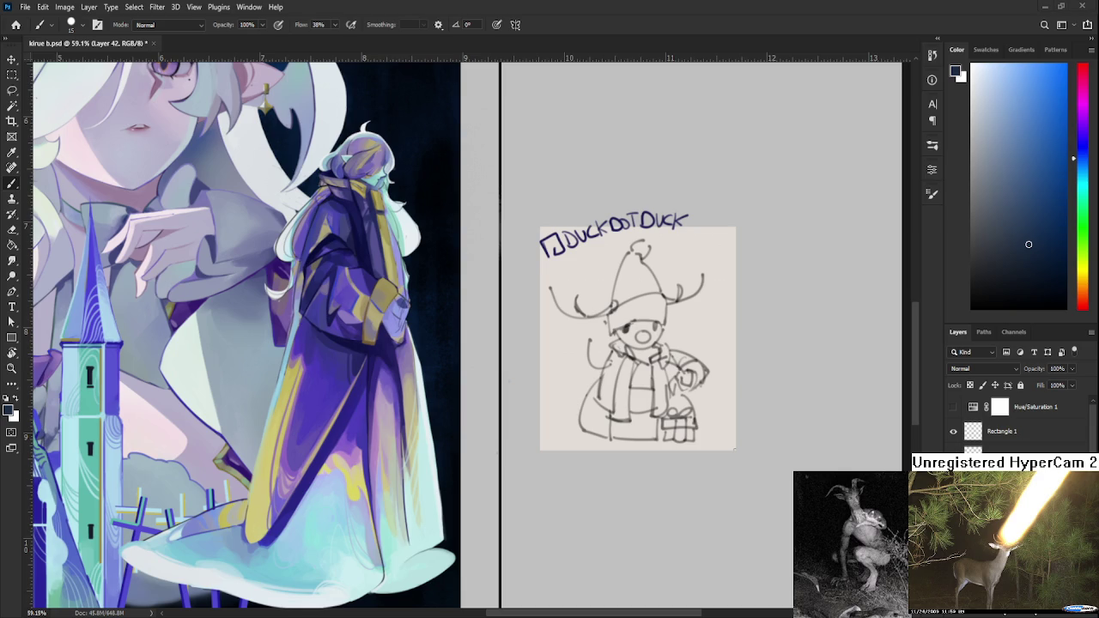
- Sample lavender, dark blue-purple, pale yellow-green and mint tones from the robe
{"action": "scroll", "coordinate": [447, 507], "scroll_direction": "up", "scroll_amount": 3}
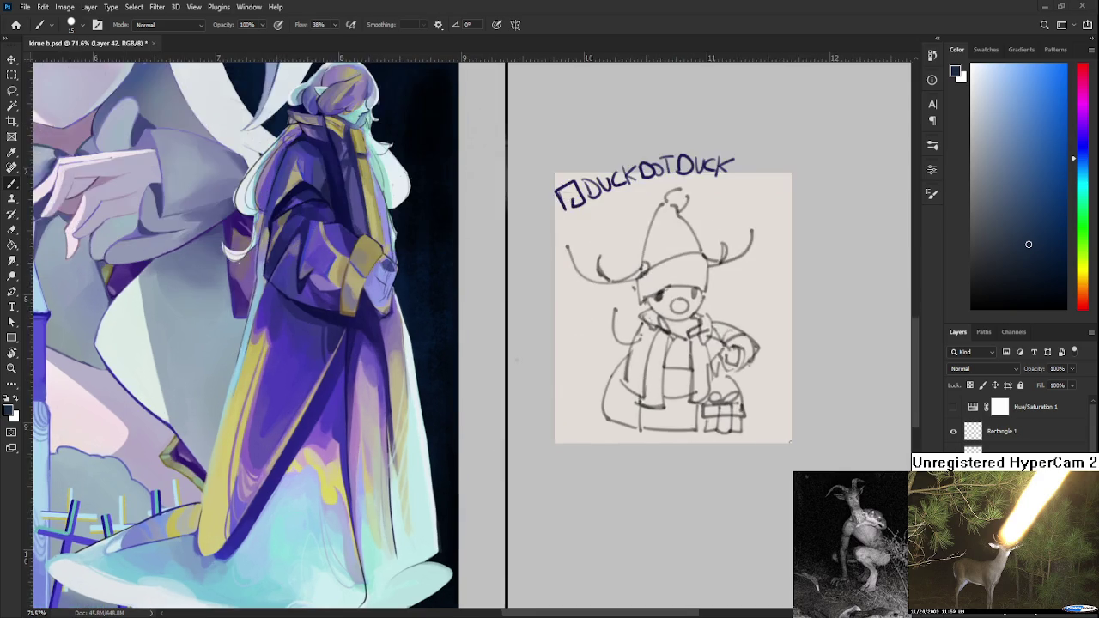
{"action": "left_click_drag", "start_coordinate": [361, 452], "coordinate": [319, 480]}
{"action": "left_click", "coordinate": [338, 462], "text": "alt"}
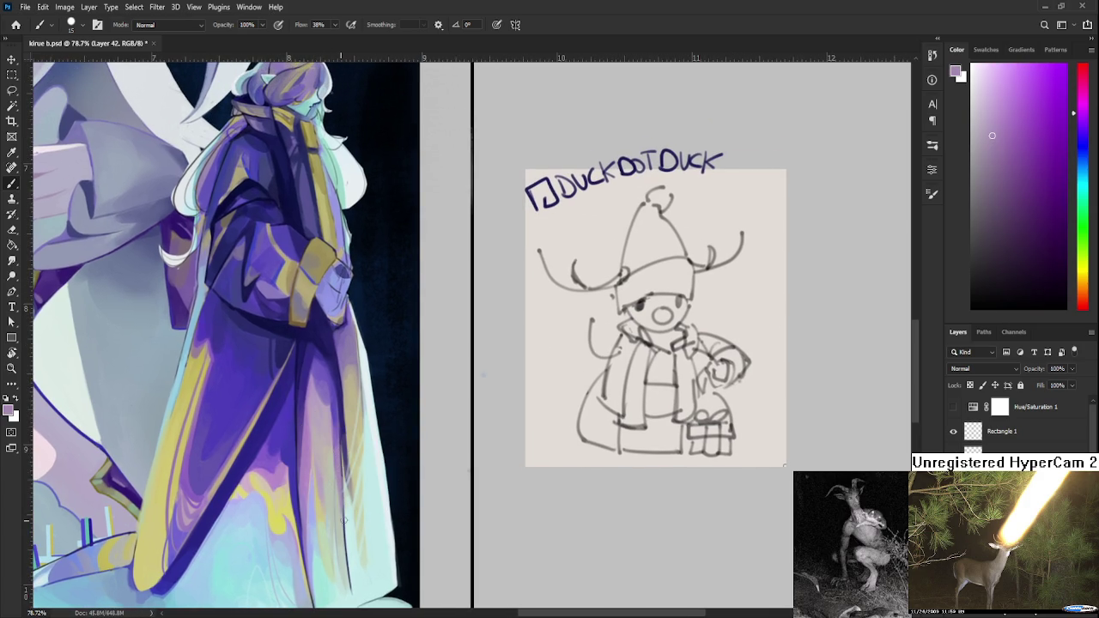
{"action": "left_click", "coordinate": [347, 486], "text": "alt"}
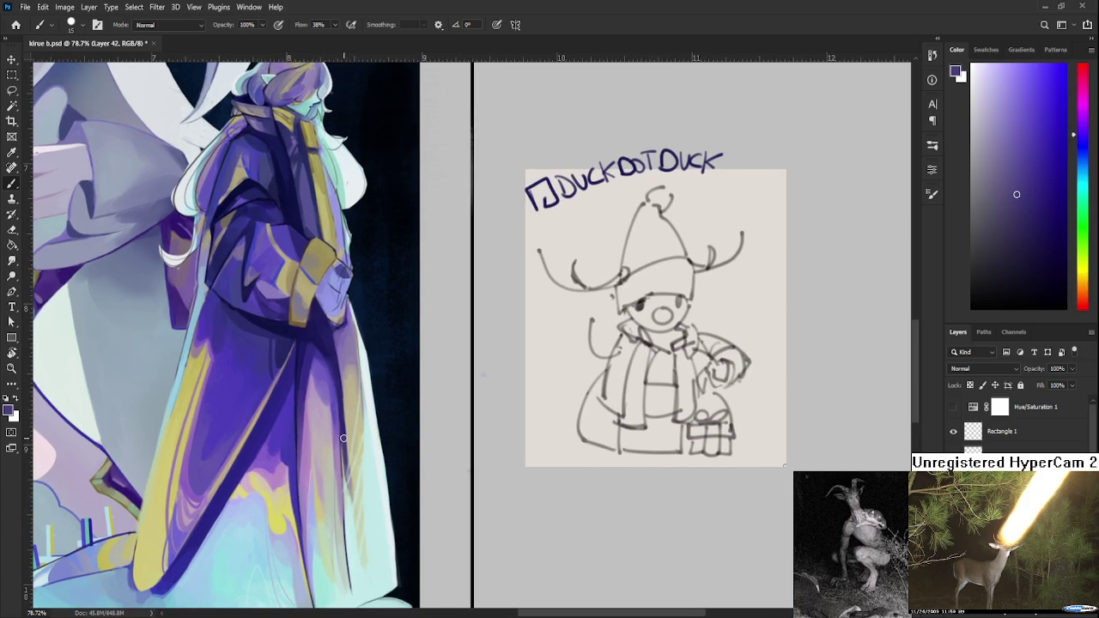
{"action": "left_click", "coordinate": [361, 485], "text": "alt"}
{"action": "left_click", "coordinate": [359, 475], "text": "alt"}
{"action": "left_click_drag", "start_coordinate": [359, 475], "coordinate": [346, 506]}
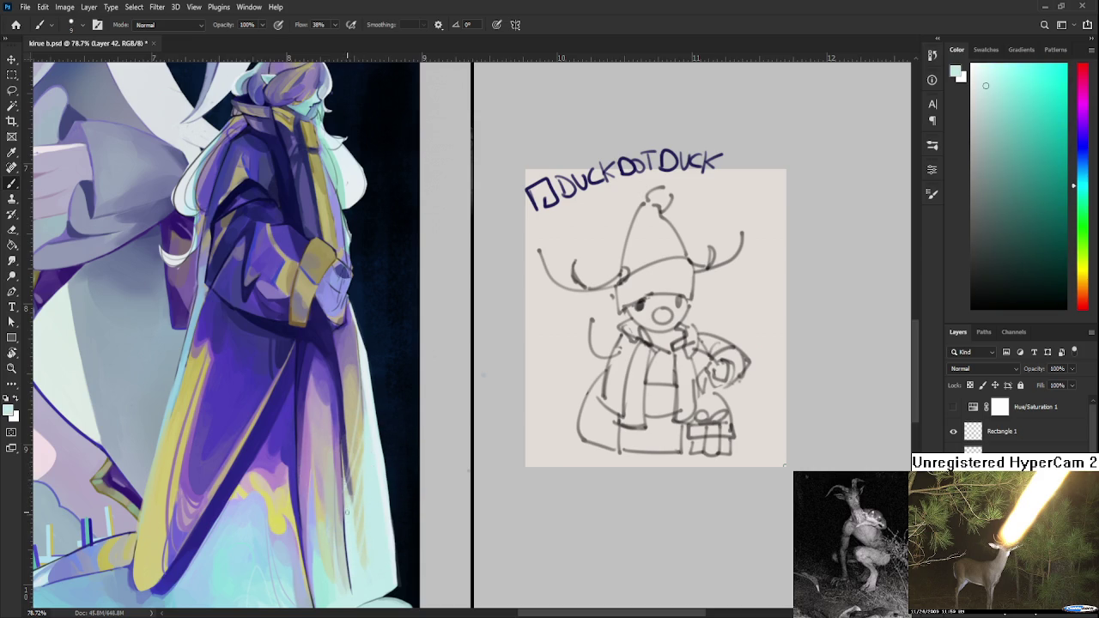
{"action": "left_click_drag", "start_coordinate": [347, 496], "coordinate": [350, 502]}
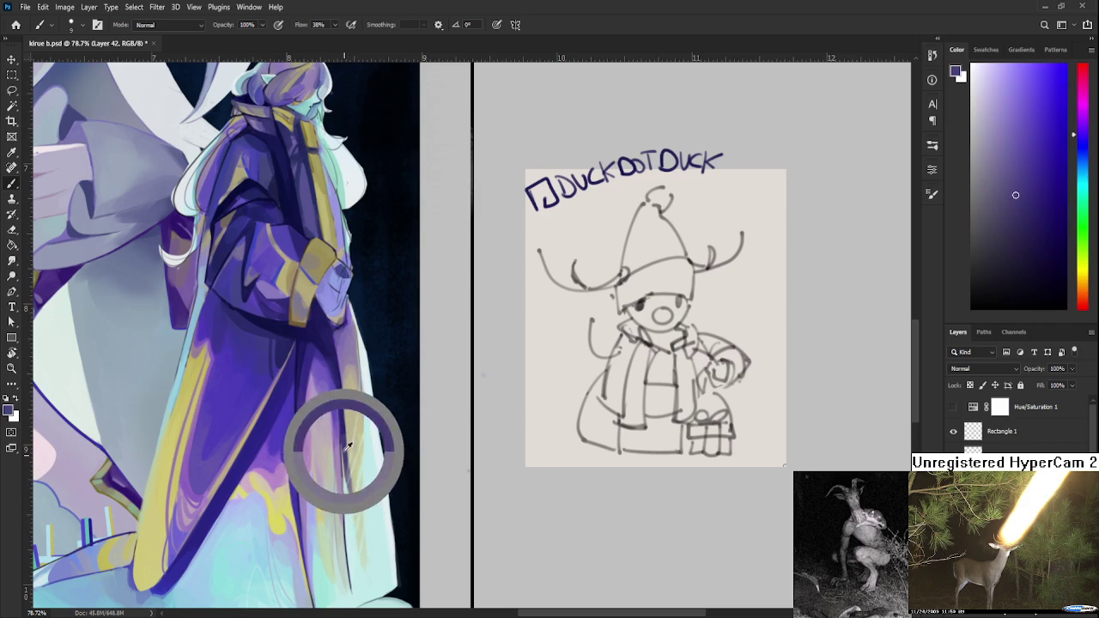
{"action": "left_click", "coordinate": [355, 473], "text": "alt"}
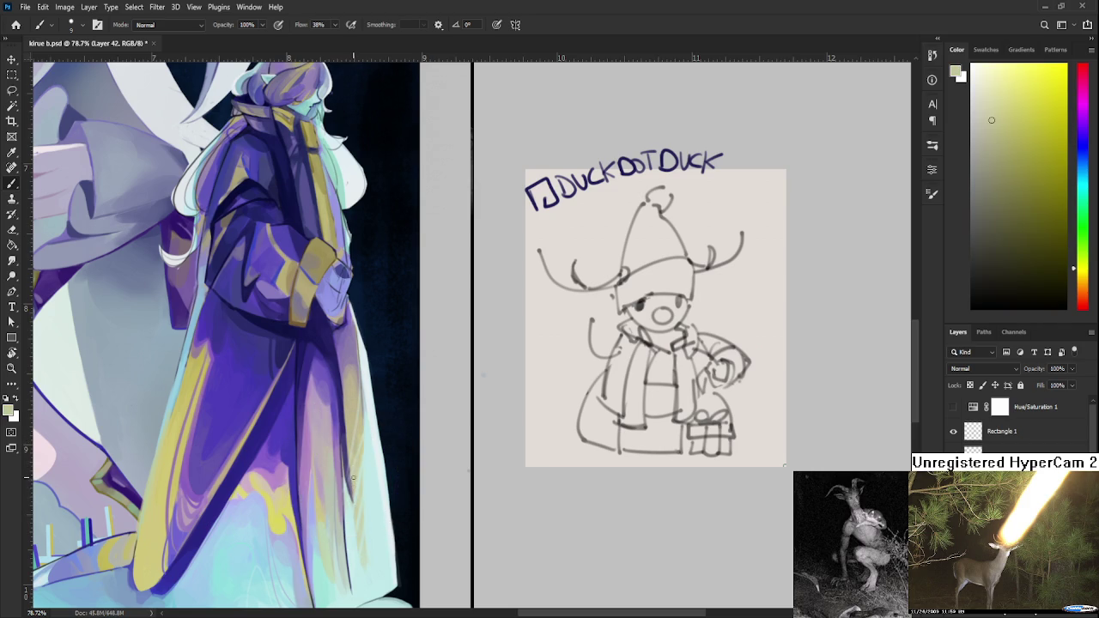
- Compare purple shades down the robe, ending on its dark blue-purple
{"action": "left_click", "coordinate": [355, 490], "text": "alt"}
{"action": "left_click", "coordinate": [349, 482], "text": "alt"}
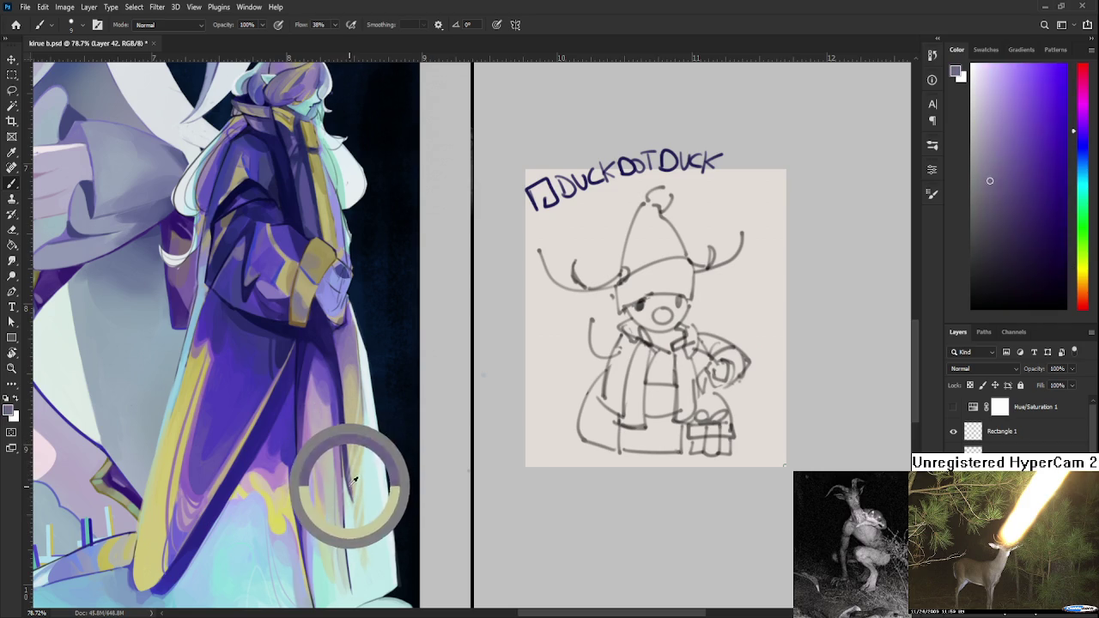
{"action": "left_click", "coordinate": [348, 498], "text": "alt"}
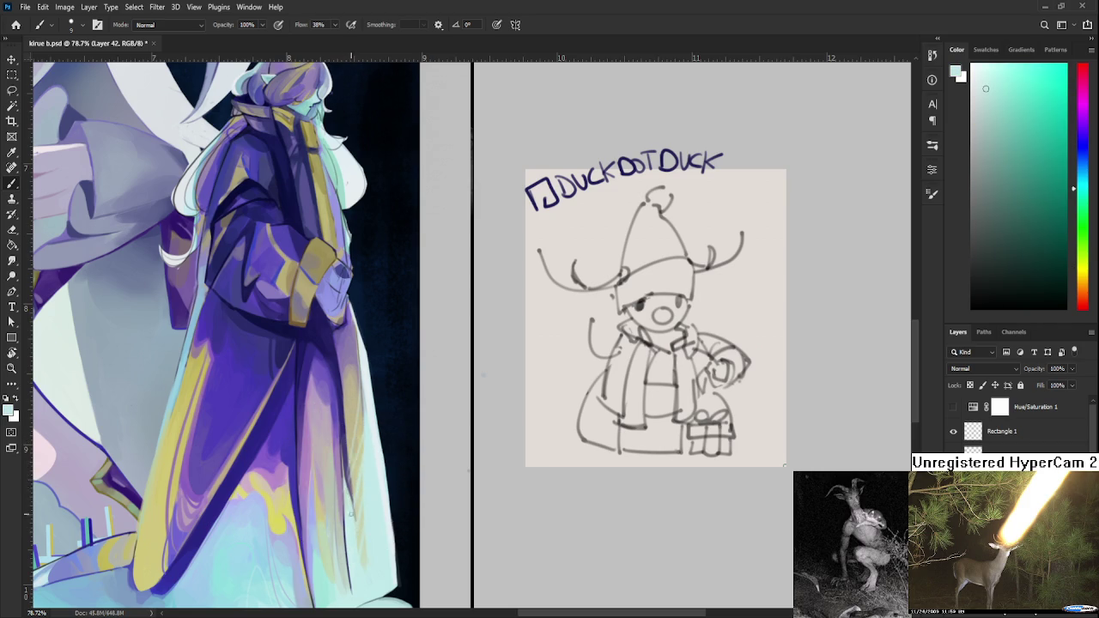
{"action": "left_click", "coordinate": [350, 485], "text": "alt"}
{"action": "left_click", "coordinate": [346, 454], "text": "alt"}
{"action": "left_click", "coordinate": [341, 406], "text": "alt"}
{"action": "left_click", "coordinate": [320, 429], "text": "alt"}
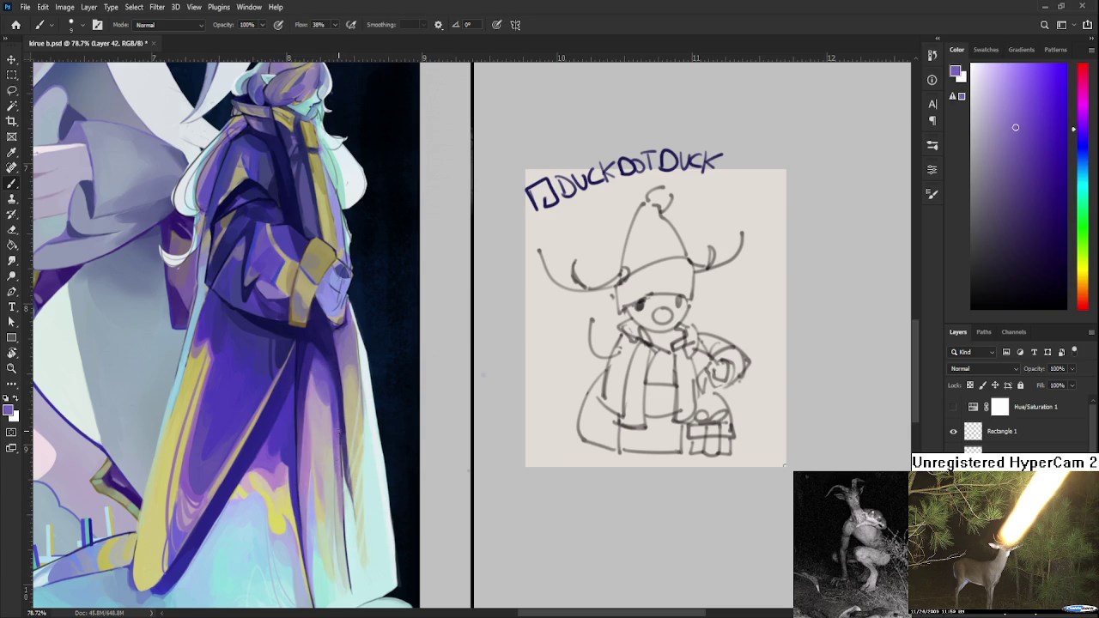
{"action": "left_click", "coordinate": [327, 460], "text": "alt"}
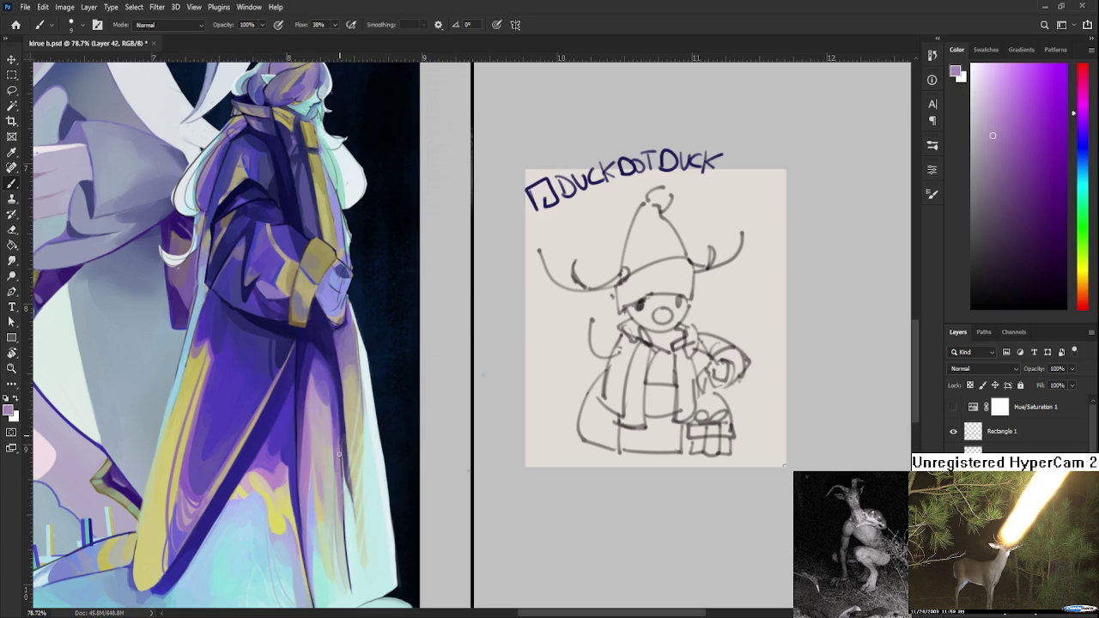
{"action": "left_click", "coordinate": [332, 419], "text": "alt"}
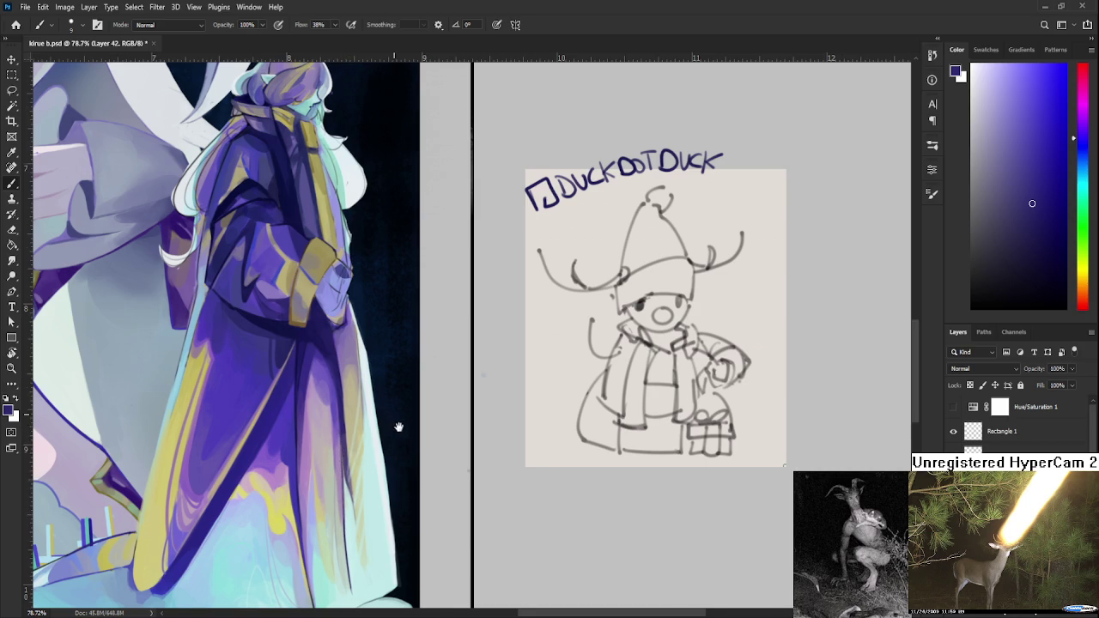
- Zoom out to view the full illustration
{"action": "left_click_drag", "start_coordinate": [402, 422], "coordinate": [421, 438]}
{"action": "scroll", "coordinate": [417, 427], "scroll_direction": "down", "scroll_amount": 3}
{"action": "scroll", "coordinate": [417, 428], "scroll_direction": "down", "scroll_amount": 3}
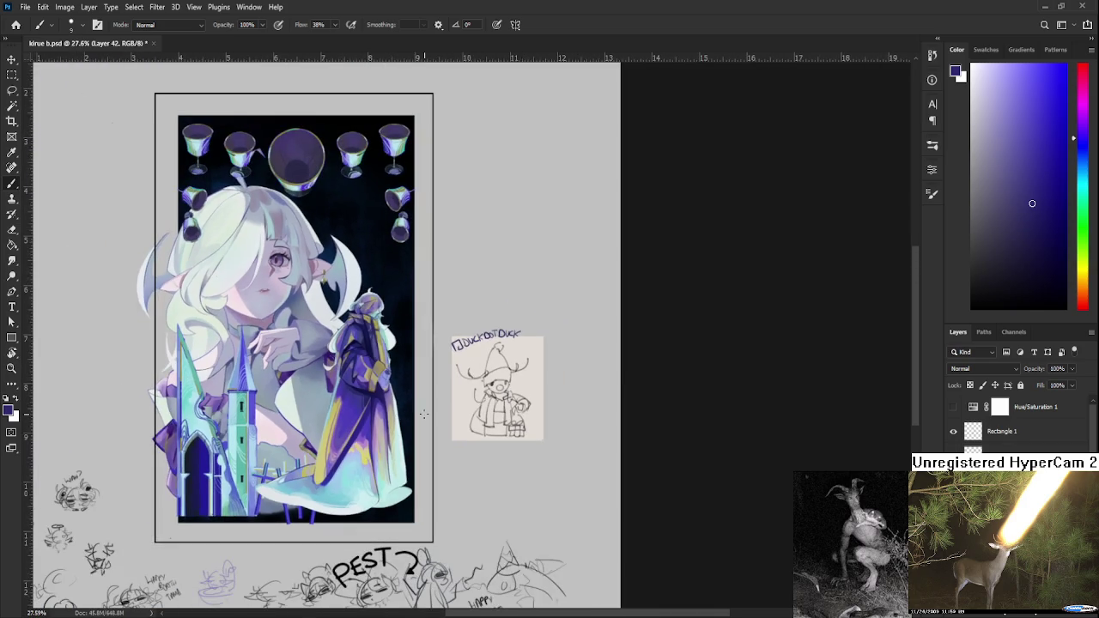
- Zoom in and tilt the canvas to run along the robe's back
{"action": "left_click_drag", "start_coordinate": [419, 394], "coordinate": [407, 417]}
{"action": "scroll", "coordinate": [407, 417], "scroll_direction": "up", "scroll_amount": 1}
{"action": "scroll", "coordinate": [407, 418], "scroll_direction": "up", "scroll_amount": 2}
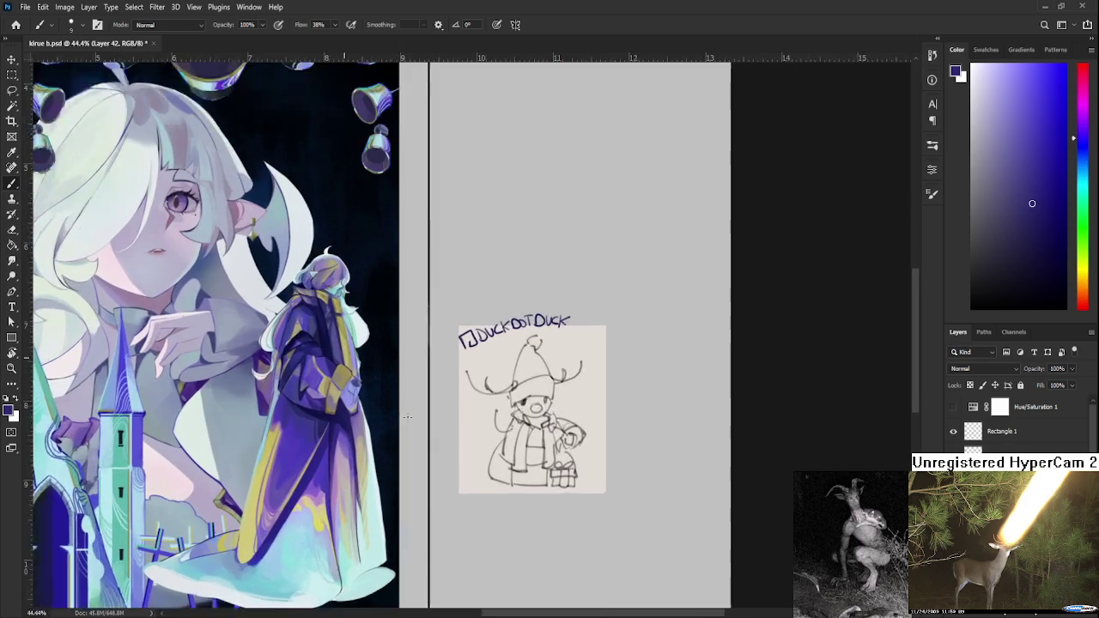
{"action": "scroll", "coordinate": [407, 418], "scroll_direction": "up", "scroll_amount": 2}
{"action": "scroll", "coordinate": [377, 418], "scroll_direction": "up", "scroll_amount": 1}
{"action": "scroll", "coordinate": [377, 418], "scroll_direction": "up", "scroll_amount": 2}
{"action": "key", "text": "r"}
{"action": "mouse_move", "coordinate": [377, 418]}
{"action": "left_mouse_down"}
{"action": "mouse_move", "coordinate": [334, 436]}
{"action": "mouse_move", "coordinate": [436, 422]}
{"action": "mouse_move", "coordinate": [319, 444]}
{"action": "mouse_move", "coordinate": [392, 466]}
{"action": "mouse_move", "coordinate": [402, 437]}
{"action": "left_mouse_up"}
{"action": "key", "text": "b"}
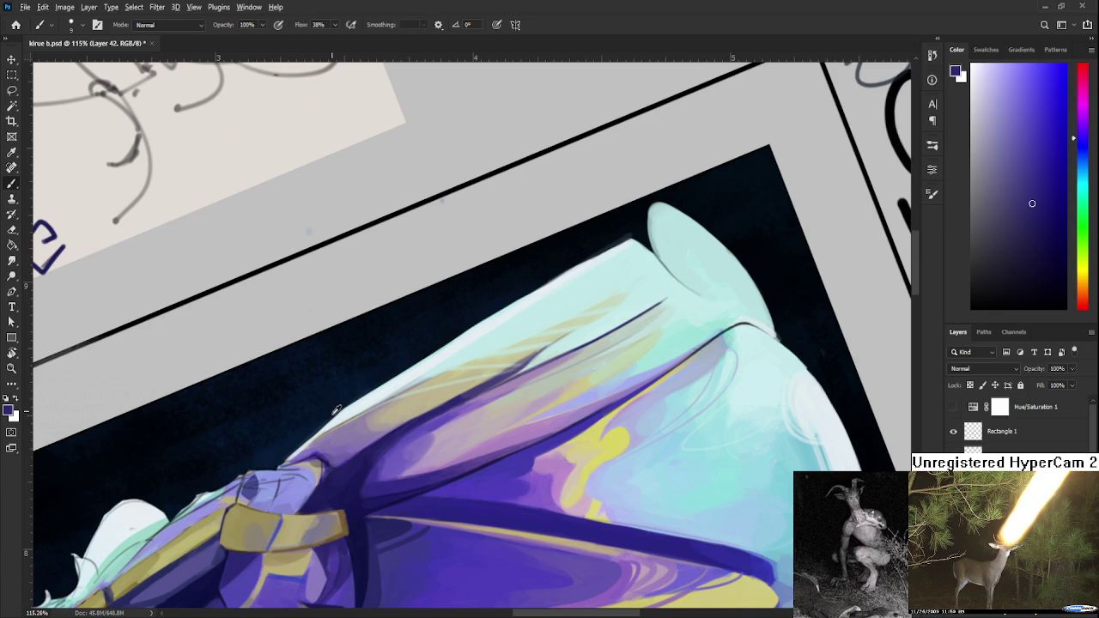
- With a size 20 brush, blend the robe's tan-yellow and purple streaks by alternately sampling each
{"action": "left_click", "coordinate": [337, 435], "text": "alt"}
{"action": "left_click", "coordinate": [336, 430], "text": "alt"}
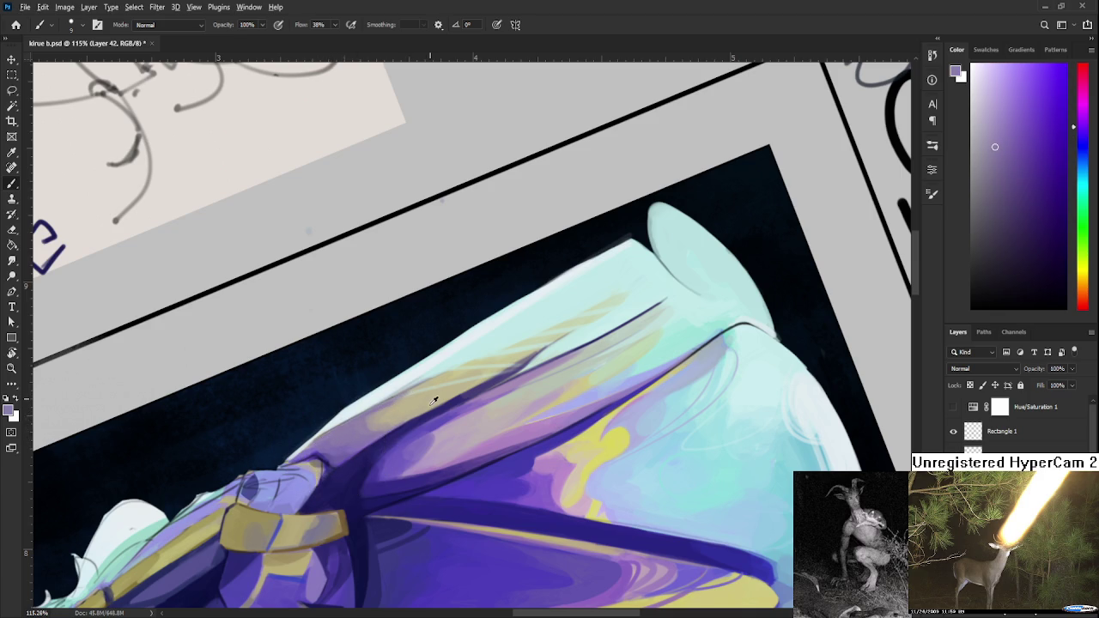
{"action": "left_click", "coordinate": [400, 399], "text": "alt"}
{"action": "left_click", "coordinate": [363, 414], "text": "alt"}
{"action": "key", "text": "bracketright"}
{"action": "left_click", "coordinate": [391, 410], "text": "alt"}
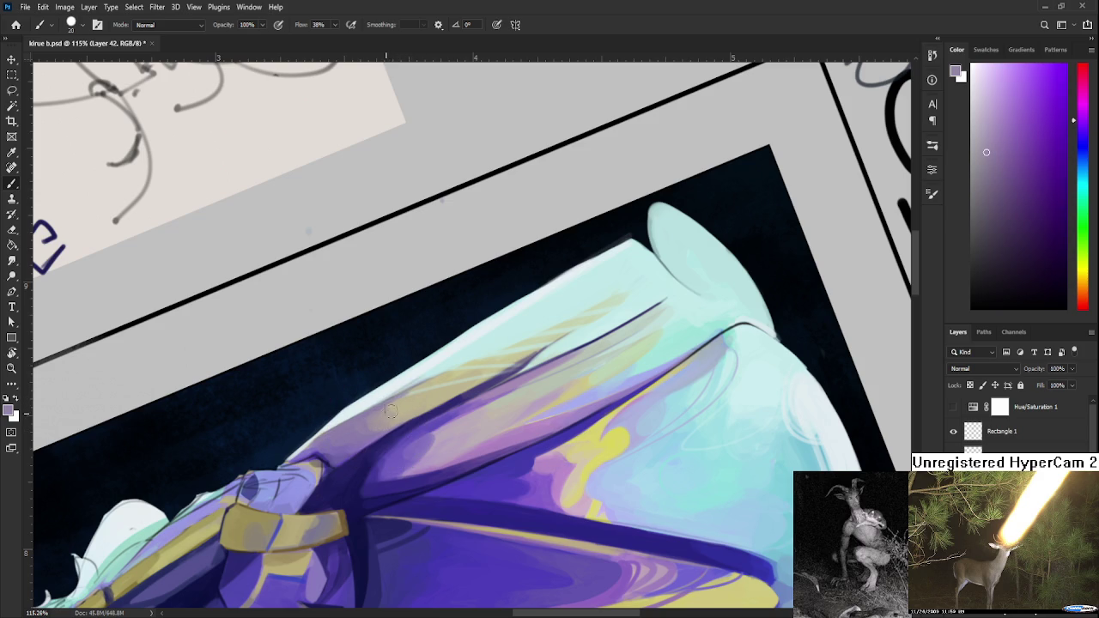
{"action": "left_click", "coordinate": [401, 404], "text": "alt"}
{"action": "left_click", "coordinate": [397, 409], "text": "alt"}
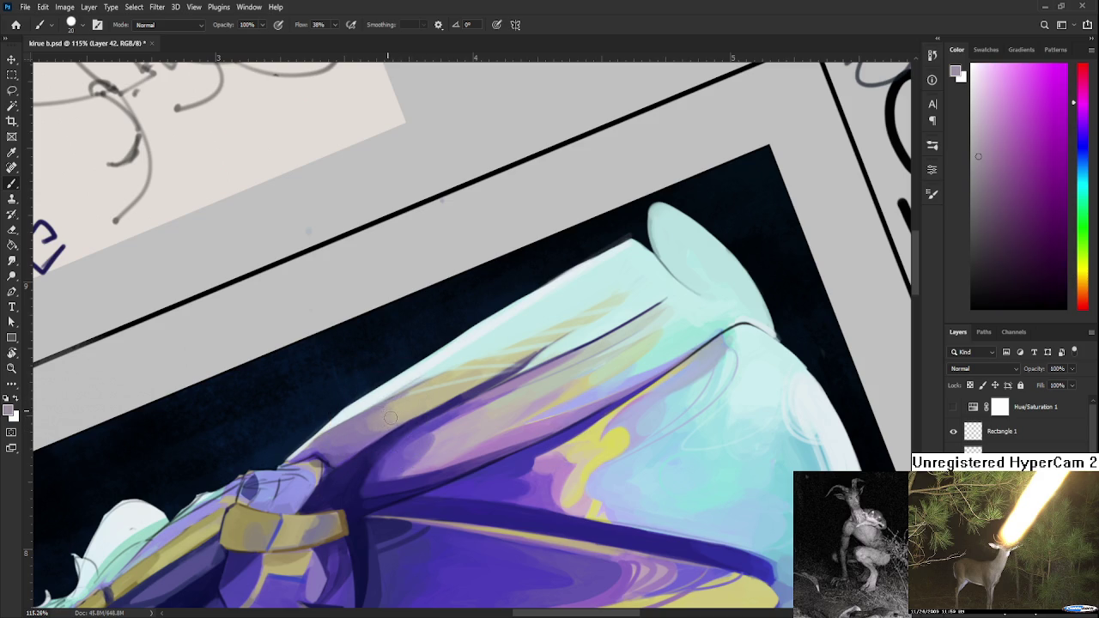
{"action": "left_click", "coordinate": [383, 422], "text": "alt"}
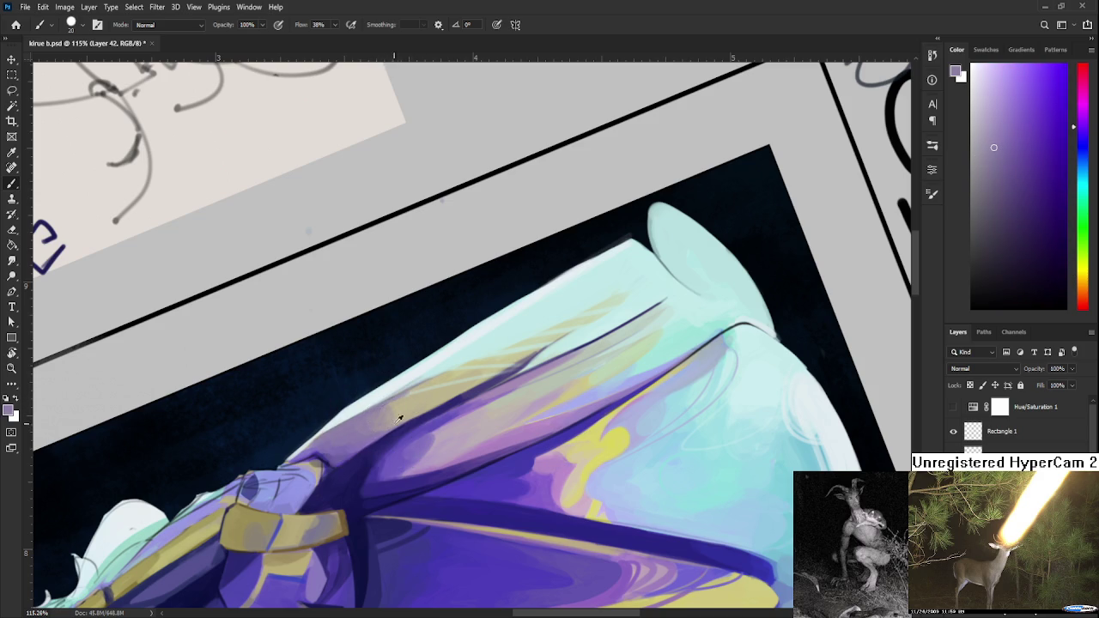
{"action": "left_click", "coordinate": [392, 392], "text": "alt"}
{"action": "left_click", "coordinate": [390, 405], "text": "alt"}
{"action": "left_click", "coordinate": [401, 405], "text": "alt"}
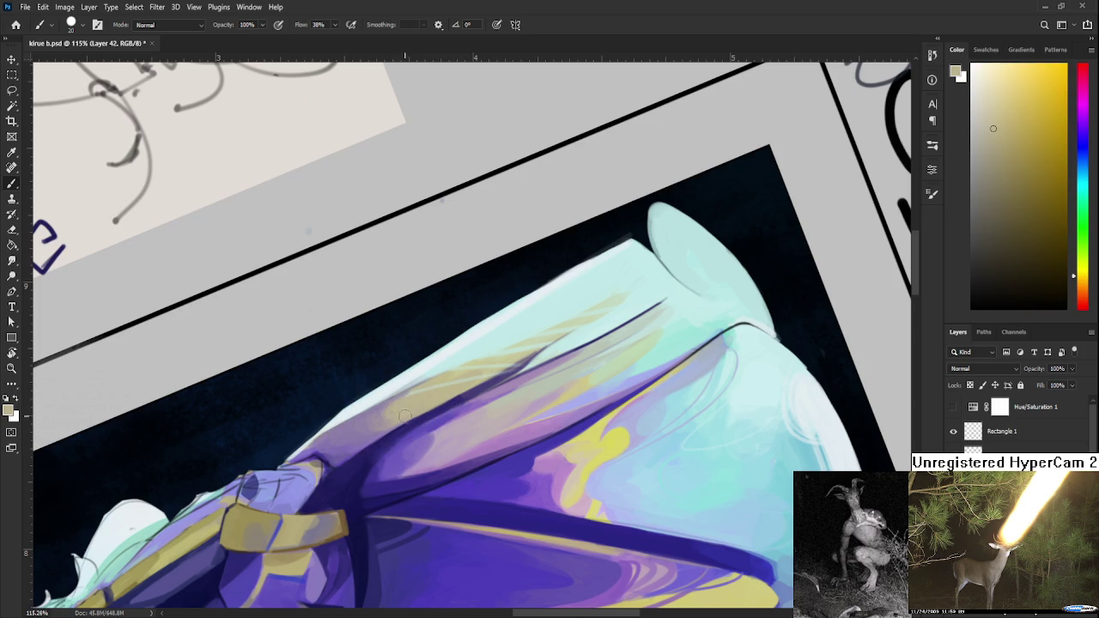
- Turn the canvas back upright and zoom in on the dress hem
{"action": "scroll", "coordinate": [427, 415], "scroll_direction": "down", "scroll_amount": 3}
{"action": "scroll", "coordinate": [427, 415], "scroll_direction": "down", "scroll_amount": 4}
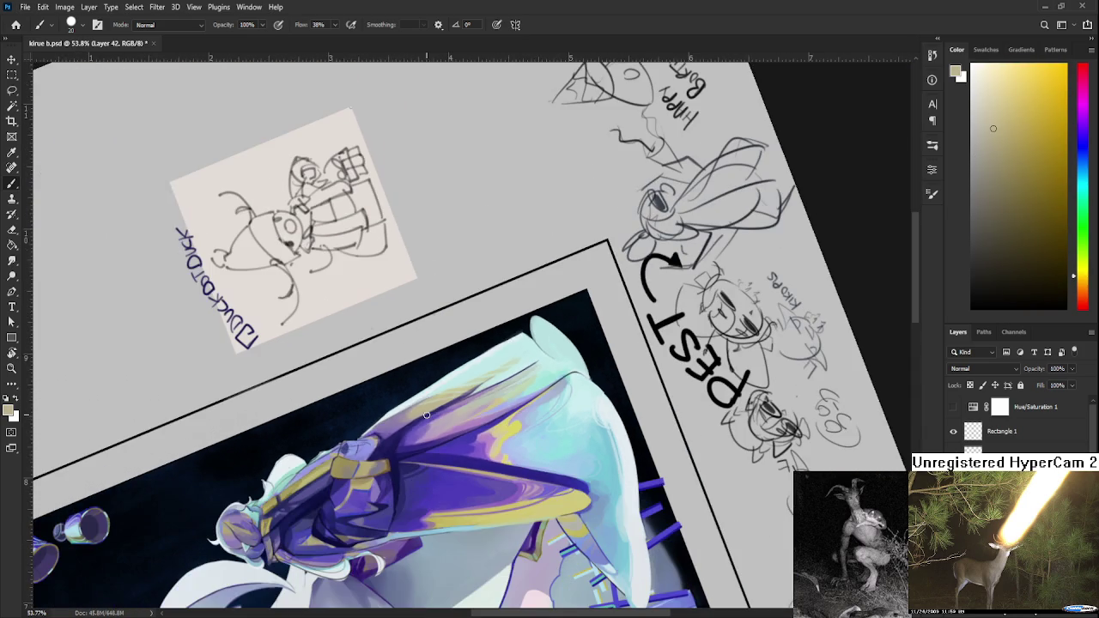
{"action": "mouse_move", "coordinate": [433, 401]}
{"action": "left_mouse_down"}
{"action": "mouse_move", "coordinate": [445, 416]}
{"action": "mouse_move", "coordinate": [350, 453]}
{"action": "left_mouse_up"}
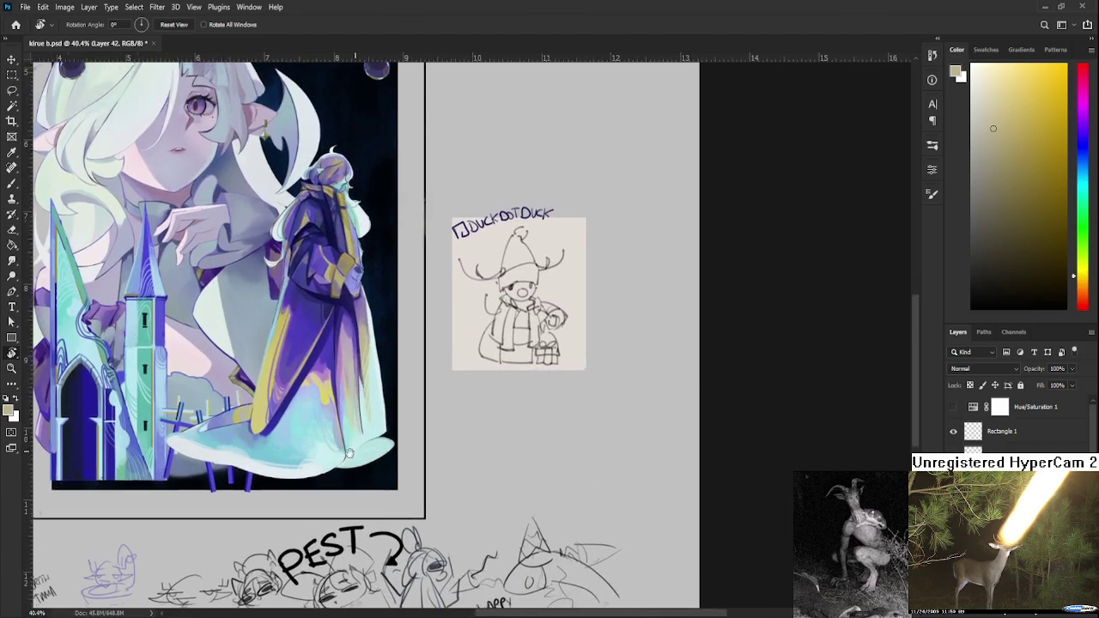
{"action": "scroll", "coordinate": [349, 453], "scroll_direction": "up", "scroll_amount": 1}
{"action": "scroll", "coordinate": [350, 452], "scroll_direction": "up", "scroll_amount": 1}
{"action": "key", "text": "b"}
- Soften the hem with pale blue, cyan and blue-white tones sampled from the dress
{"action": "left_click", "coordinate": [127, 453], "text": "alt"}
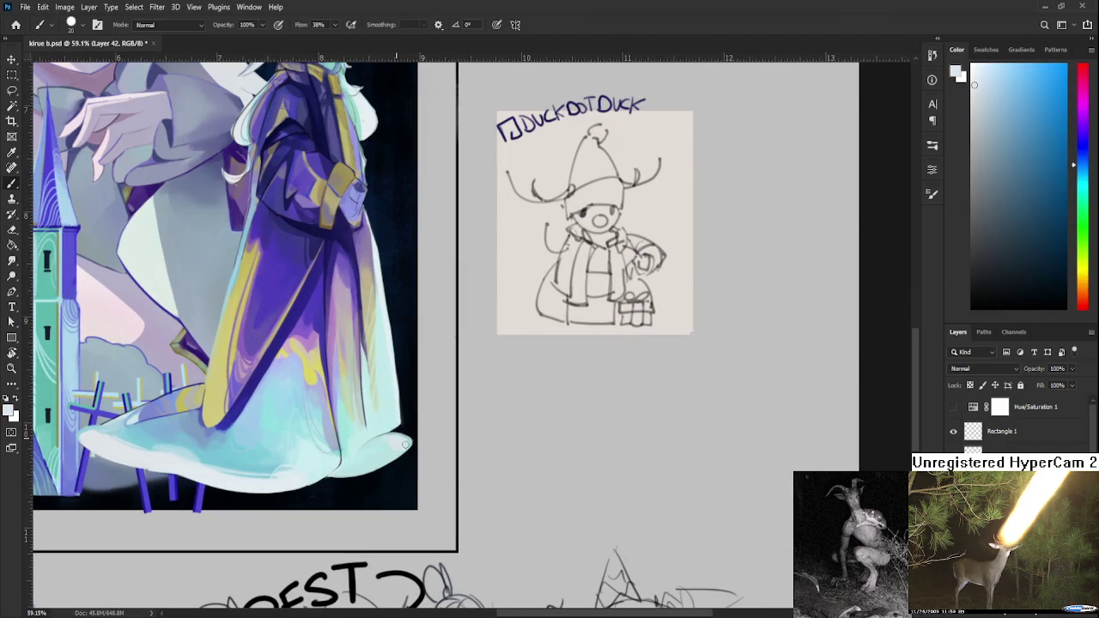
{"action": "left_click", "coordinate": [401, 444], "text": "alt"}
{"action": "left_click", "coordinate": [399, 438], "text": "alt"}
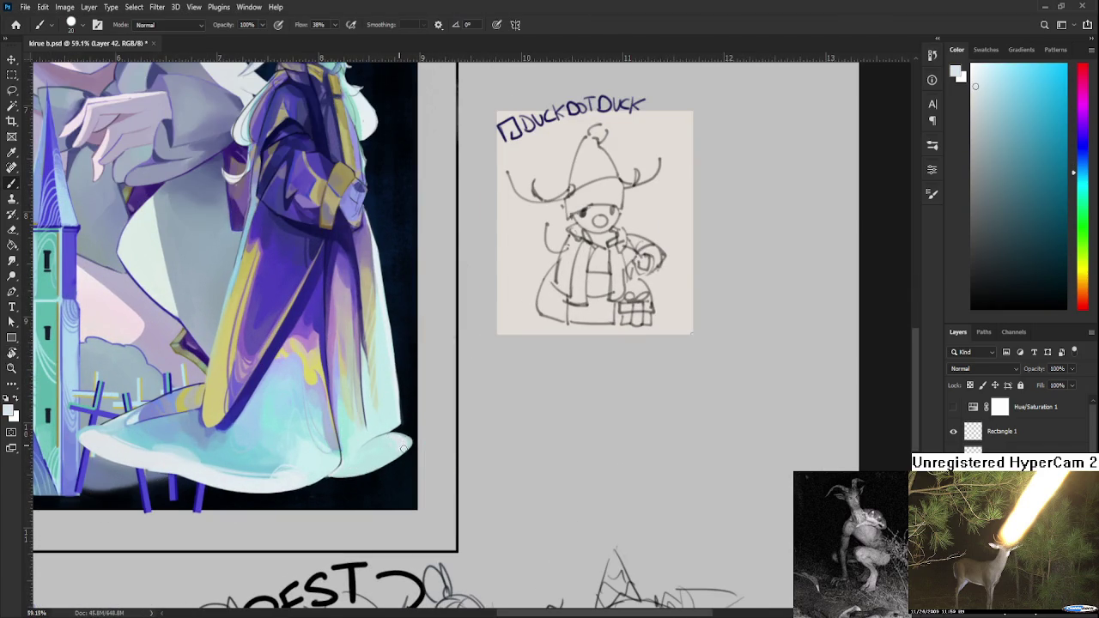
{"action": "left_click", "coordinate": [406, 443], "text": "alt"}
{"action": "left_click", "coordinate": [398, 438], "text": "alt"}
{"action": "left_click", "coordinate": [402, 440], "text": "alt"}
{"action": "left_click", "coordinate": [399, 438], "text": "alt"}
{"action": "left_click", "coordinate": [387, 447], "text": "alt"}
- Work slightly more teal shades sampled at the hem into the dress's lower edge
{"action": "left_click", "coordinate": [381, 451], "text": "alt"}
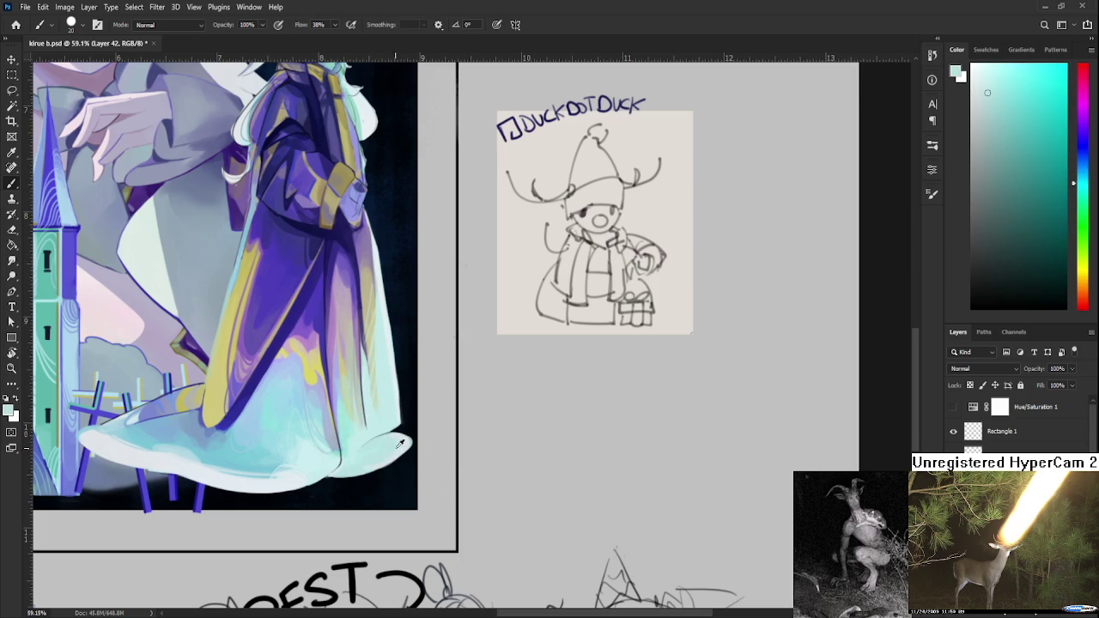
{"action": "left_click", "coordinate": [401, 435], "text": "alt"}
{"action": "left_click", "coordinate": [386, 446], "text": "alt"}
{"action": "left_click", "coordinate": [396, 432], "text": "alt"}
{"action": "left_click", "coordinate": [381, 457], "text": "alt"}
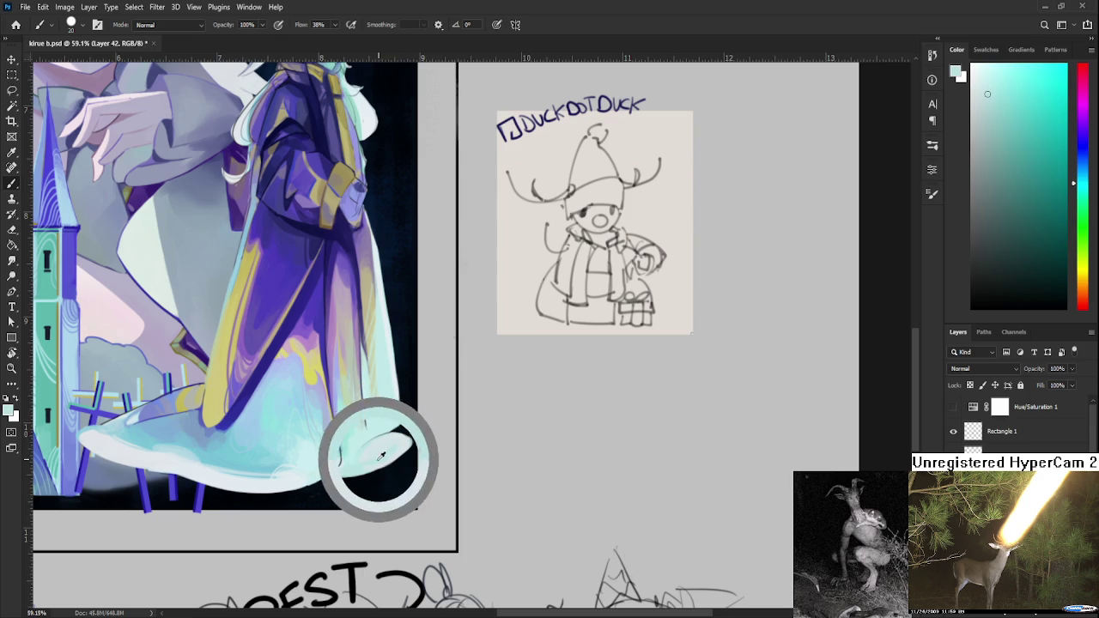
{"action": "left_click", "coordinate": [384, 450], "text": "alt"}
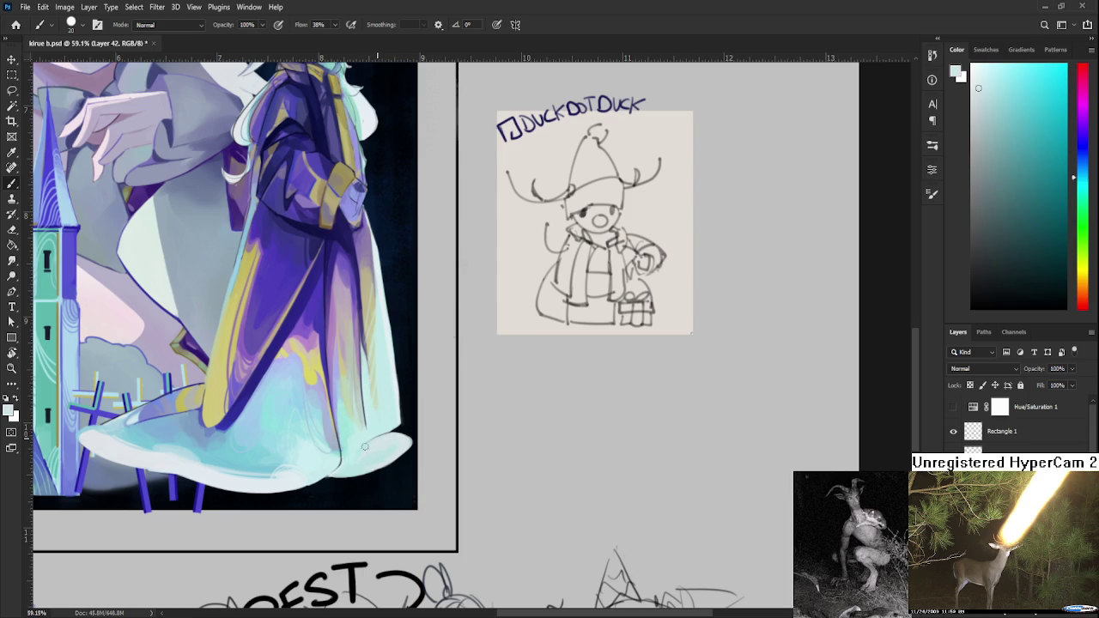
{"action": "left_click", "coordinate": [377, 451], "text": "alt"}
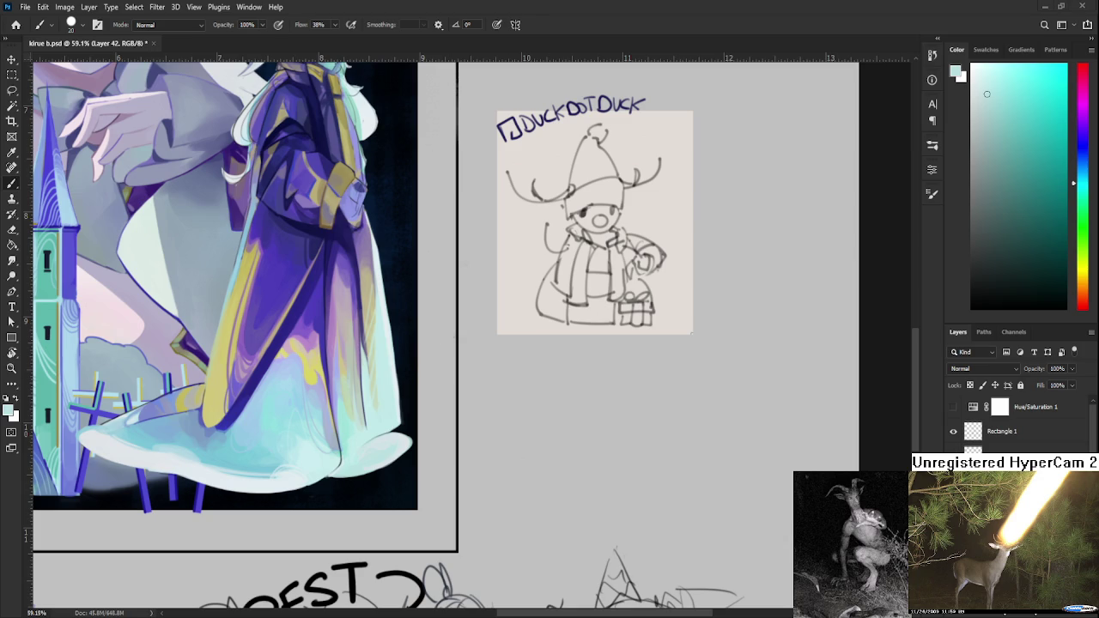
{"action": "scroll", "coordinate": [338, 461], "scroll_direction": "up", "scroll_amount": 1}
- At brush size 15, repaint the robe's lower edge with sampled near-white and light cyan
{"action": "scroll", "coordinate": [344, 468], "scroll_direction": "up", "scroll_amount": 1}
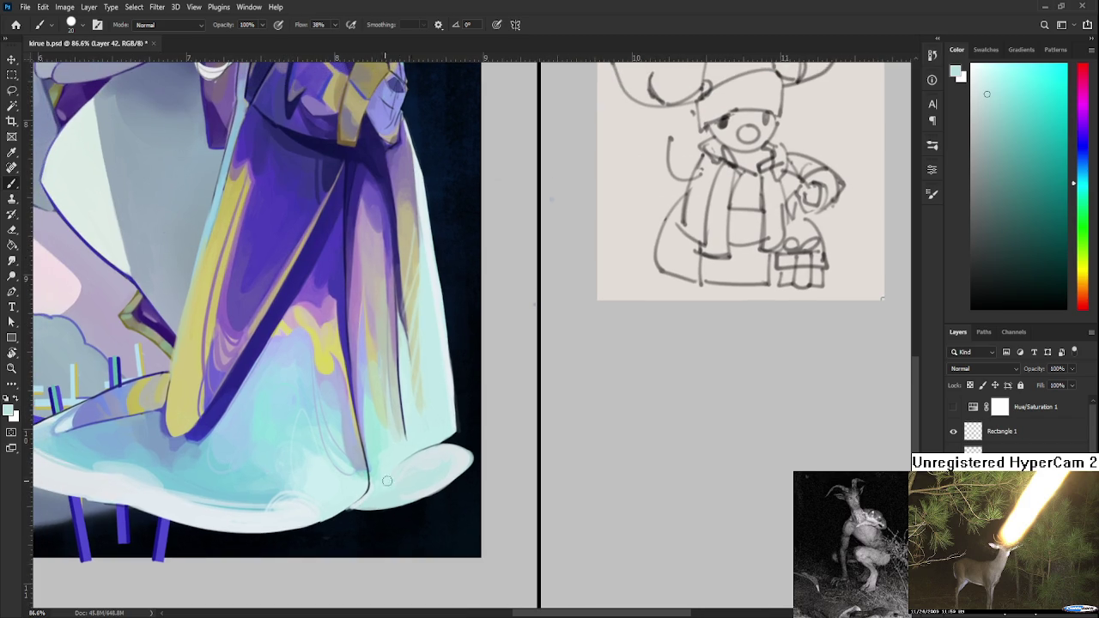
{"action": "left_click", "coordinate": [310, 510], "text": "alt"}
{"action": "key", "text": "bracketleft"}
{"action": "key", "text": "bracketleft"}
{"action": "key", "text": "bracketleft"}
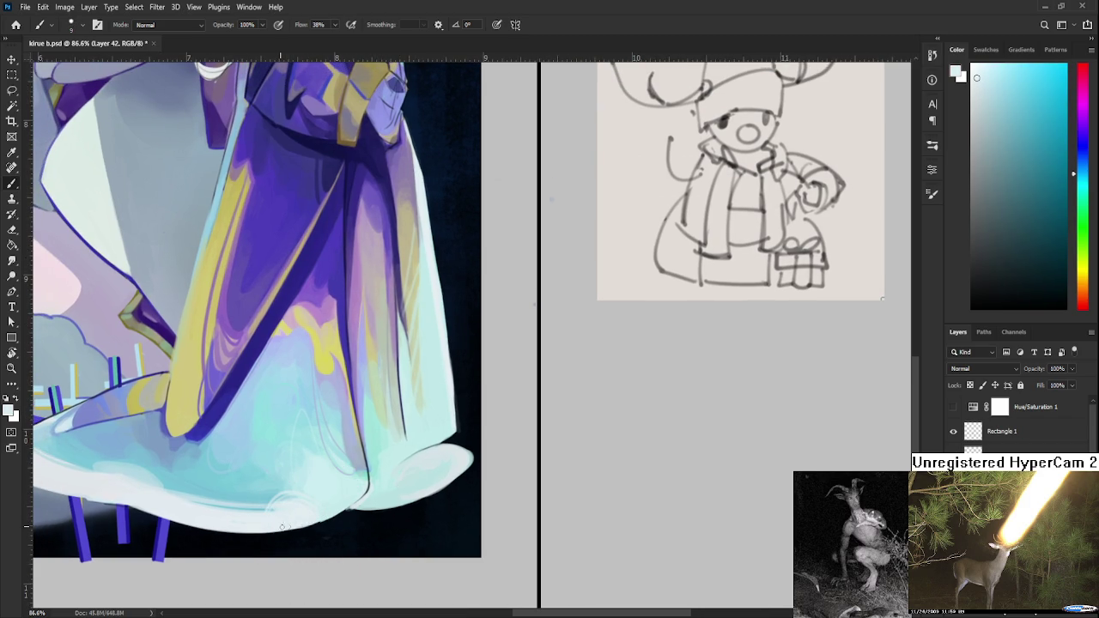
{"action": "left_click", "coordinate": [316, 514], "text": "alt"}
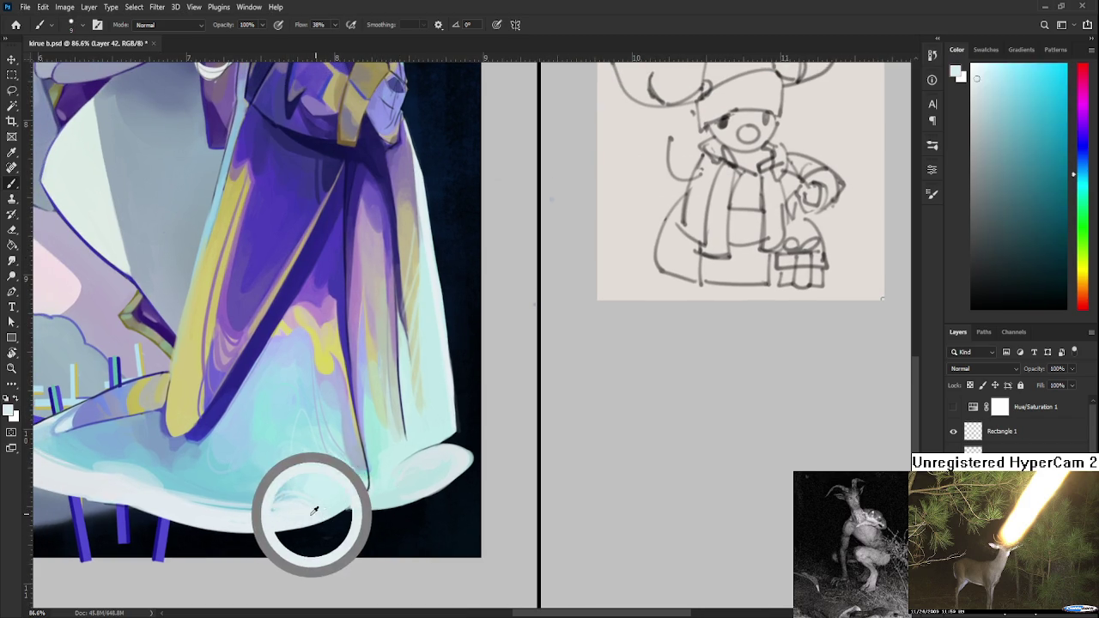
{"action": "left_click", "coordinate": [307, 511], "text": "alt"}
{"action": "left_click", "coordinate": [296, 513], "text": "alt"}
{"action": "mouse_move", "coordinate": [317, 512]}
{"action": "left_mouse_down"}
{"action": "mouse_move", "coordinate": [367, 507]}
{"action": "mouse_move", "coordinate": [368, 494]}
{"action": "mouse_move", "coordinate": [337, 510]}
{"action": "left_mouse_up"}
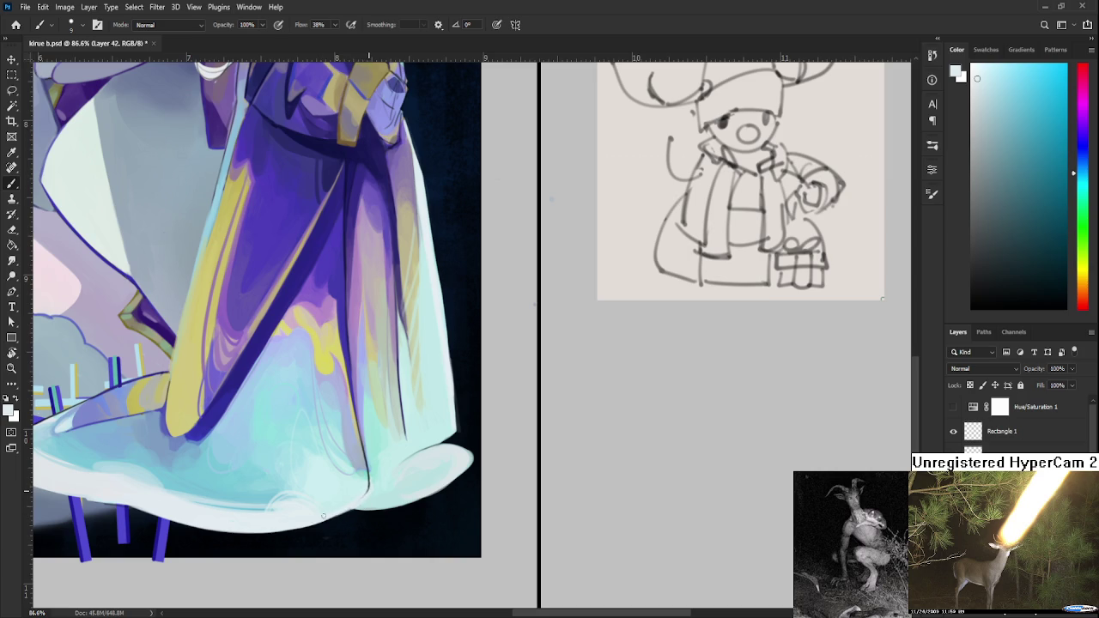
{"action": "left_click", "coordinate": [374, 493], "text": "alt"}
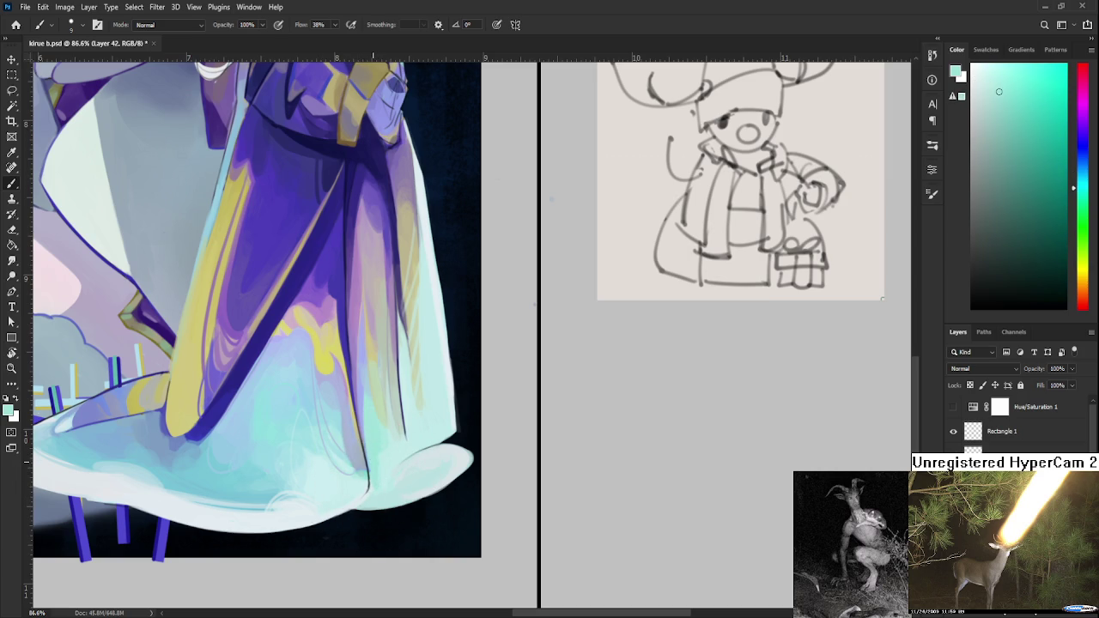
- Switch to black and sketch a tall oval above the reindeer, undoing stray strokes
{"action": "scroll", "coordinate": [372, 446], "scroll_direction": "down", "scroll_amount": 2}
{"action": "scroll", "coordinate": [395, 443], "scroll_direction": "down", "scroll_amount": 3}
{"action": "key", "text": "d"}
{"action": "scroll", "coordinate": [445, 348], "scroll_direction": "up", "scroll_amount": 3}
{"action": "left_click_drag", "start_coordinate": [420, 298], "coordinate": [383, 399]}
{"action": "key", "text": "ctrl+z"}
{"action": "mouse_move", "coordinate": [419, 262]}
{"action": "left_mouse_down"}
{"action": "mouse_move", "coordinate": [387, 351]}
{"action": "mouse_move", "coordinate": [421, 361]}
{"action": "mouse_move", "coordinate": [378, 437]}
{"action": "left_mouse_up"}
{"action": "key", "text": "ctrl+z"}
{"action": "mouse_move", "coordinate": [385, 369]}
{"action": "left_mouse_down"}
{"action": "mouse_move", "coordinate": [391, 395]}
{"action": "mouse_move", "coordinate": [374, 454]}
{"action": "left_mouse_up"}
{"action": "mouse_move", "coordinate": [421, 390]}
{"action": "left_mouse_down"}
{"action": "mouse_move", "coordinate": [408, 464]}
{"action": "mouse_move", "coordinate": [411, 447]}
{"action": "left_mouse_up"}
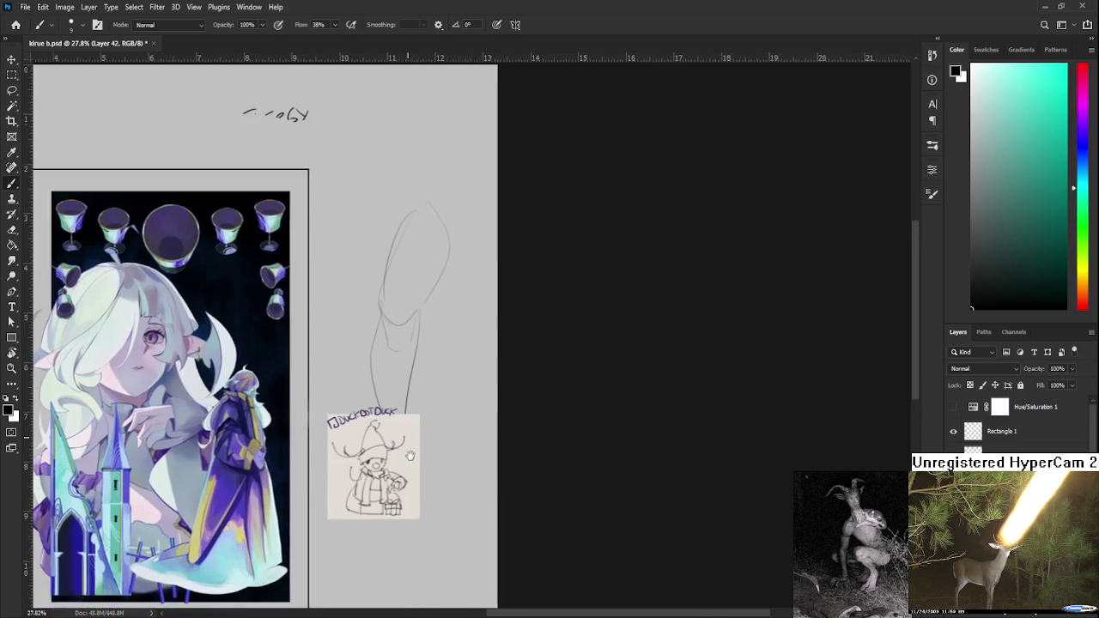
- Lasso the rough oval strokes above the reindeer sketch and delete them
{"action": "left_click_drag", "start_coordinate": [416, 521], "coordinate": [378, 534]}
{"action": "left_click_drag", "start_coordinate": [412, 351], "coordinate": [396, 391]}
{"action": "key", "text": "l"}
{"action": "left_click_drag", "start_coordinate": [379, 325], "coordinate": [326, 567]}
{"action": "key", "text": "Delete"}
{"action": "key", "text": "ctrl+d"}
- Zoom in on the robe figure and erase along the sleeve's light edge
{"action": "left_click_drag", "start_coordinate": [365, 495], "coordinate": [450, 411]}
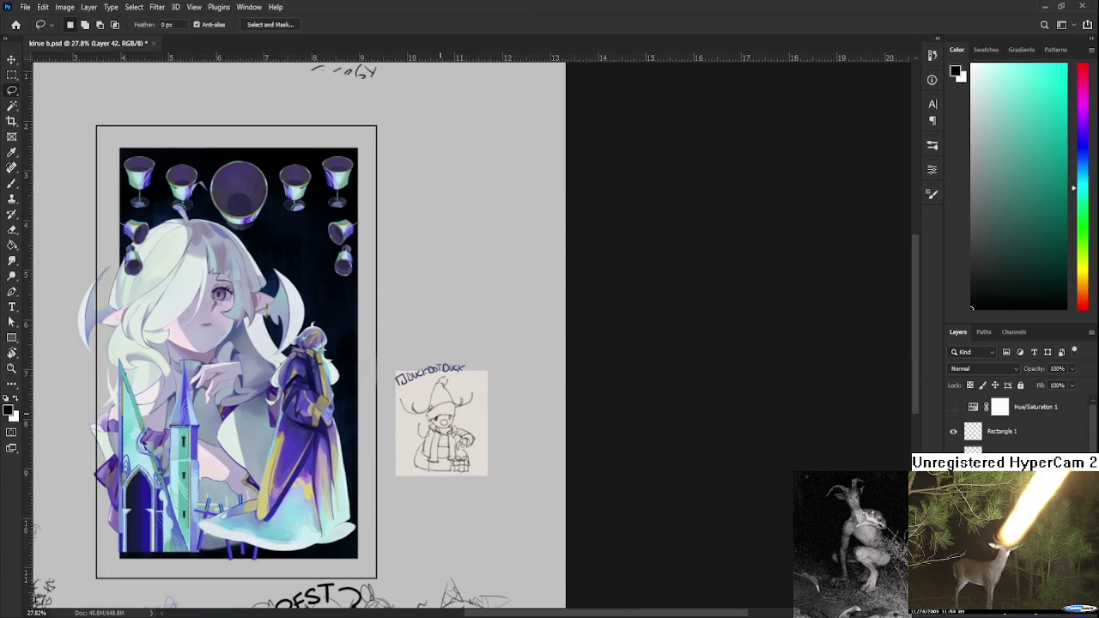
{"action": "scroll", "coordinate": [442, 412], "scroll_direction": "down", "scroll_amount": 1}
{"action": "scroll", "coordinate": [421, 447], "scroll_direction": "up", "scroll_amount": 2}
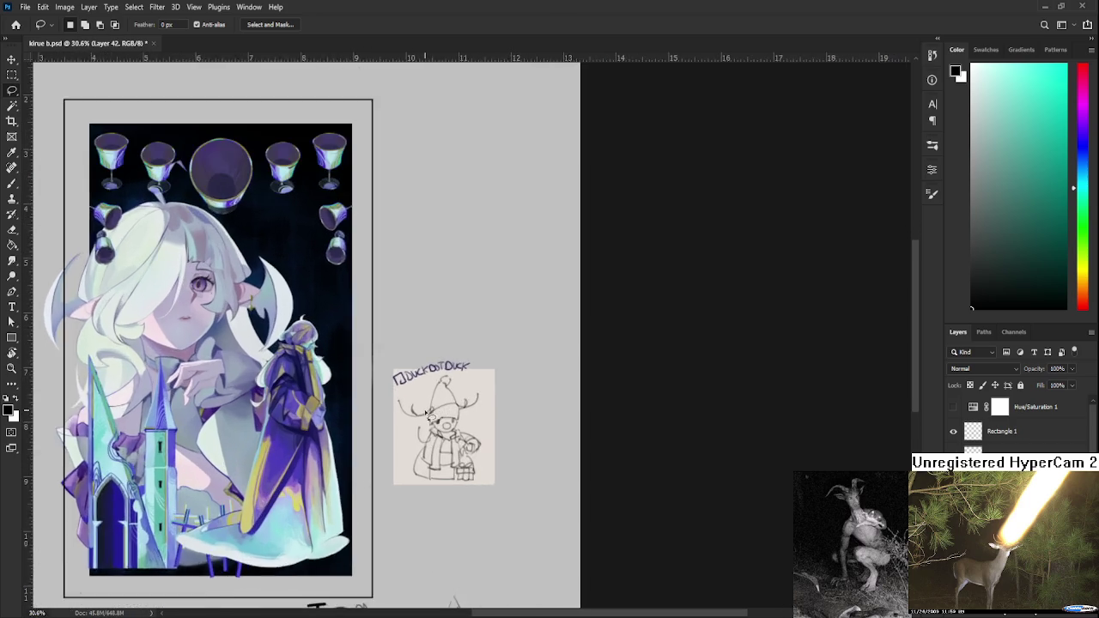
{"action": "scroll", "coordinate": [395, 481], "scroll_direction": "up", "scroll_amount": 2}
{"action": "scroll", "coordinate": [366, 522], "scroll_direction": "up", "scroll_amount": 2}
{"action": "scroll", "coordinate": [369, 515], "scroll_direction": "up", "scroll_amount": 2}
{"action": "scroll", "coordinate": [378, 489], "scroll_direction": "up", "scroll_amount": 2}
{"action": "scroll", "coordinate": [390, 456], "scroll_direction": "up", "scroll_amount": 2}
{"action": "scroll", "coordinate": [407, 423], "scroll_direction": "up", "scroll_amount": 2}
{"action": "left_click_drag", "start_coordinate": [407, 424], "coordinate": [524, 367]}
{"action": "scroll", "coordinate": [313, 435], "scroll_direction": "up", "scroll_amount": 2}
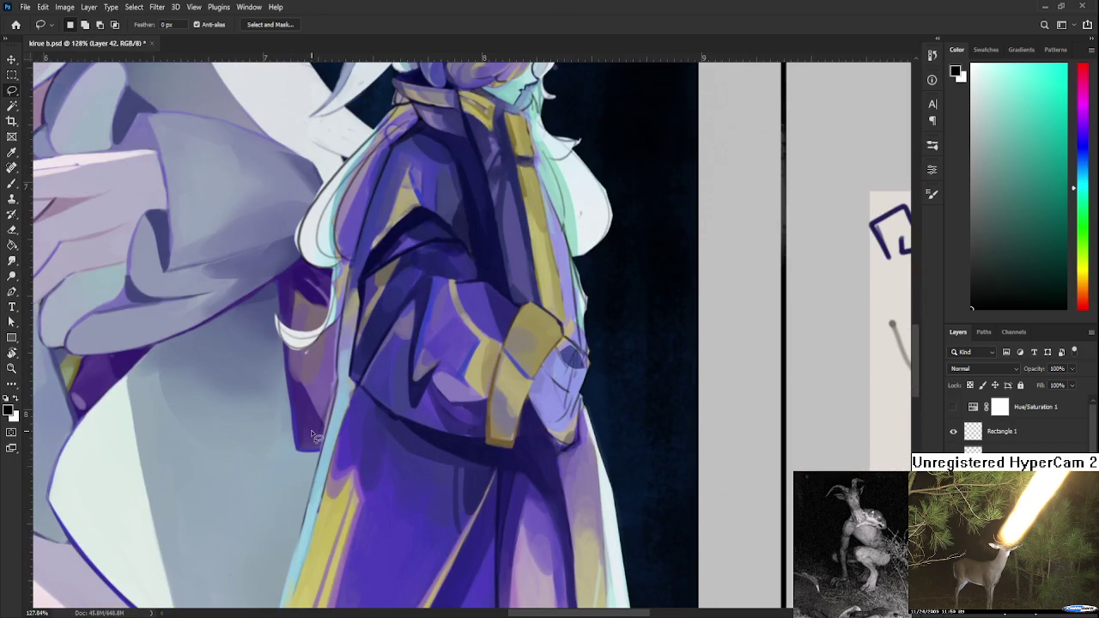
{"action": "key", "text": "e"}
{"action": "scroll", "coordinate": [289, 386], "scroll_direction": "up", "scroll_amount": 2}
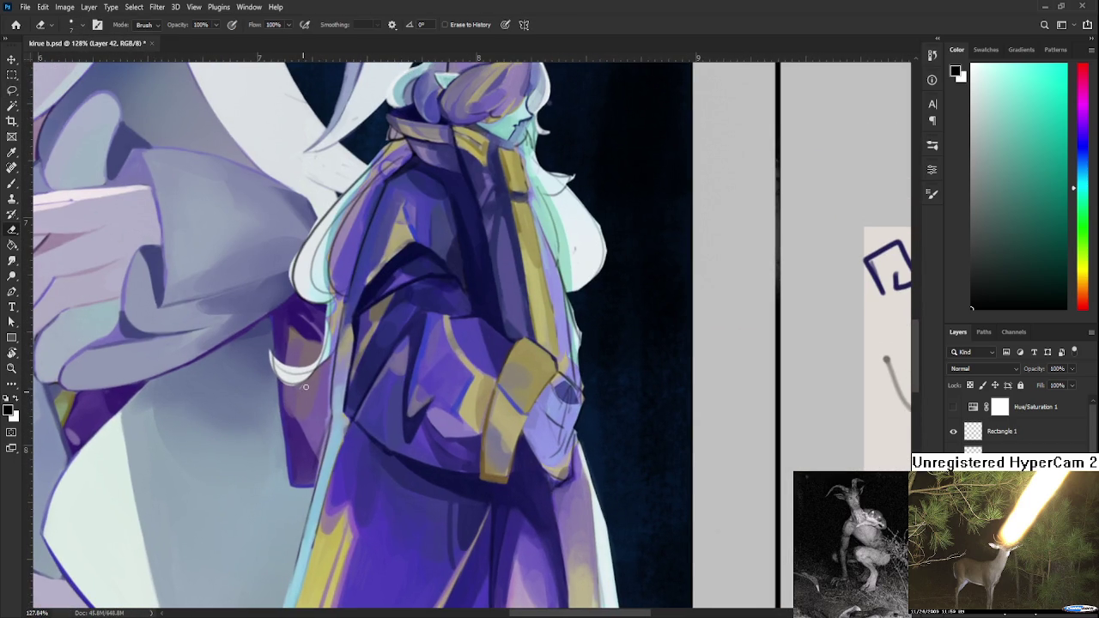
{"action": "left_click_drag", "start_coordinate": [329, 357], "coordinate": [323, 435]}
{"action": "scroll", "coordinate": [305, 473], "scroll_direction": "down", "scroll_amount": 3}
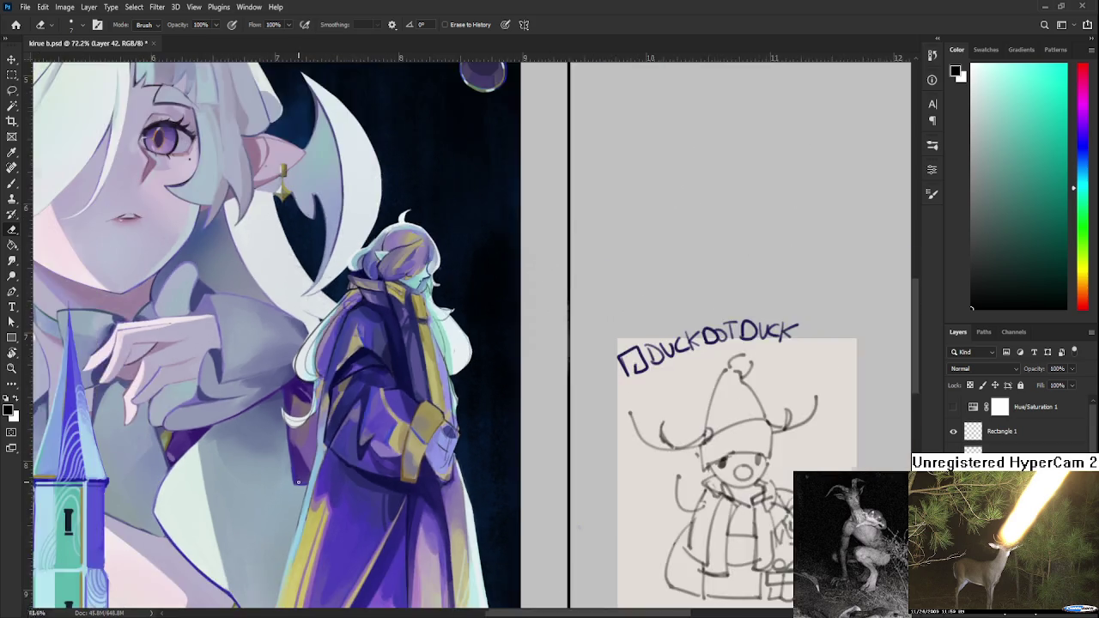
{"action": "scroll", "coordinate": [305, 472], "scroll_direction": "down", "scroll_amount": 3}
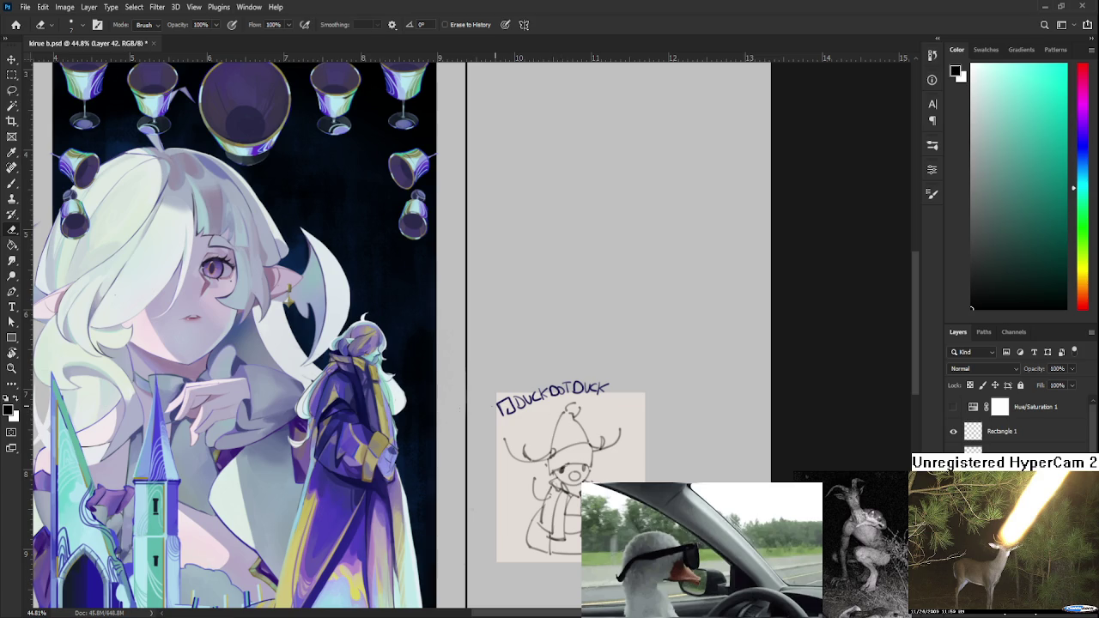
{"action": "scroll", "coordinate": [424, 432], "scroll_direction": "up", "scroll_amount": 2}
{"action": "scroll", "coordinate": [495, 345], "scroll_direction": "up", "scroll_amount": 1}
{"action": "scroll", "coordinate": [494, 346], "scroll_direction": "up", "scroll_amount": 1}
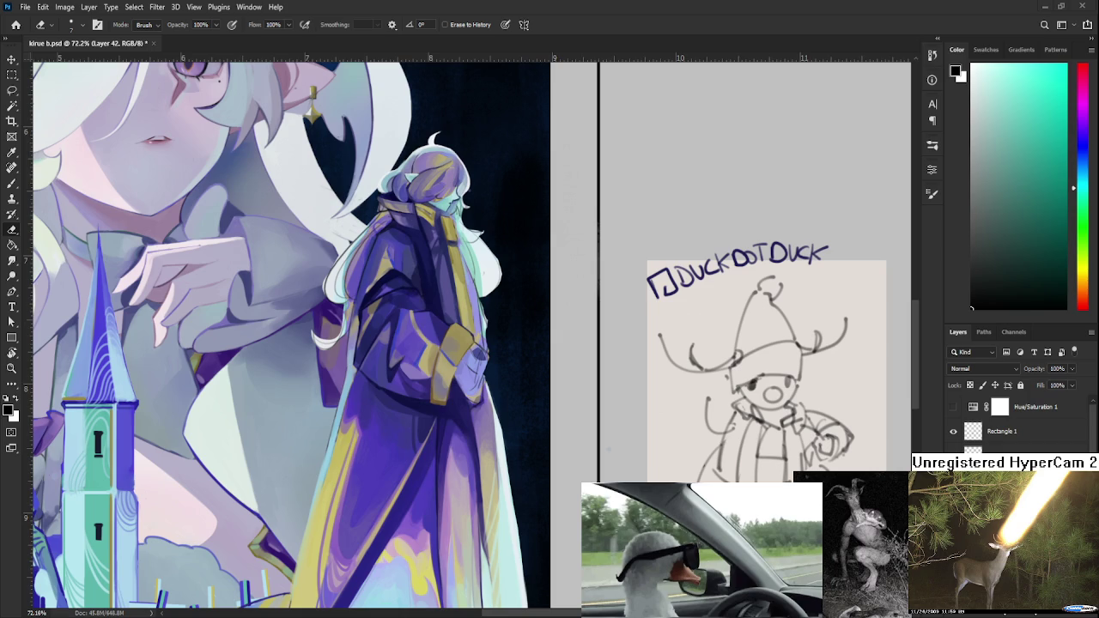
{"action": "left_click_drag", "start_coordinate": [488, 363], "coordinate": [452, 499]}
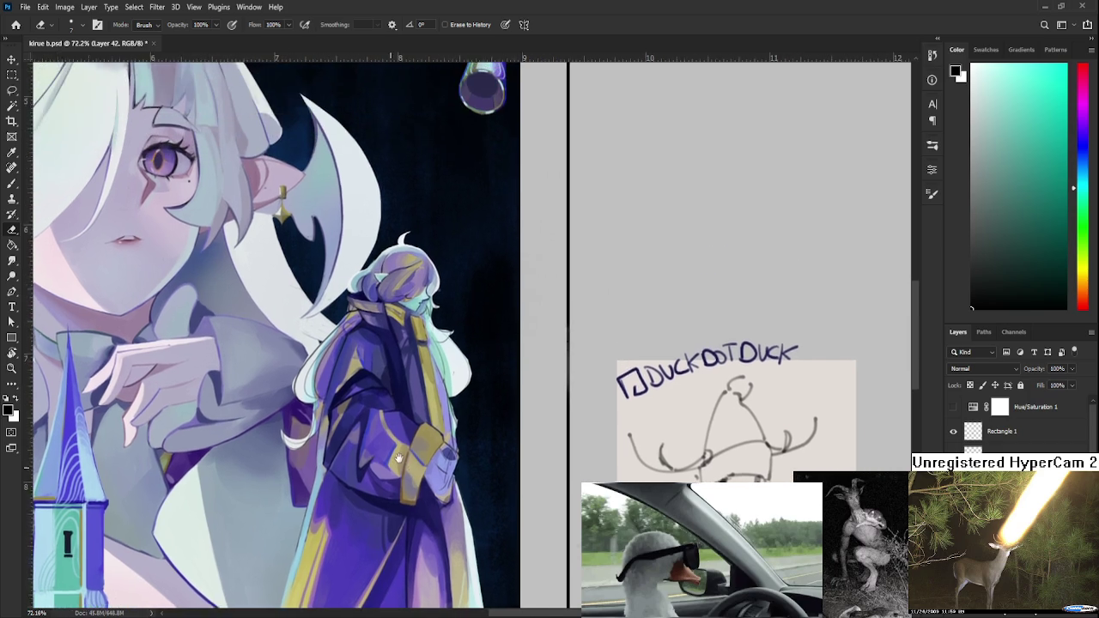
- With the brush, sample the coat's purple and the hair's near-white, zooming in on the robed figure
{"action": "key", "text": "b"}
{"action": "left_click", "coordinate": [360, 399], "text": "alt"}
{"action": "left_click", "coordinate": [442, 382], "text": "alt"}
{"action": "left_click_drag", "start_coordinate": [450, 397], "coordinate": [421, 380]}
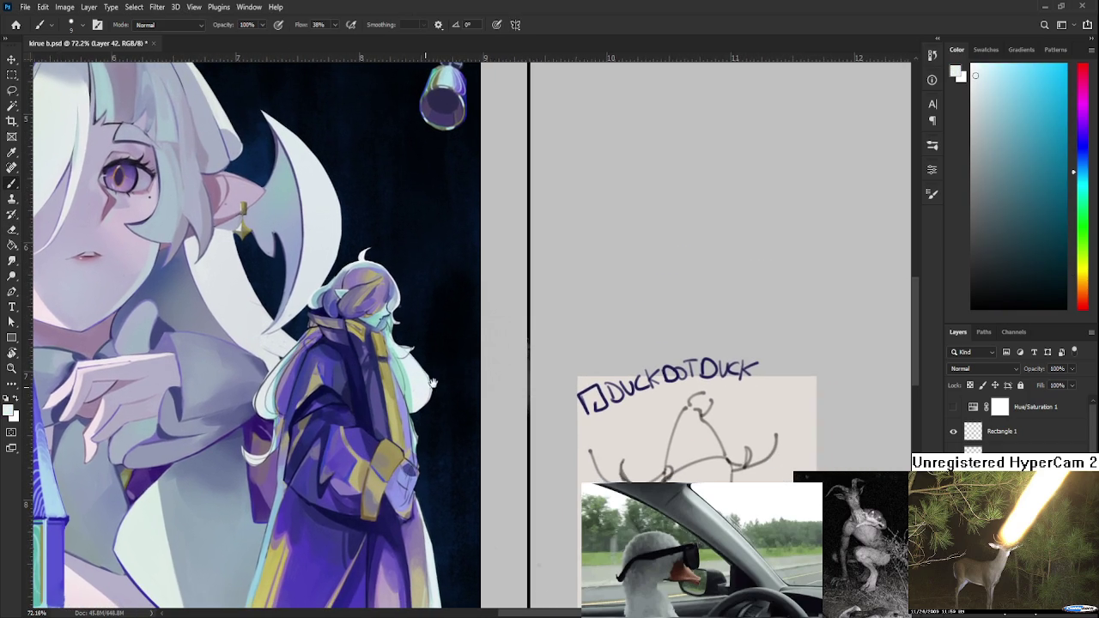
{"action": "scroll", "coordinate": [465, 522], "scroll_direction": "up", "scroll_amount": 2}
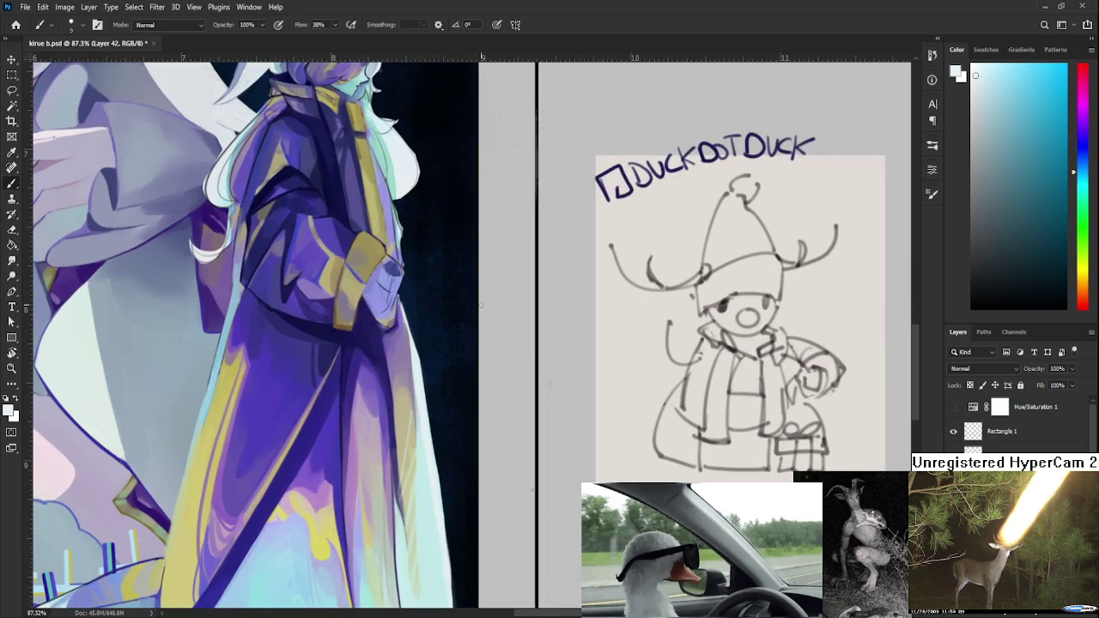
{"action": "left_click_drag", "start_coordinate": [408, 285], "coordinate": [407, 426]}
- Sample a light purple from the coat as the painting colour, then zoom out to 54.2%
{"action": "key", "text": "e"}
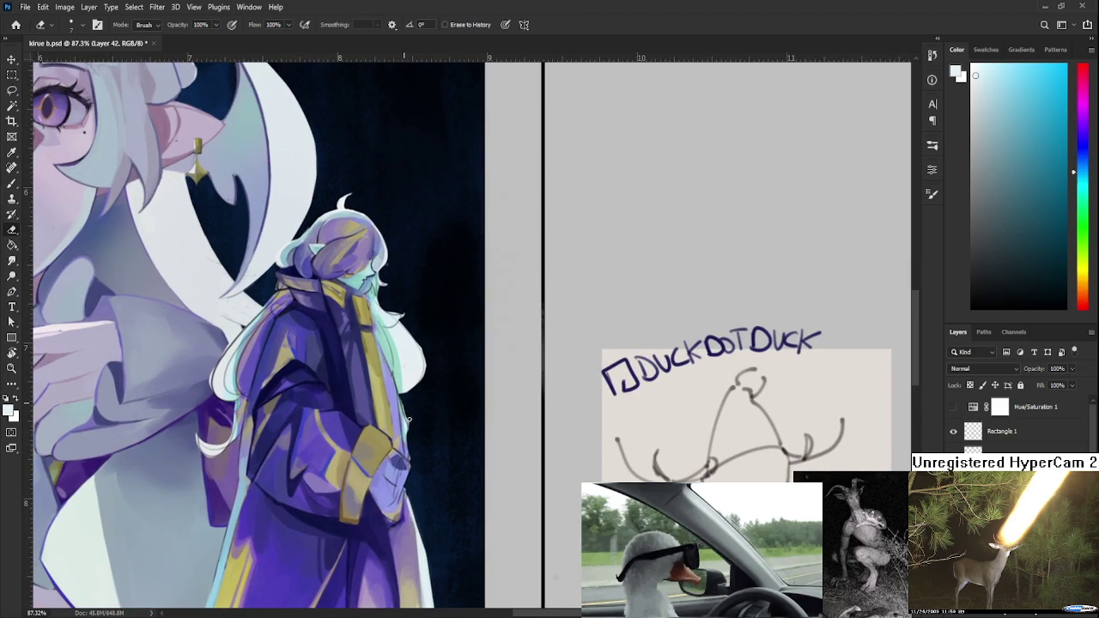
{"action": "key", "text": "b"}
{"action": "left_click", "coordinate": [405, 366], "text": "alt"}
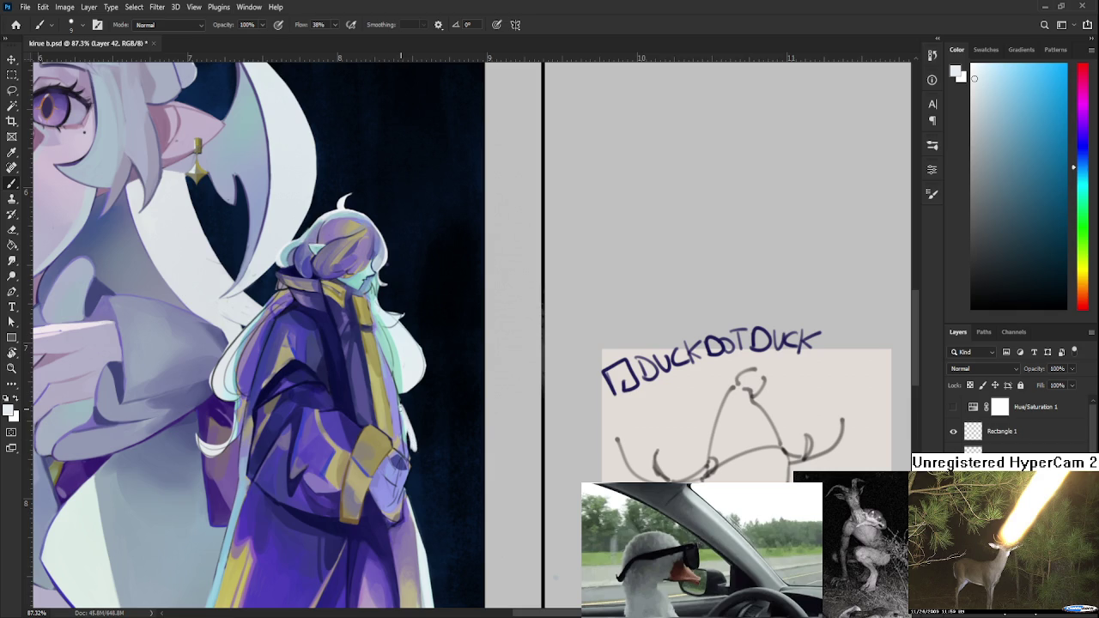
{"action": "key", "text": "e"}
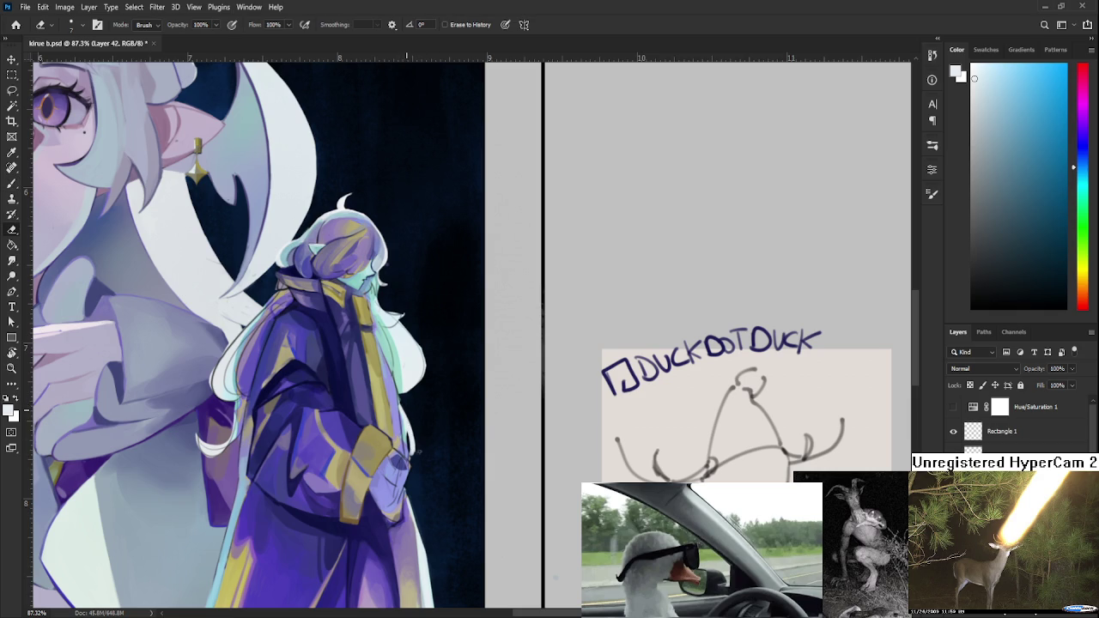
{"action": "key", "text": "b"}
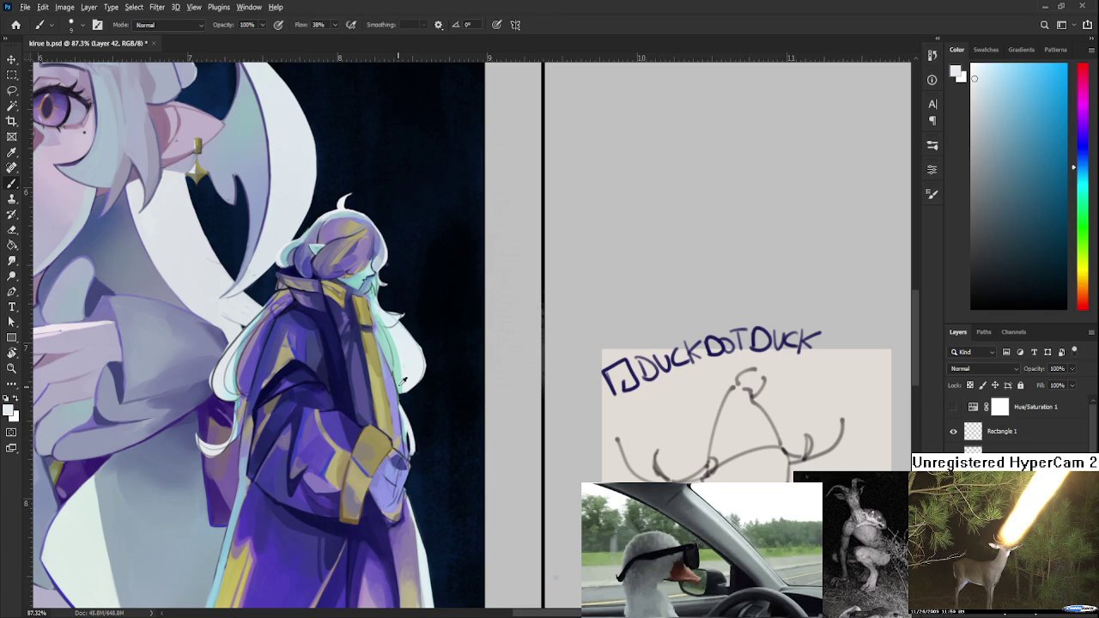
{"action": "left_click", "coordinate": [403, 390], "text": "alt"}
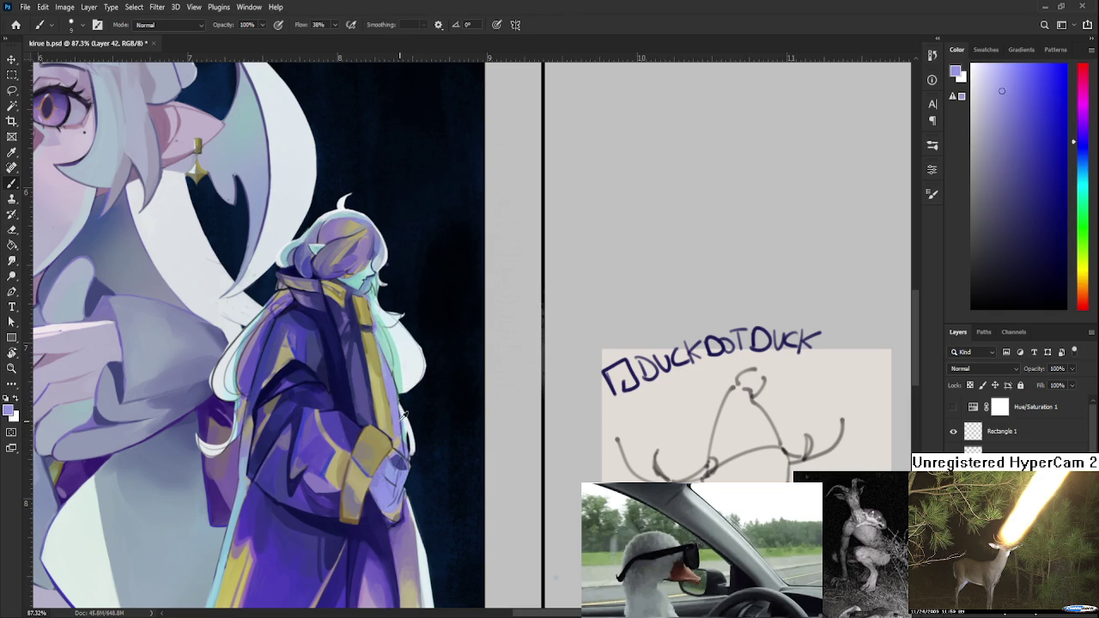
{"action": "scroll", "coordinate": [567, 507], "scroll_direction": "down", "scroll_amount": 2}
{"action": "scroll", "coordinate": [566, 507], "scroll_direction": "down", "scroll_amount": 2}
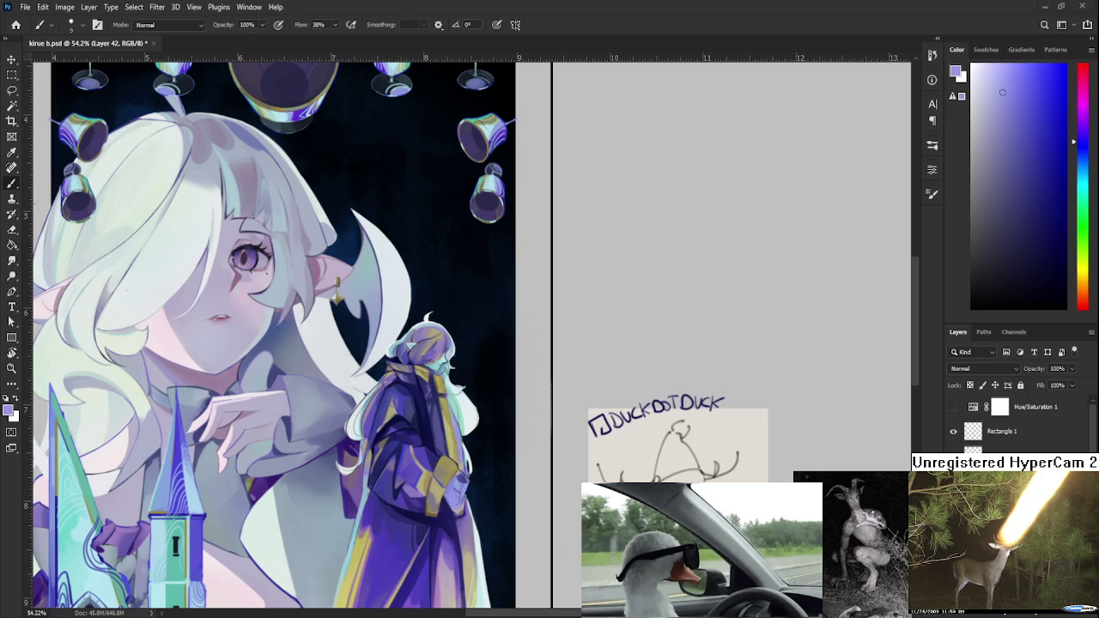
- Zoom in on the top of the painting and sample lighter and darker purples from the coat
{"action": "scroll", "coordinate": [450, 455], "scroll_direction": "up", "scroll_amount": 2}
{"action": "scroll", "coordinate": [450, 455], "scroll_direction": "up", "scroll_amount": 1}
{"action": "scroll", "coordinate": [451, 457], "scroll_direction": "up", "scroll_amount": 1}
{"action": "scroll", "coordinate": [453, 459], "scroll_direction": "up", "scroll_amount": 1}
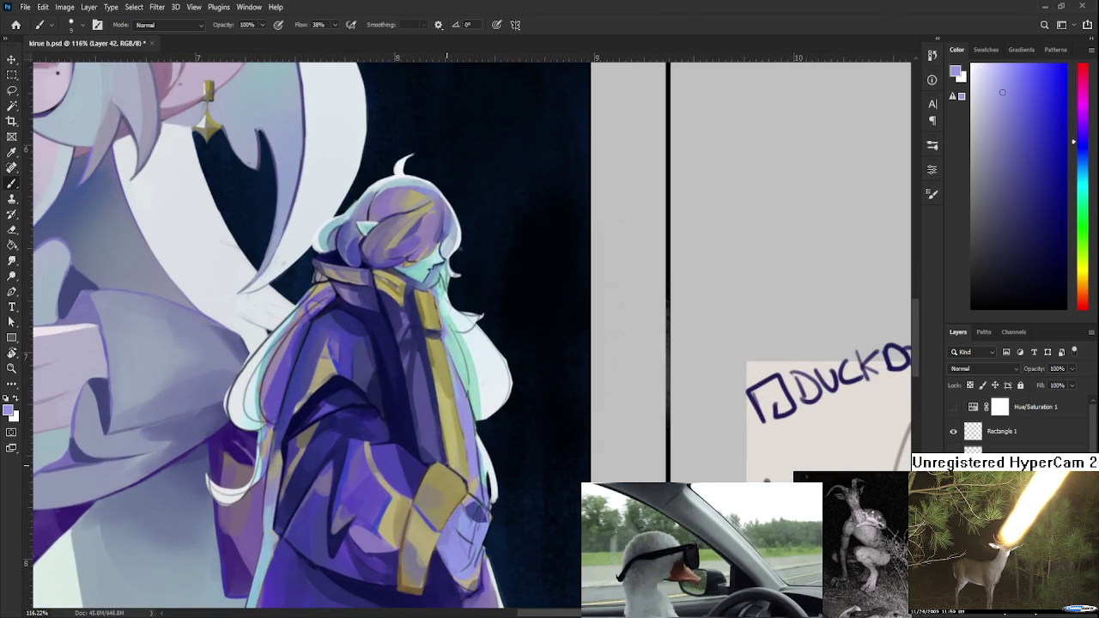
{"action": "scroll", "coordinate": [467, 396], "scroll_direction": "down", "scroll_amount": 2}
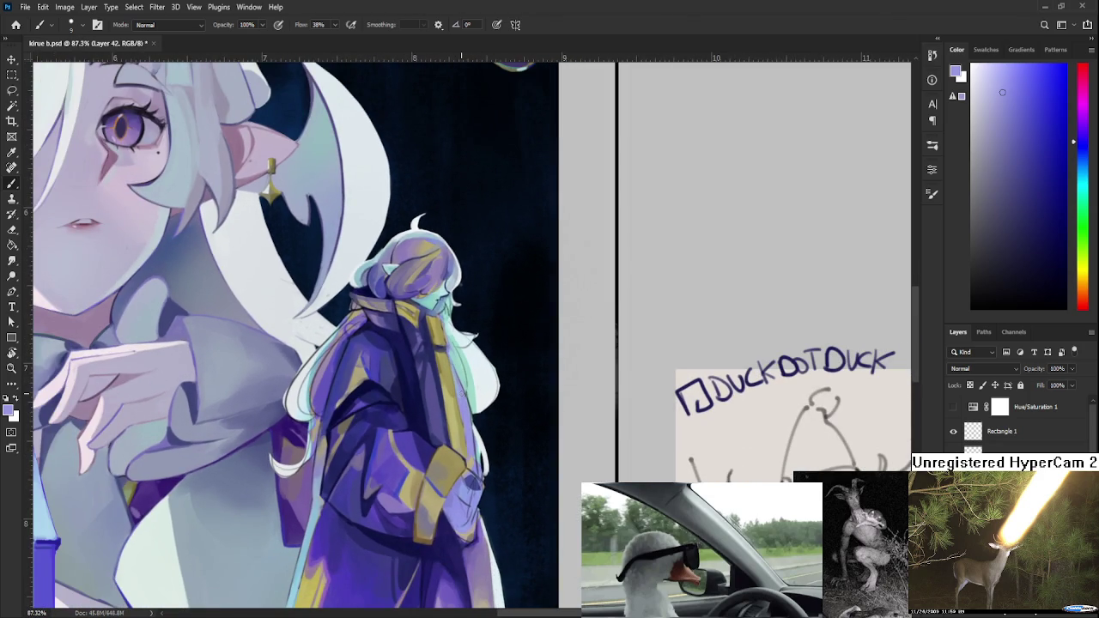
{"action": "left_click_drag", "start_coordinate": [461, 393], "coordinate": [396, 451]}
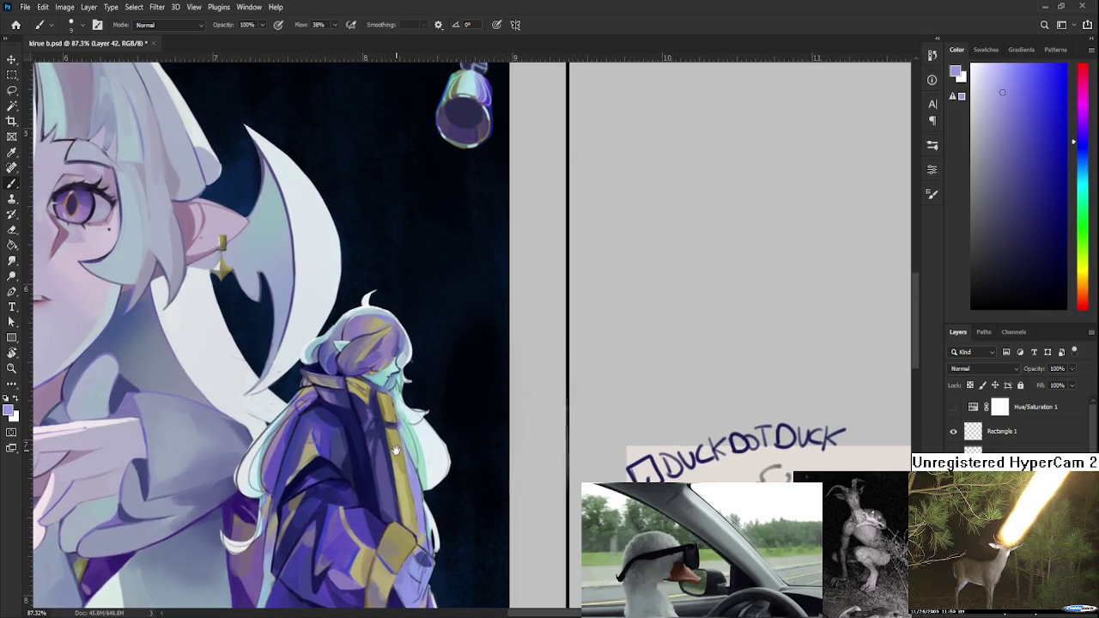
{"action": "mouse_move", "coordinate": [396, 451]}
{"action": "left_mouse_down"}
{"action": "mouse_move", "coordinate": [407, 397]}
{"action": "mouse_move", "coordinate": [394, 311]}
{"action": "left_mouse_up"}
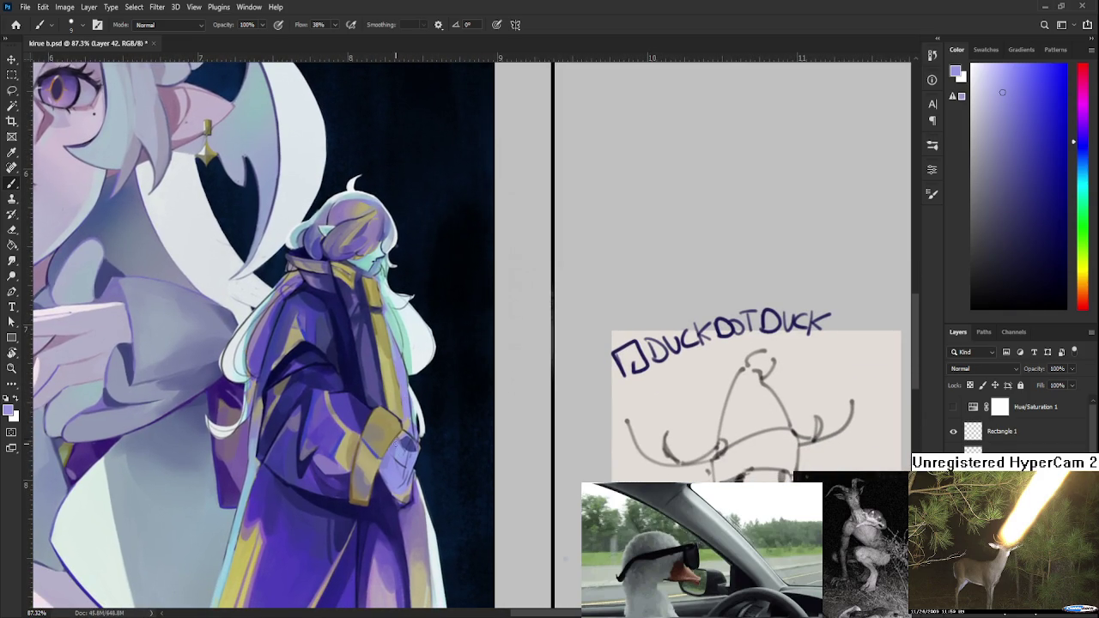
{"action": "left_click", "coordinate": [400, 457], "text": "alt"}
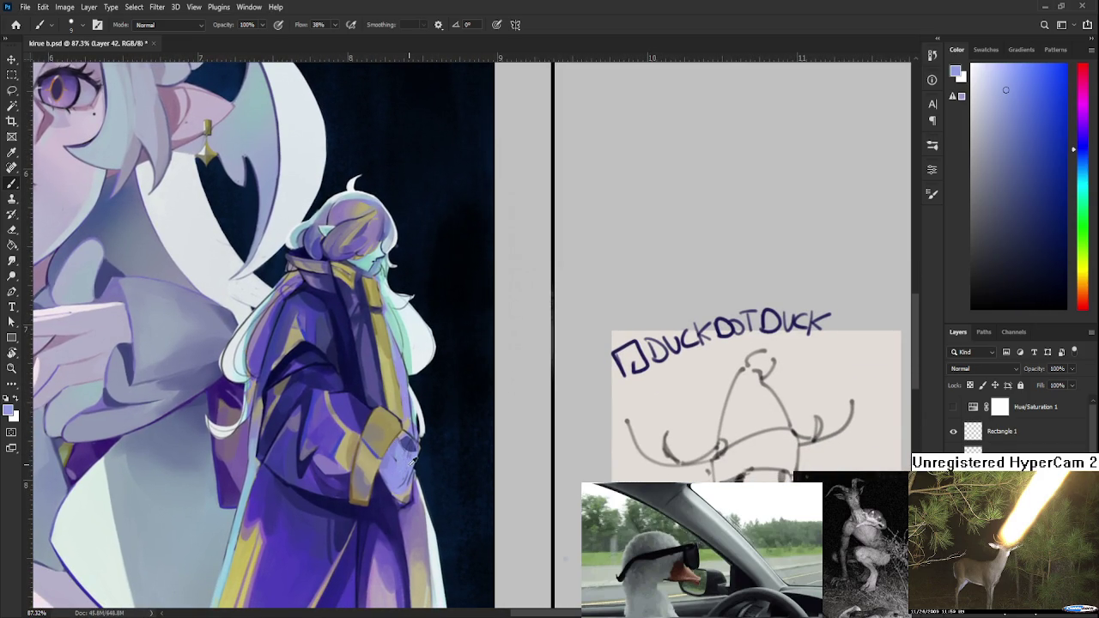
{"action": "left_click", "coordinate": [397, 452], "text": "alt"}
{"action": "left_click", "coordinate": [408, 440], "text": "alt"}
- Sample hair near-white, mint green, lavender and dark navy, and enlarge the brush to 15
{"action": "scroll", "coordinate": [416, 411], "scroll_direction": "up", "scroll_amount": 3}
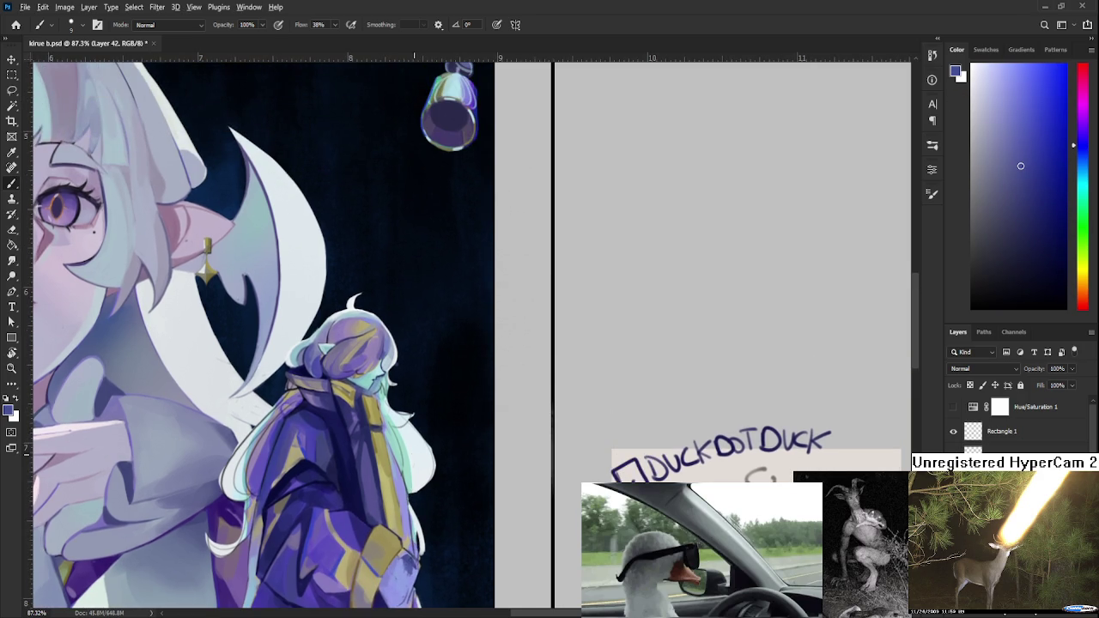
{"action": "left_click", "coordinate": [404, 436], "text": "alt"}
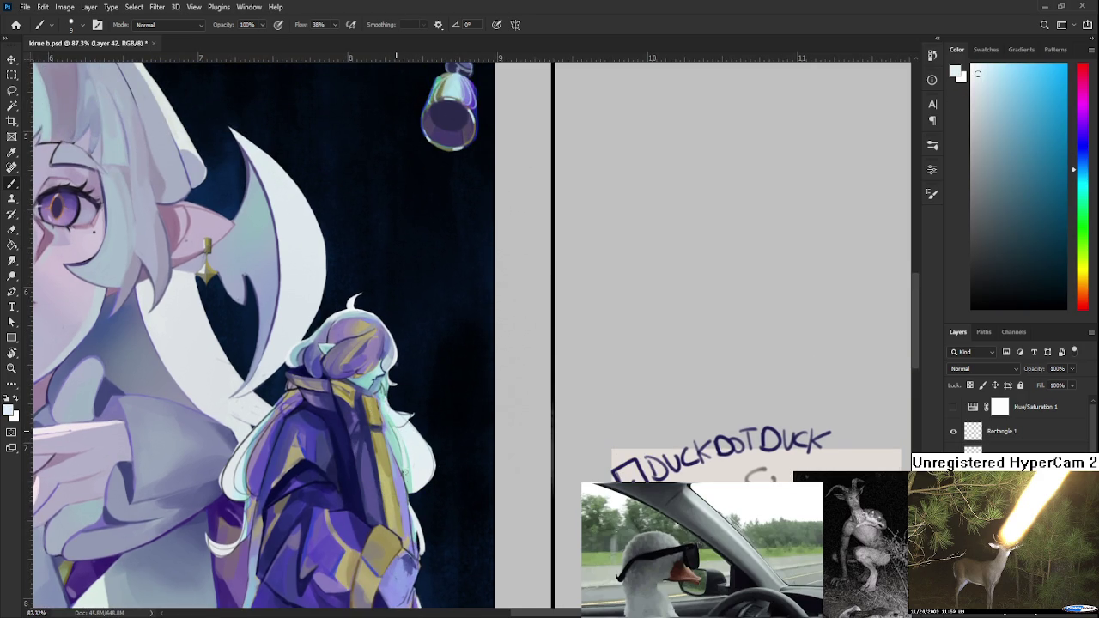
{"action": "left_click", "coordinate": [413, 452], "text": "alt"}
{"action": "left_click", "coordinate": [412, 450], "text": "alt"}
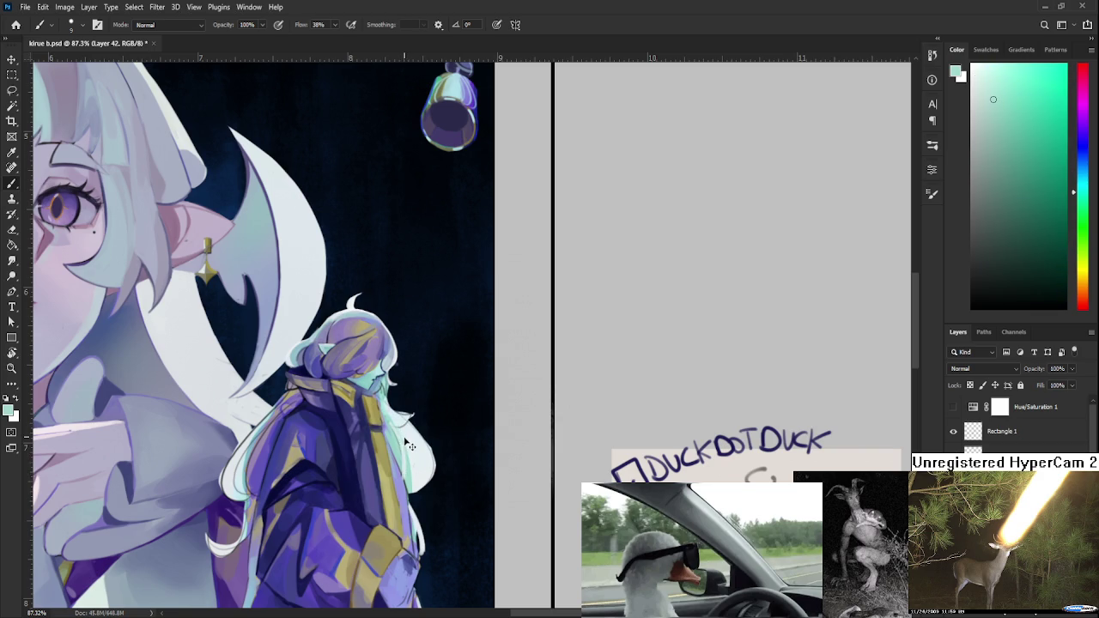
{"action": "left_click", "coordinate": [414, 472], "text": "alt"}
{"action": "left_click", "coordinate": [412, 474], "text": "alt"}
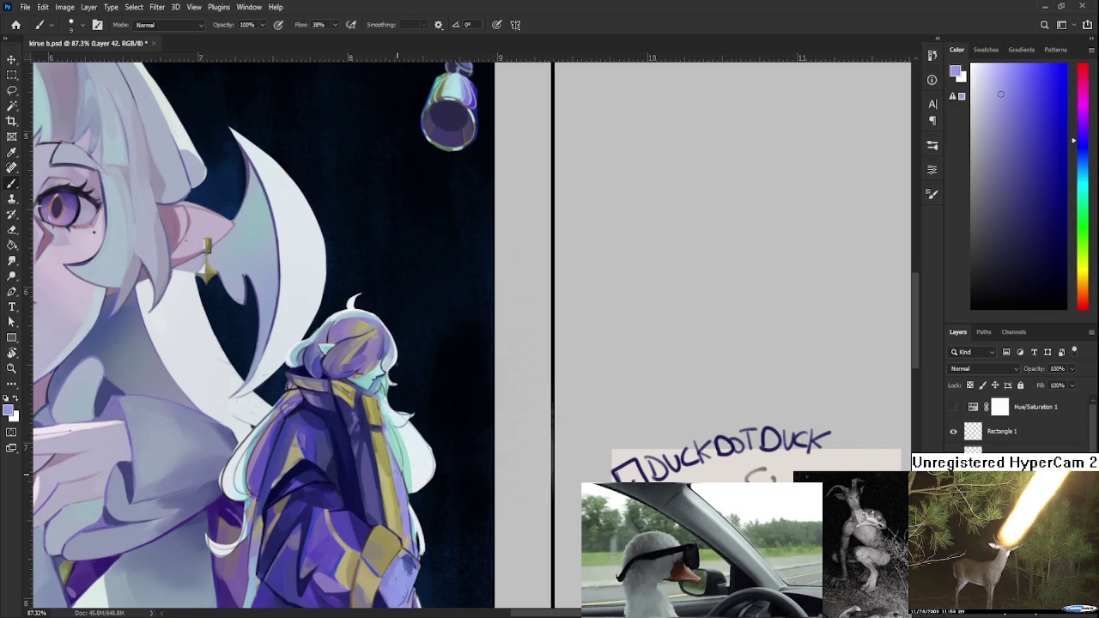
{"action": "left_click", "coordinate": [343, 468], "text": "alt"}
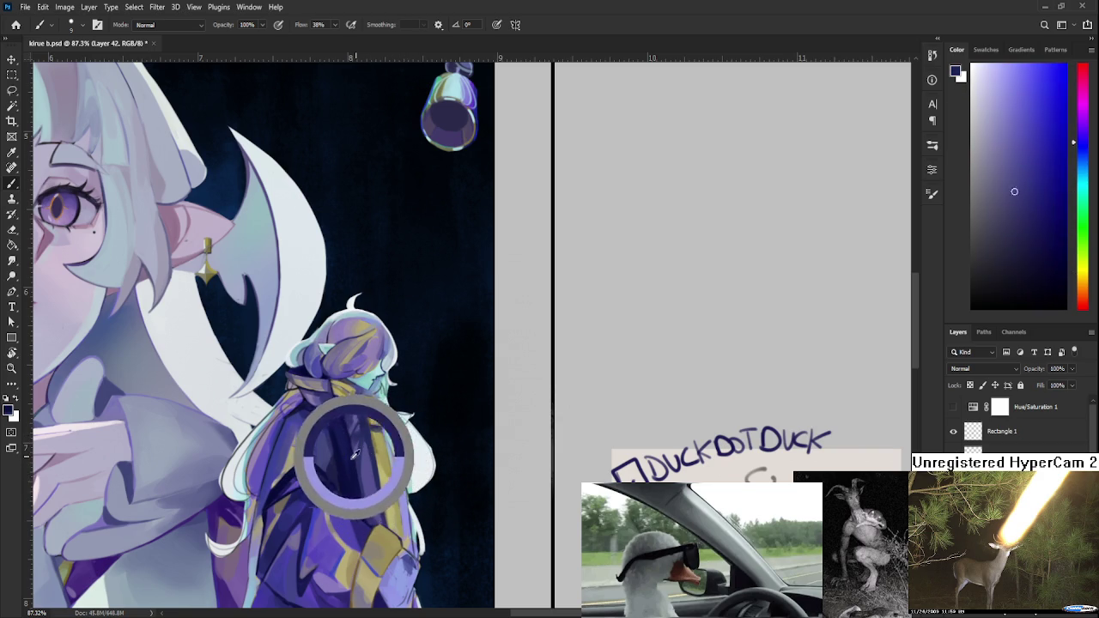
{"action": "key", "text": "bracketright"}
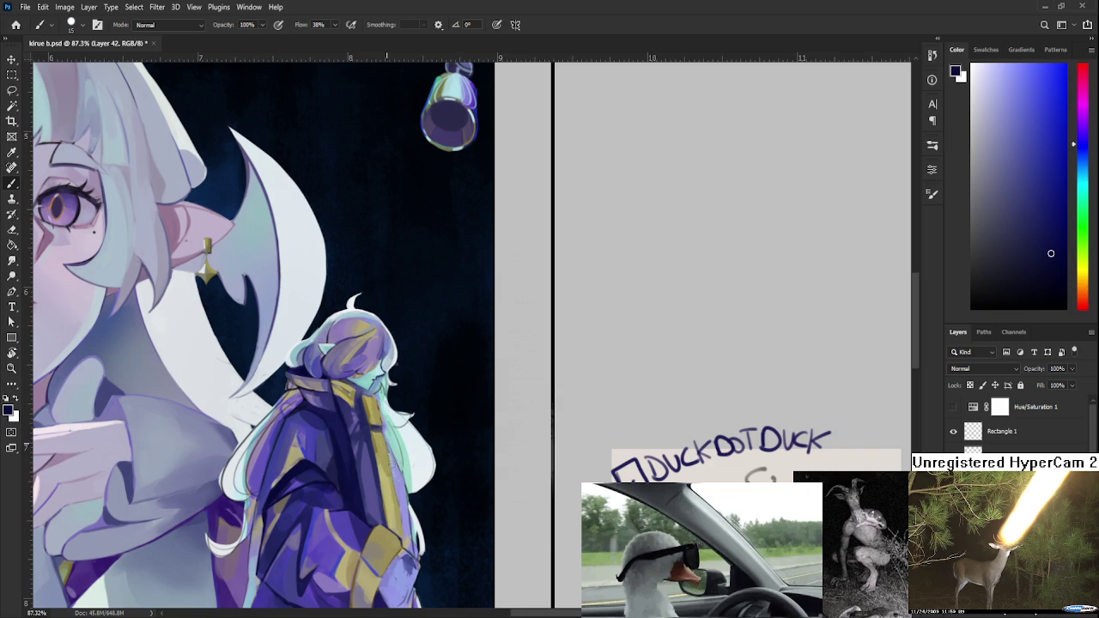
- Settle on a near-white pale cyan from the hair, then erase along the light hair edge beside the coat
{"action": "scroll", "coordinate": [388, 448], "scroll_direction": "down", "scroll_amount": 2}
{"action": "scroll", "coordinate": [397, 457], "scroll_direction": "down", "scroll_amount": 1}
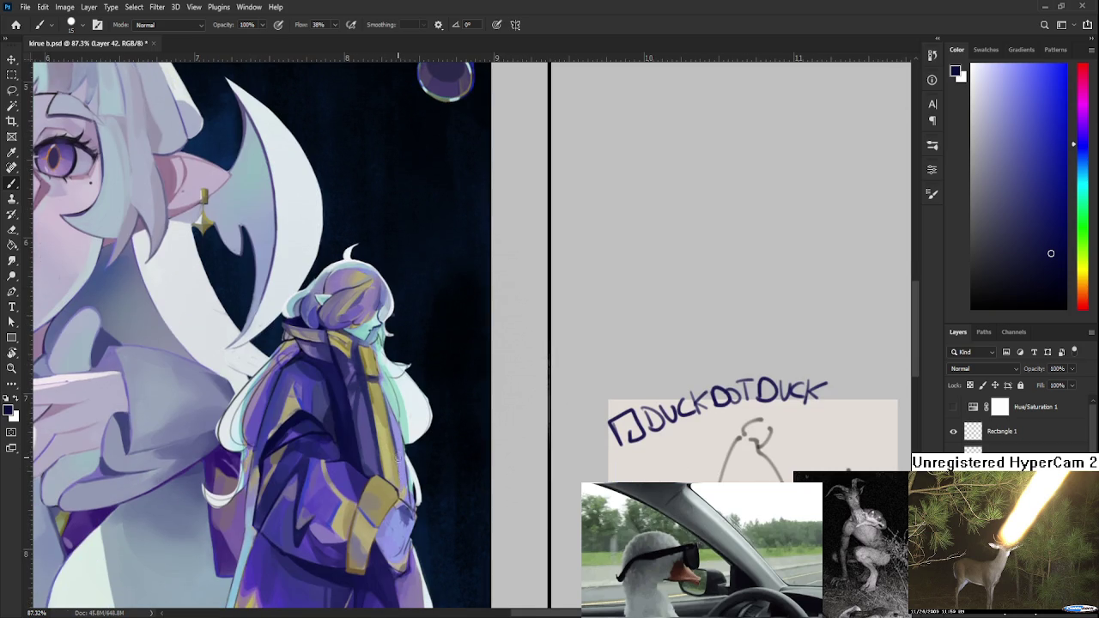
{"action": "left_click", "coordinate": [399, 477], "text": "alt"}
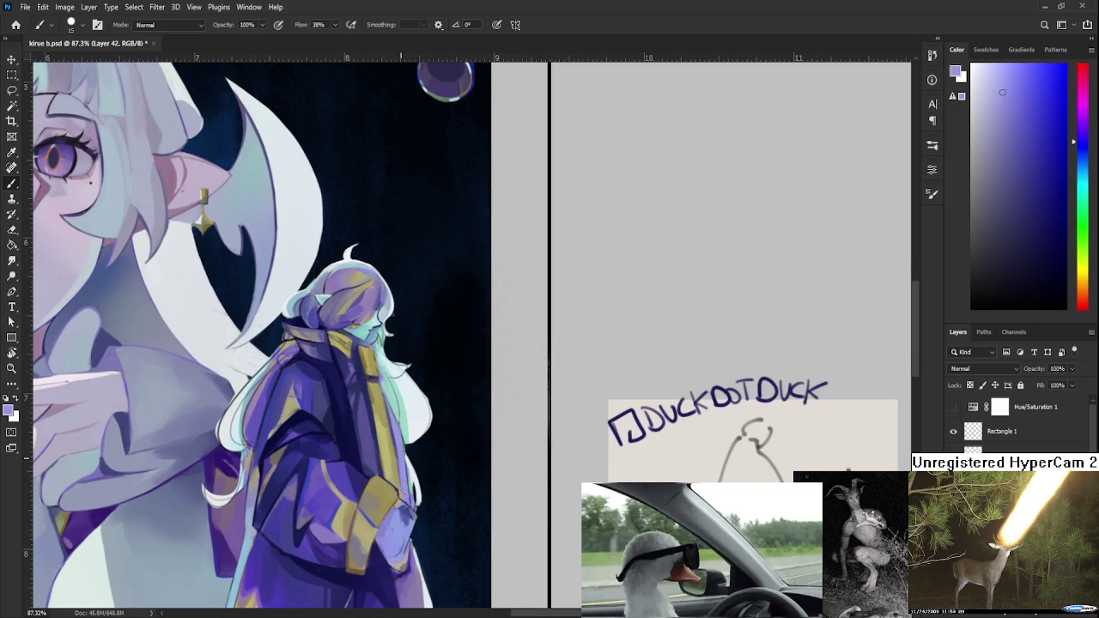
{"action": "scroll", "coordinate": [399, 438], "scroll_direction": "up", "scroll_amount": 3}
{"action": "left_click", "coordinate": [414, 485], "text": "alt"}
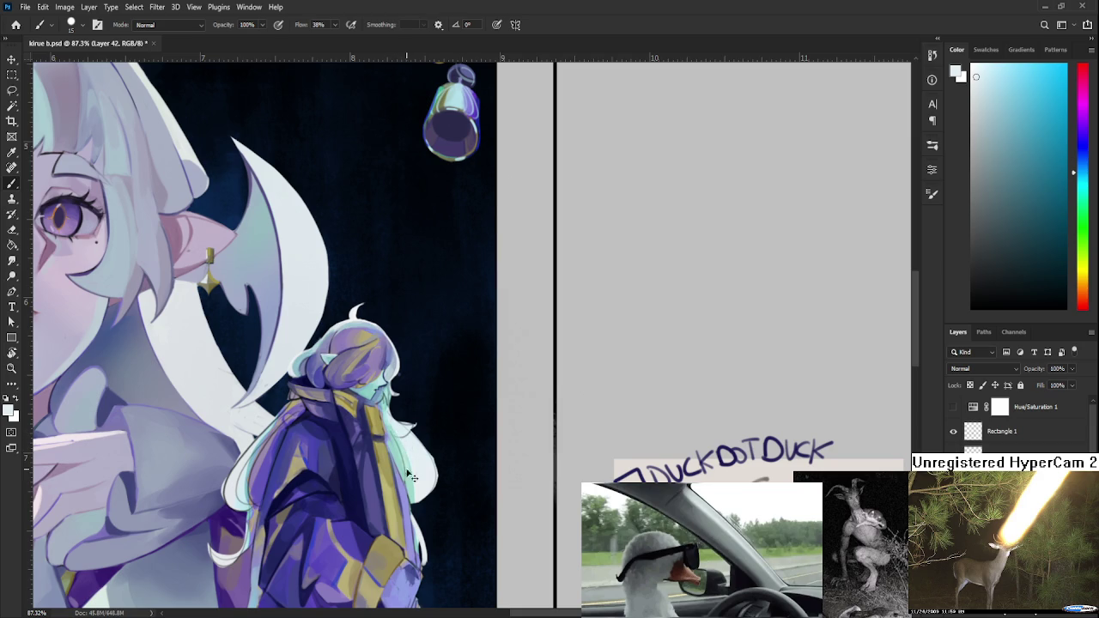
{"action": "left_click", "coordinate": [411, 473], "text": "alt"}
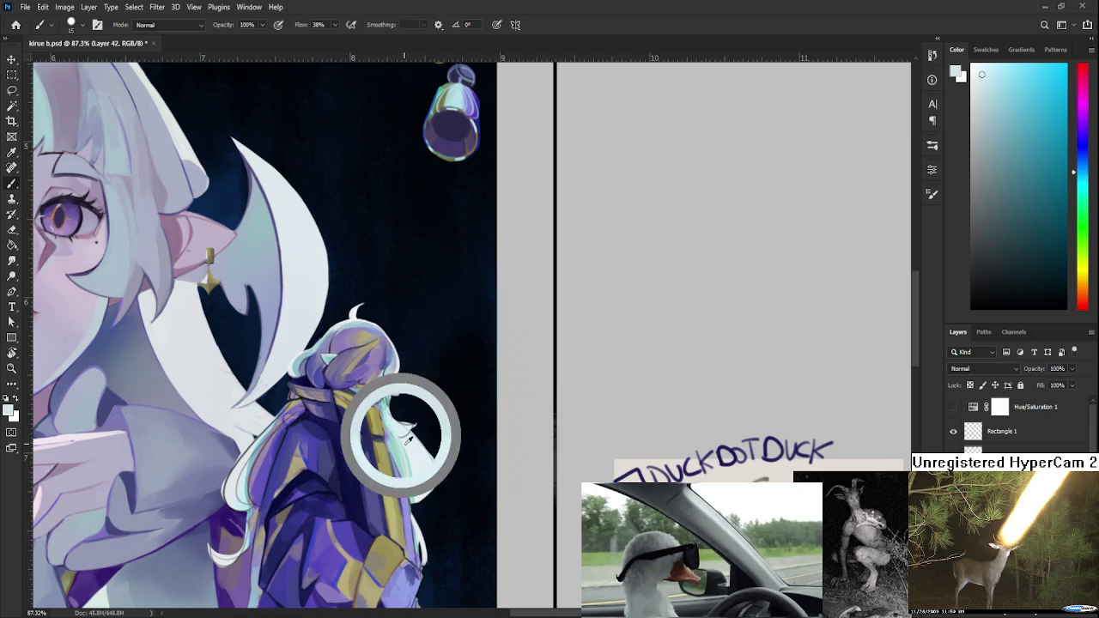
{"action": "left_click", "coordinate": [409, 483], "text": "alt"}
{"action": "left_click", "coordinate": [410, 451], "text": "alt"}
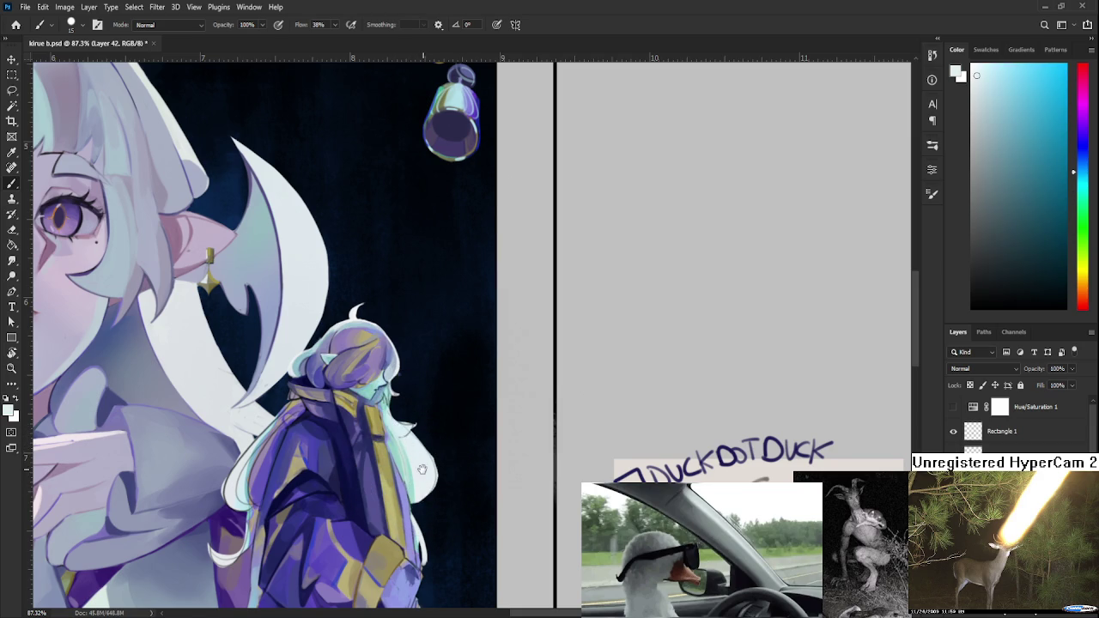
{"action": "scroll", "coordinate": [421, 469], "scroll_direction": "down", "scroll_amount": 1}
{"action": "key", "text": "e"}
{"action": "left_click_drag", "start_coordinate": [427, 432], "coordinate": [438, 462]}
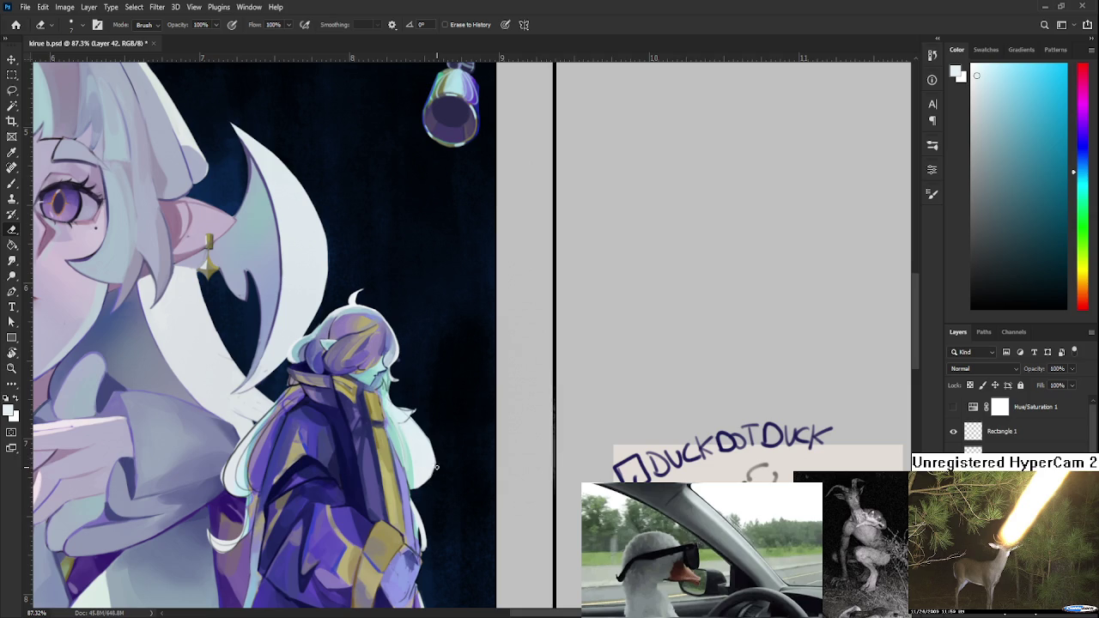